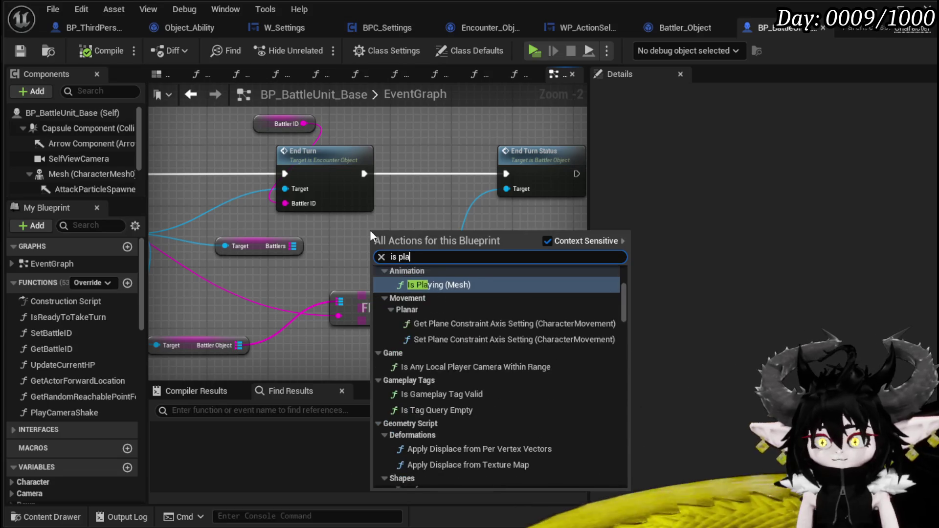
Add an Is Player getter and Branch after End Turn, with False wired to End Turn Status.
click(426, 464)
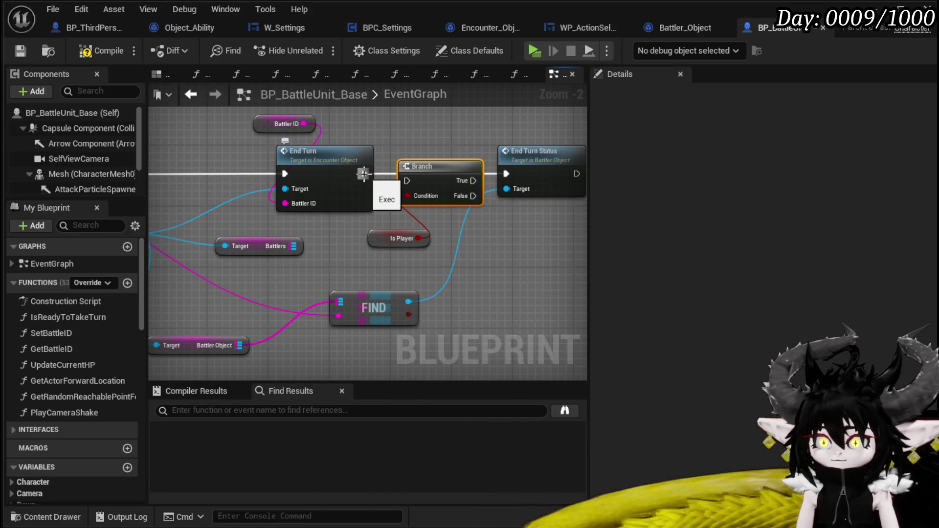
drag(437, 205, 293, 251)
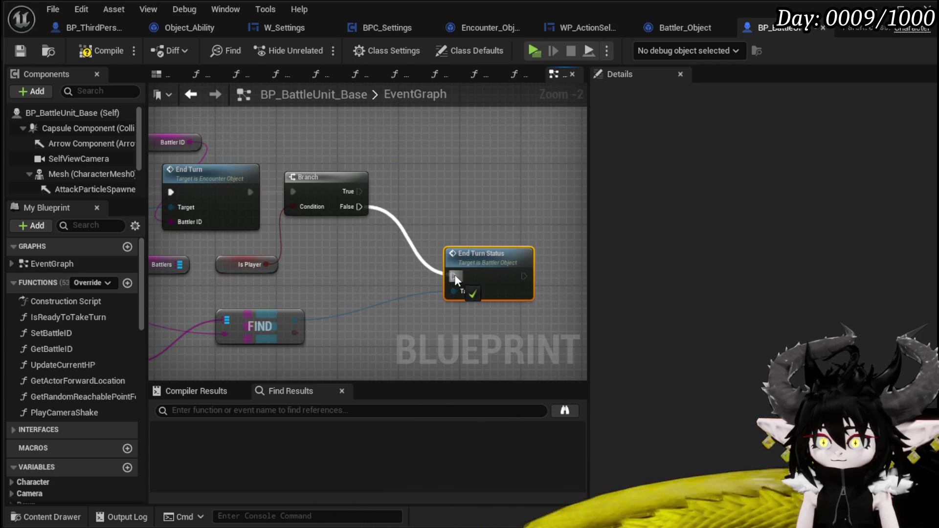
mouse_move(340, 260)
mouse_down()
mouse_move(366, 269)
mouse_move(329, 285)
mouse_up()
scroll(328, 285, down, 1)
mouse_move(354, 251)
mouse_down()
mouse_move(479, 257)
mouse_move(320, 267)
mouse_up()
mouse_move(252, 246)
mouse_down()
mouse_move(308, 256)
mouse_move(271, 260)
mouse_move(402, 189)
mouse_up()
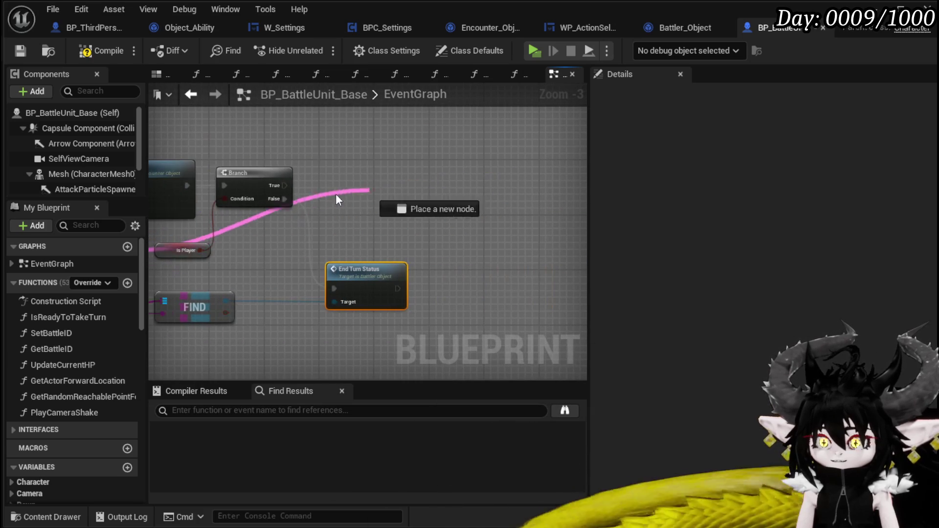
Add a Map Find node on Battlers that looks up the Battler ID.
mouse_move(4, 151)
mouse_down()
mouse_move(571, 171)
mouse_move(463, 132)
mouse_up()
text(Fi)
key(Return)
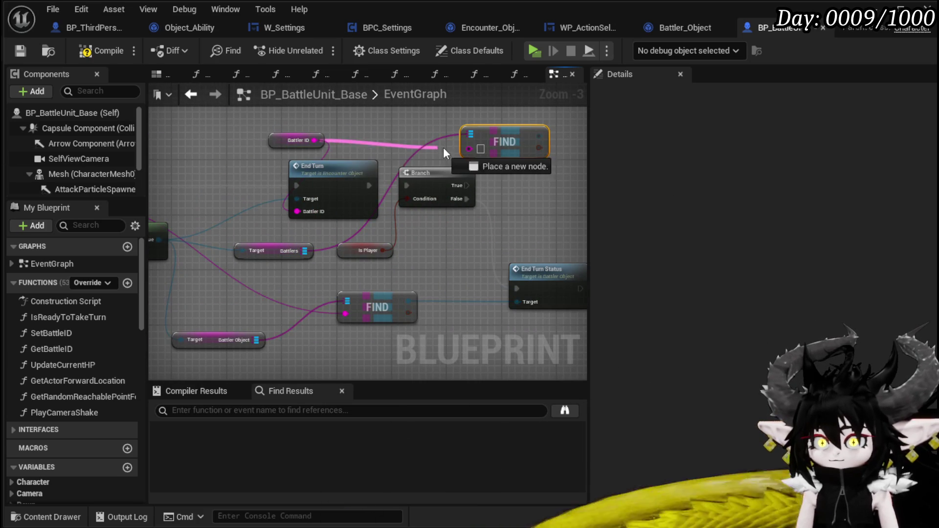
mouse_move(452, 131)
mouse_down()
mouse_move(358, 154)
mouse_move(404, 145)
mouse_up()
text(c)
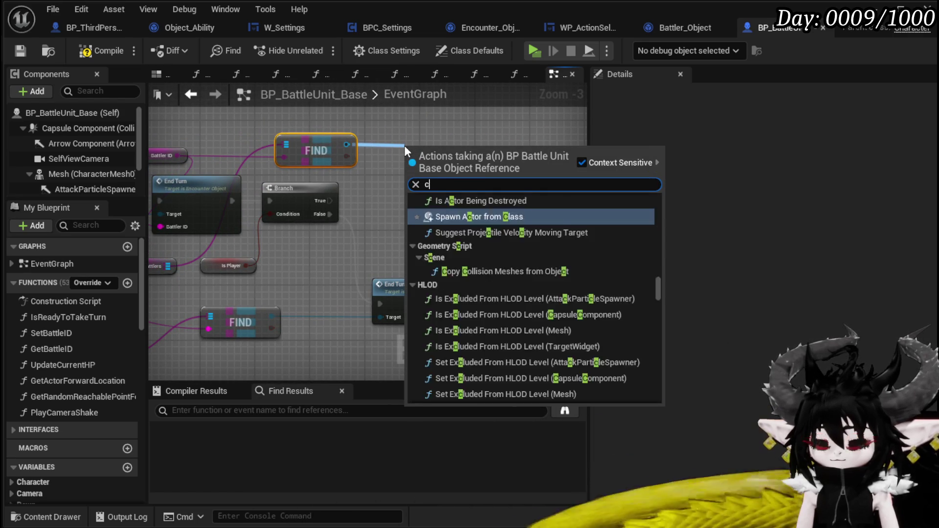
text(ast)
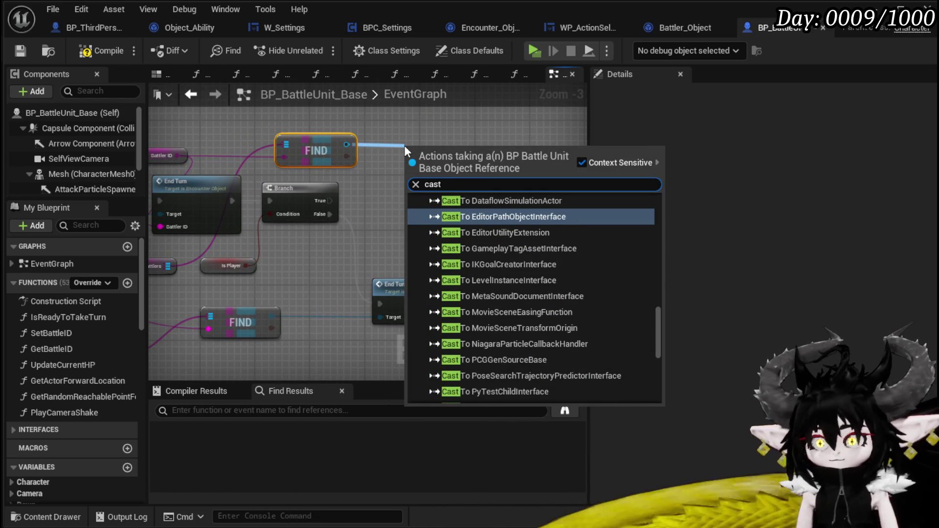
text( to thir)
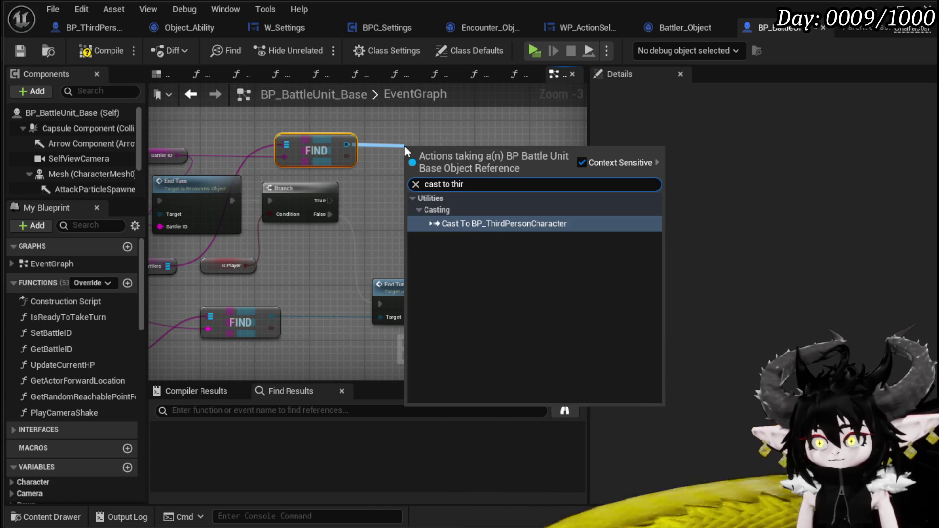
Cast the Find result to BP_ThirdPersonCharacter and branch on its Forced Turn value.
click(486, 220)
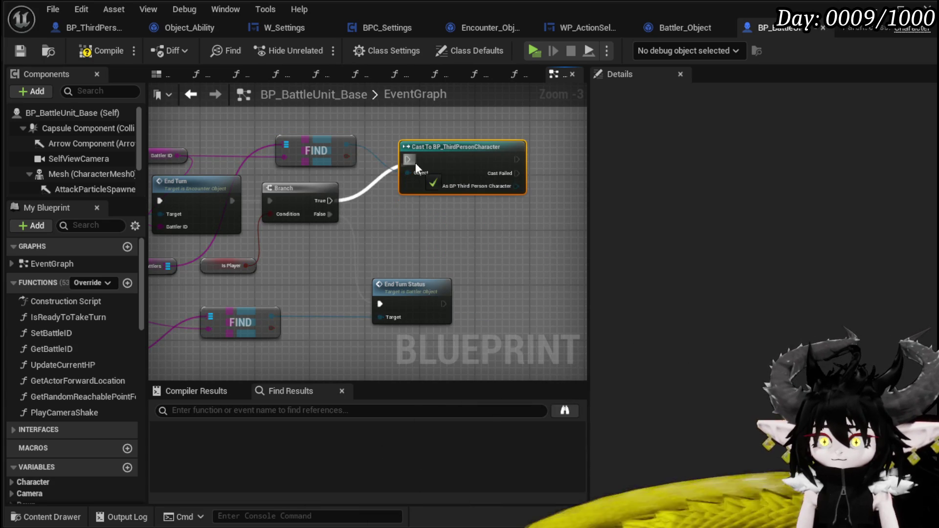
mouse_move(501, 221)
mouse_down()
mouse_move(366, 221)
mouse_move(408, 220)
mouse_up()
text(Forced)
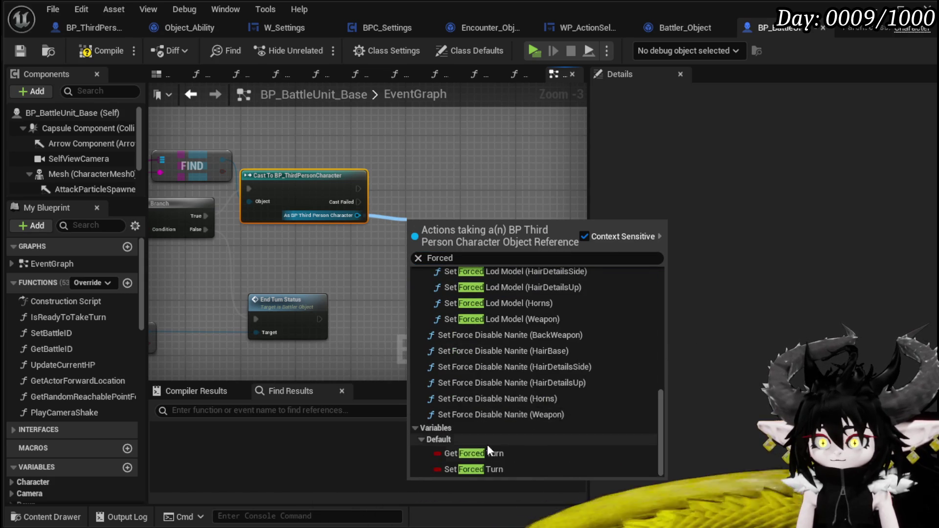
click(491, 453)
mouse_move(299, 248)
mouse_down()
mouse_move(327, 236)
mouse_move(322, 245)
mouse_up()
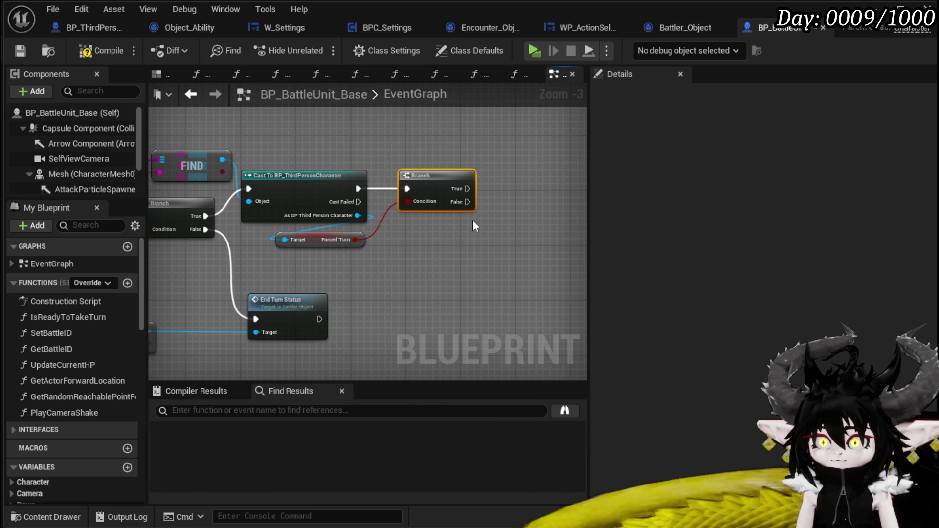
Wire both Branch False outputs to End Turn Status and tidy the node layout.
drag(266, 319, 262, 317)
drag(319, 319, 524, 324)
drag(287, 302, 445, 308)
drag(527, 313, 534, 313)
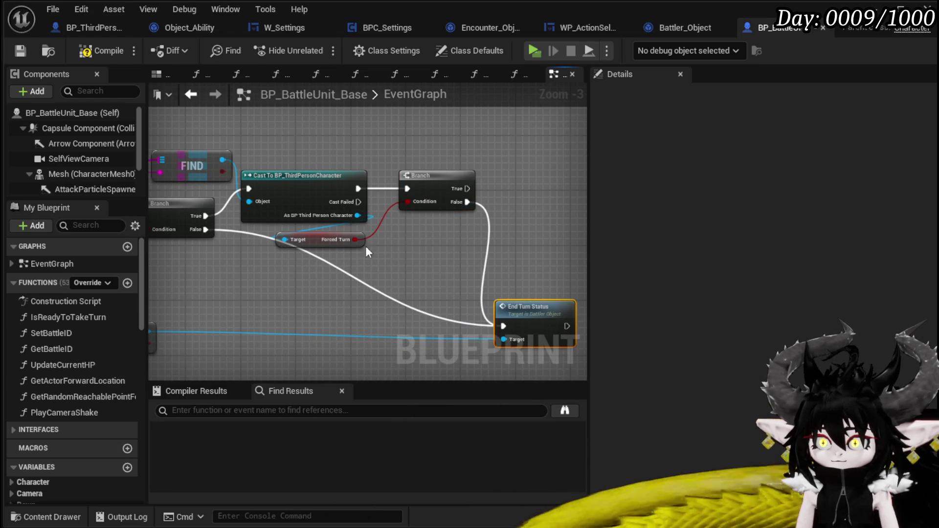
drag(342, 243, 296, 239)
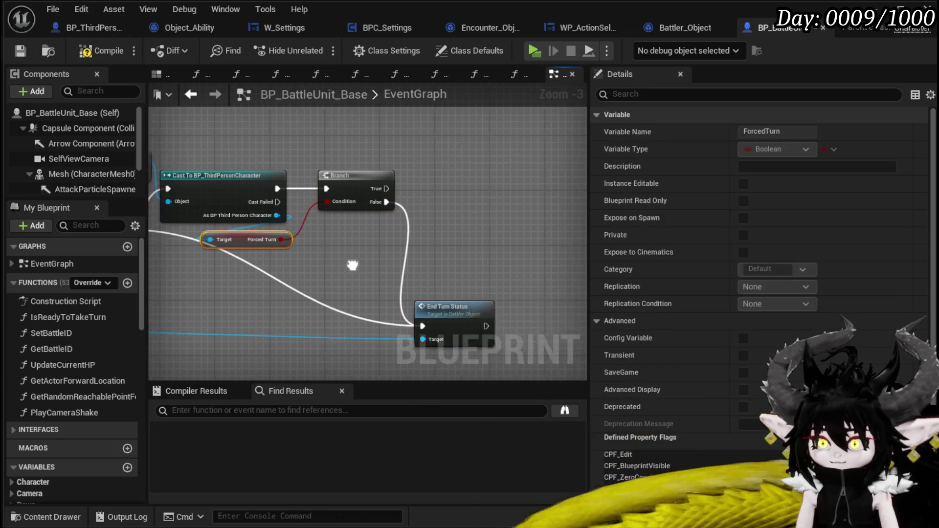
drag(257, 293, 231, 287)
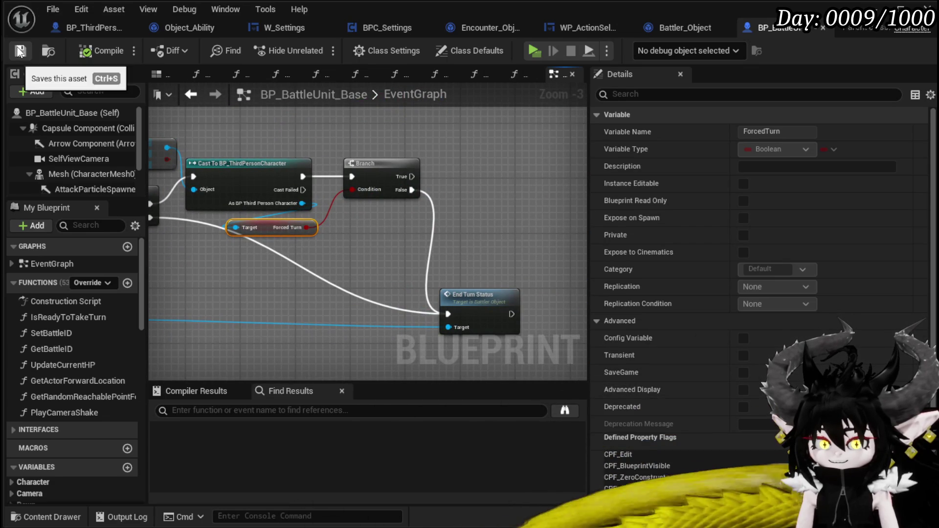
scroll(350, 119, down, 3)
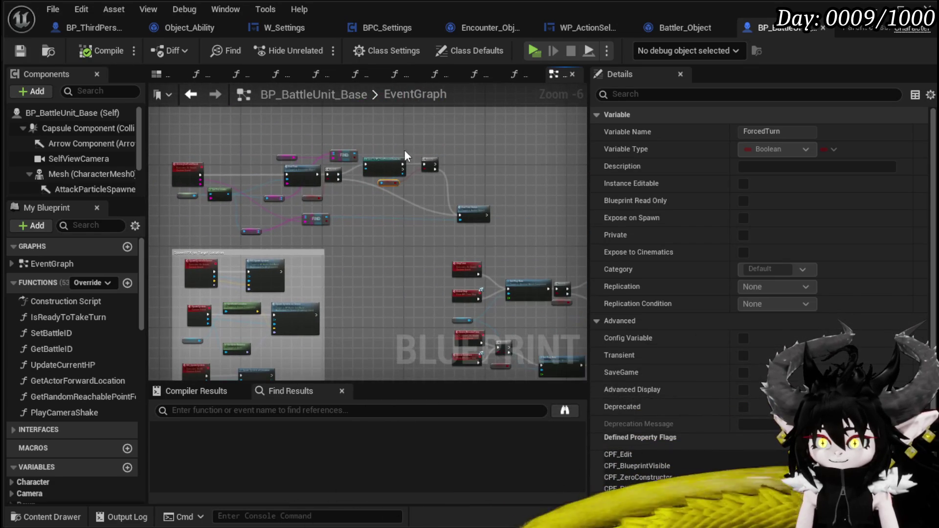
click(874, 9)
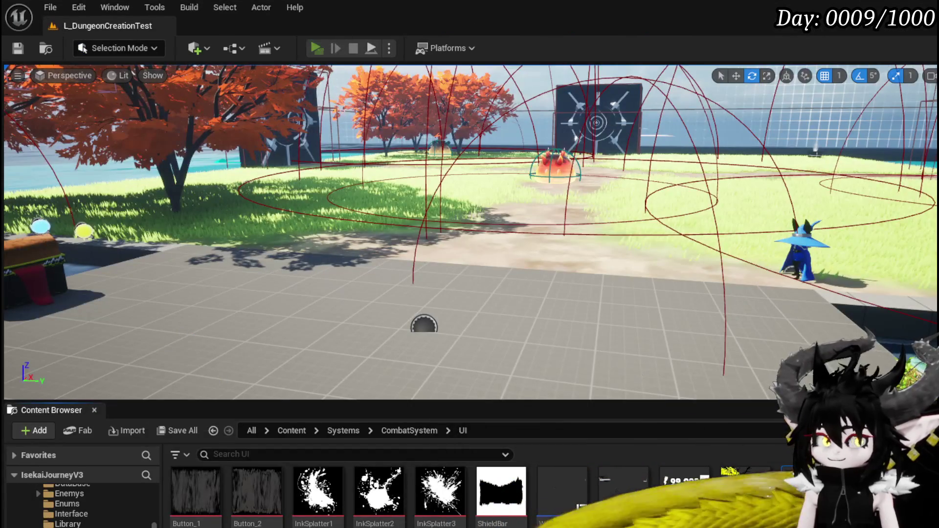
Play the game in Standalone and walk into the fire slime to start a battle.
key(alt+p)
key(w)
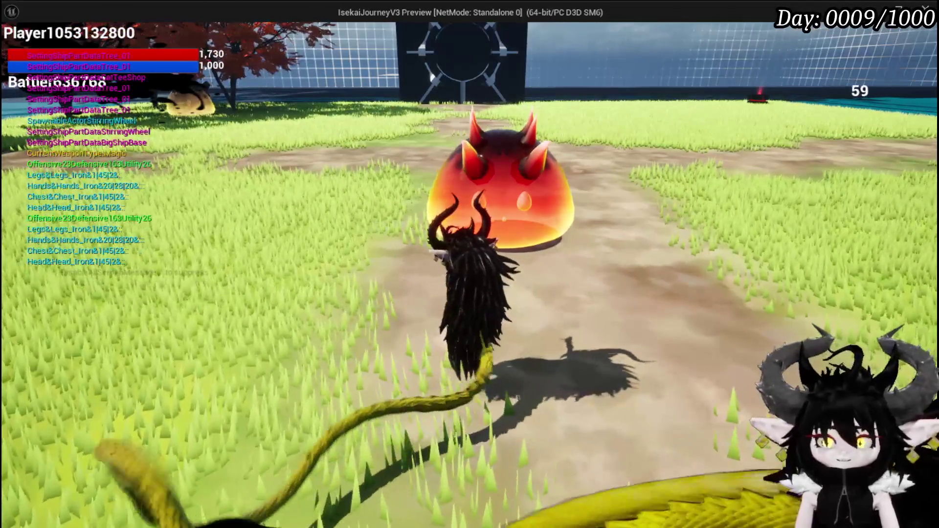
key(w)
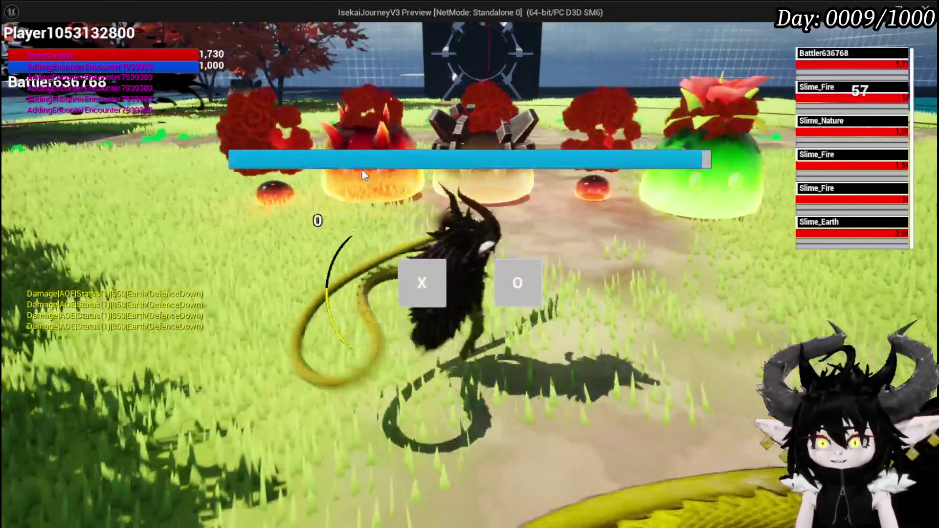
click(407, 289)
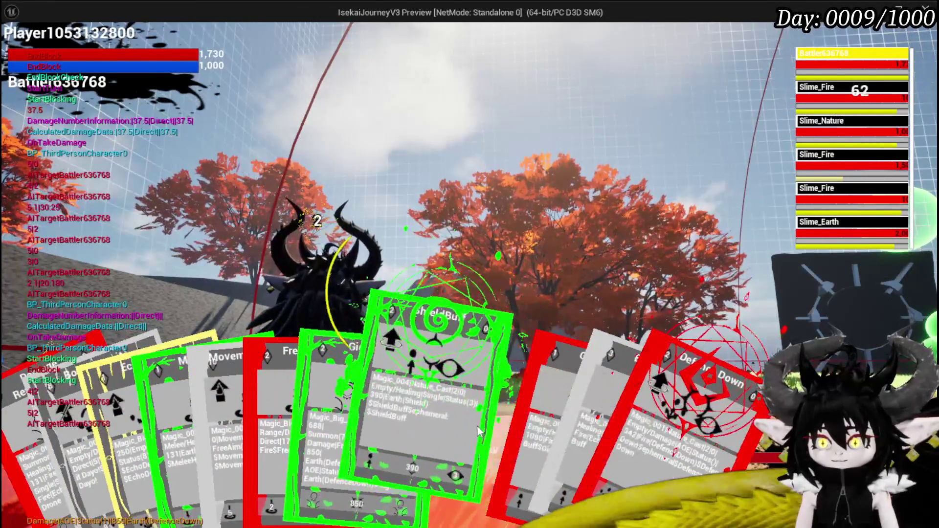
Play the Shield Buff card, then the Movement Explosion card, in the slime battle.
click(482, 426)
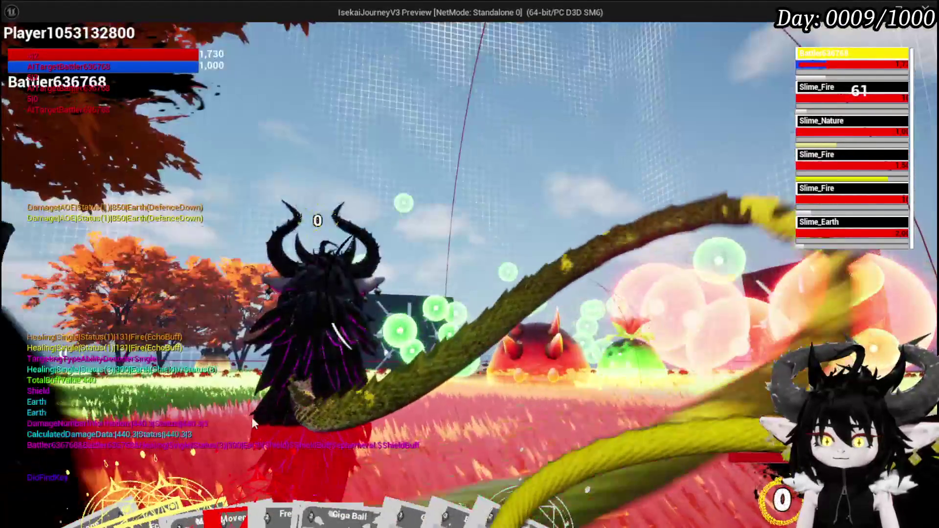
mouse_move(314, 391)
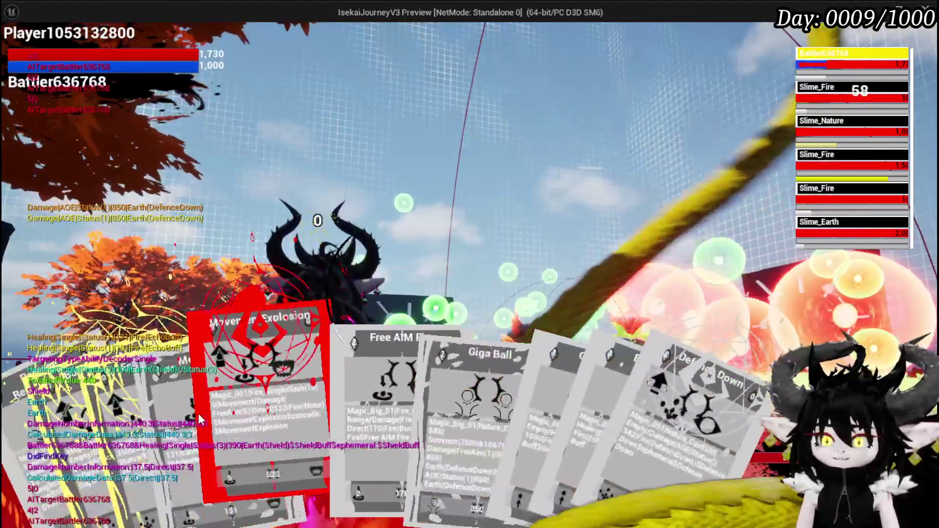
click(274, 392)
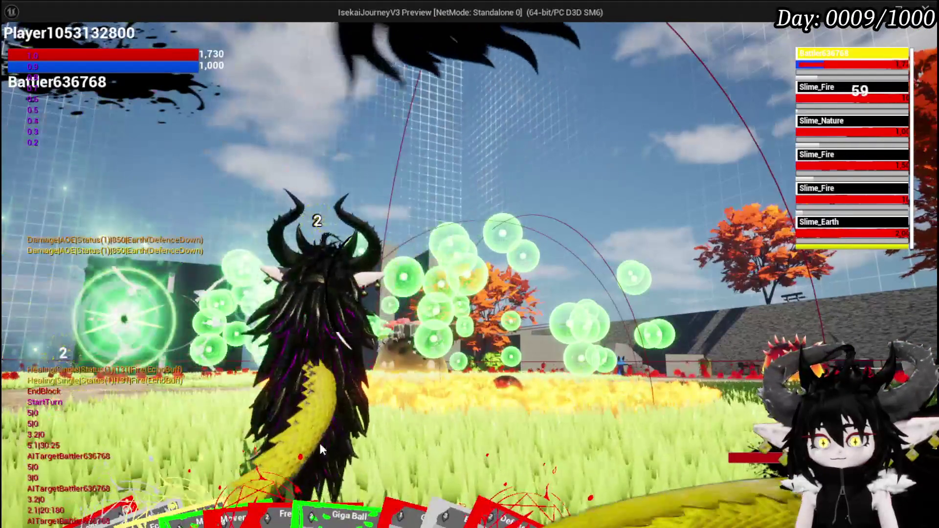
mouse_move(218, 387)
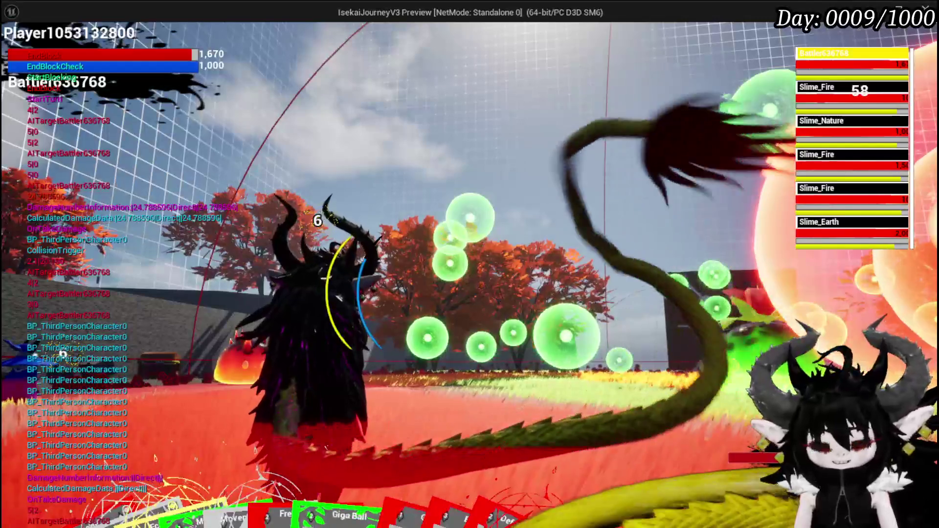
Stop the Play session with Esc to return to the L_DungeonCreationTest level.
key(Escape)
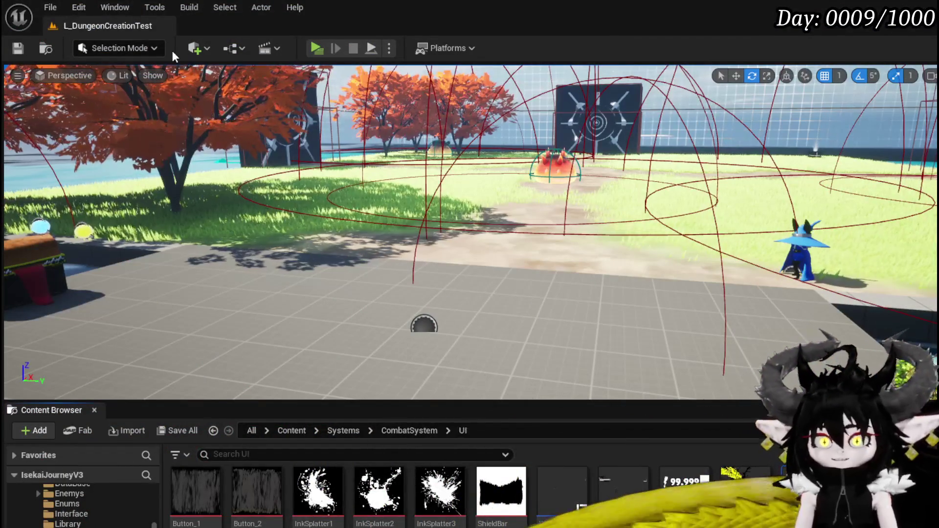
key(ctrl+s)
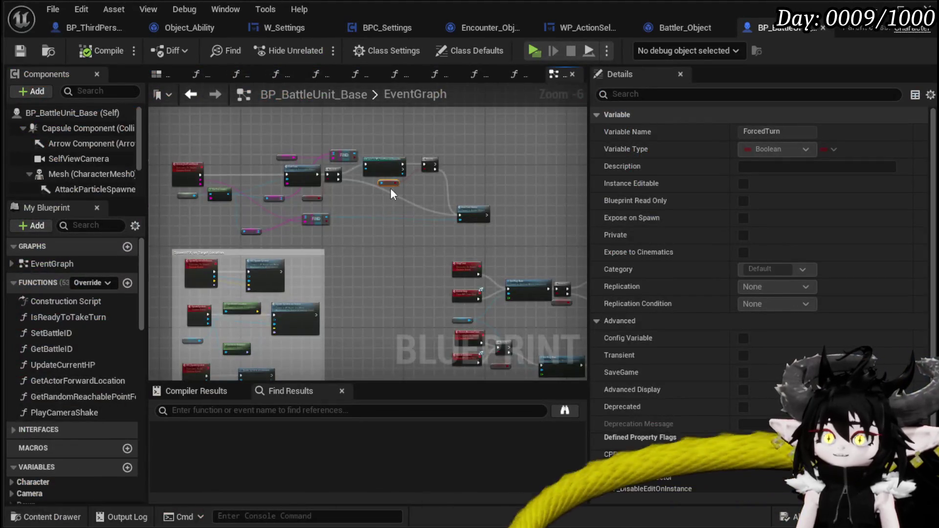
scroll(390, 188, up, 4)
mouse_move(456, 187)
mouse_down()
mouse_move(309, 192)
mouse_move(311, 213)
mouse_up()
click(394, 217)
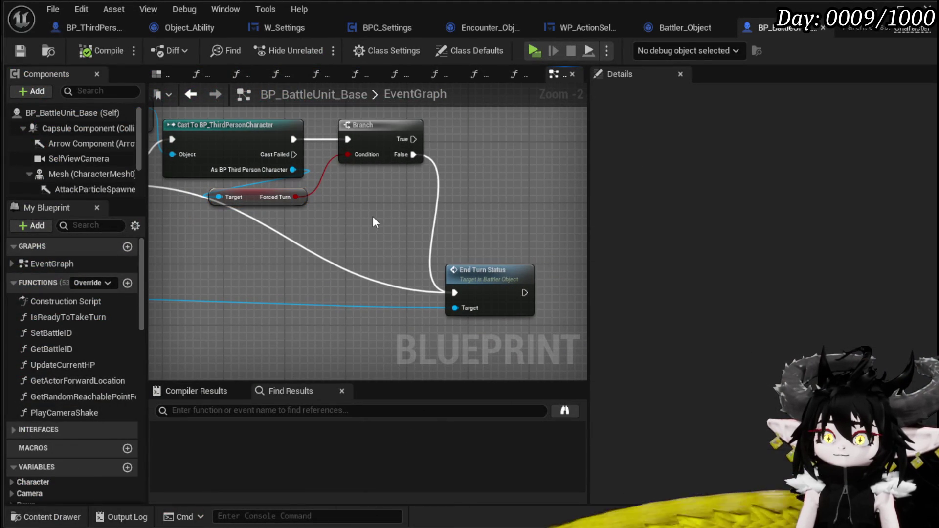
scroll(374, 213, down, 1)
scroll(375, 218, down, 2)
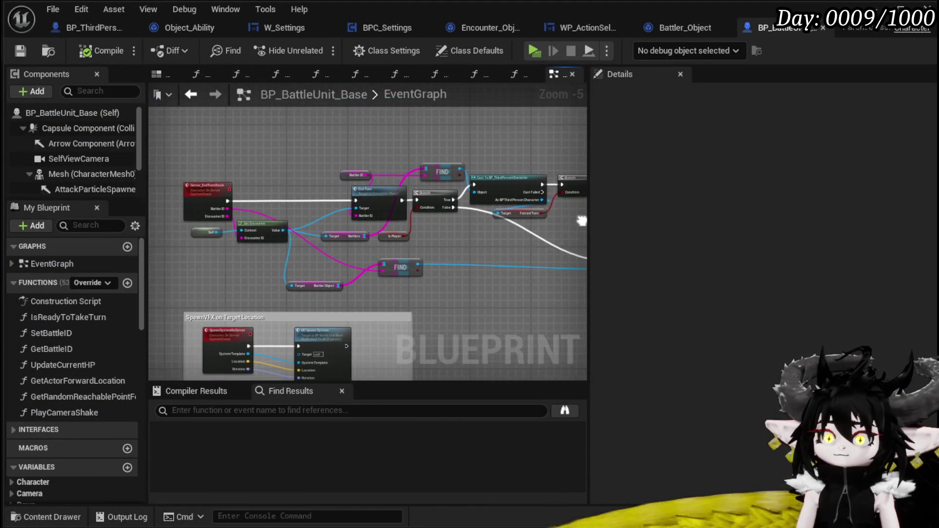
click(115, 34)
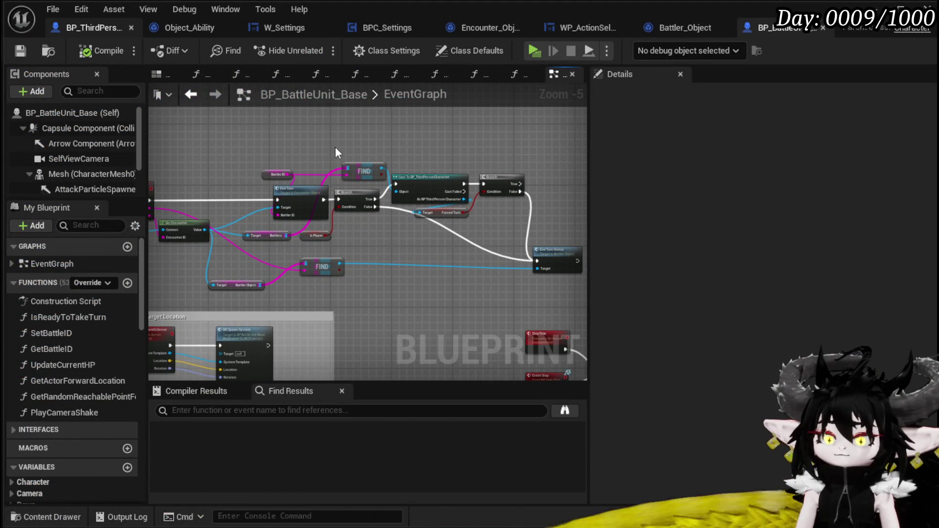
scroll(335, 145, up, 3)
drag(297, 154, 481, 163)
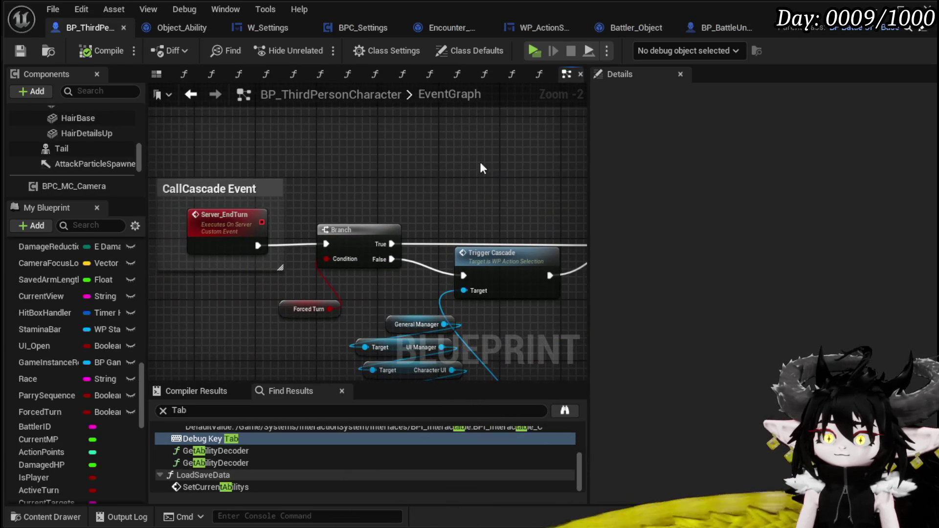
scroll(114, 176, up, 5)
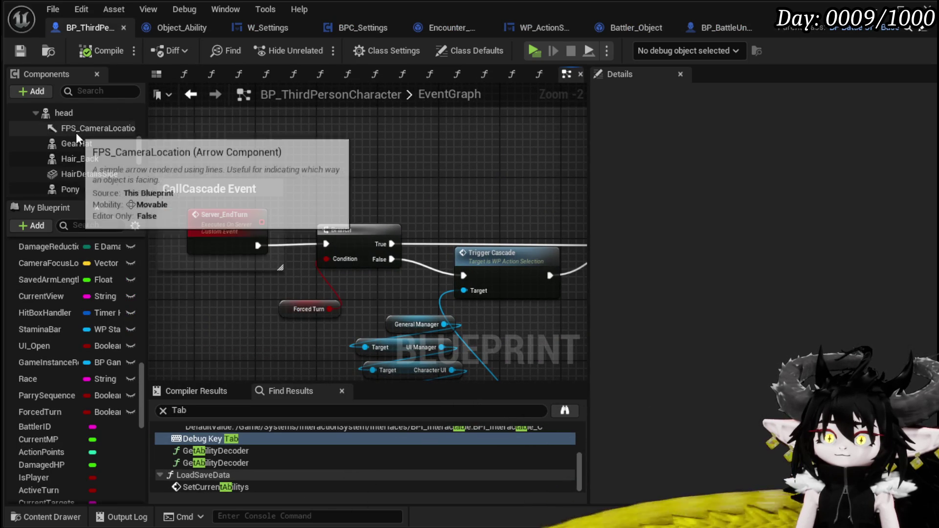
scroll(85, 137, up, 4)
scroll(98, 166, up, 1)
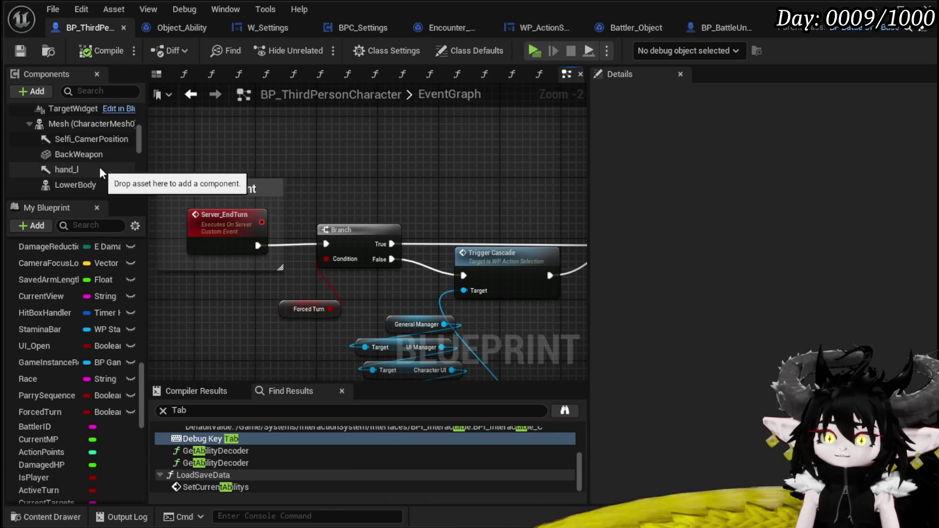
scroll(99, 165, up, 3)
scroll(100, 165, down, 8)
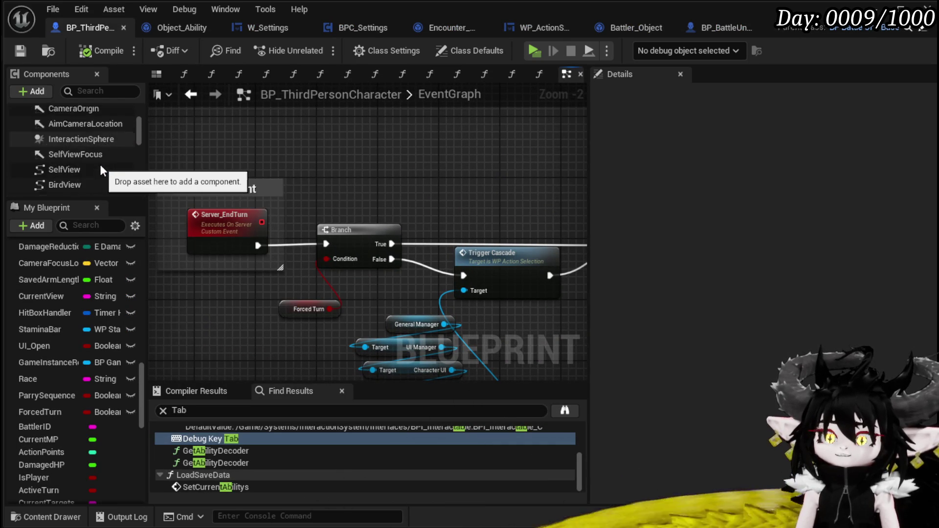
scroll(104, 160, down, 5)
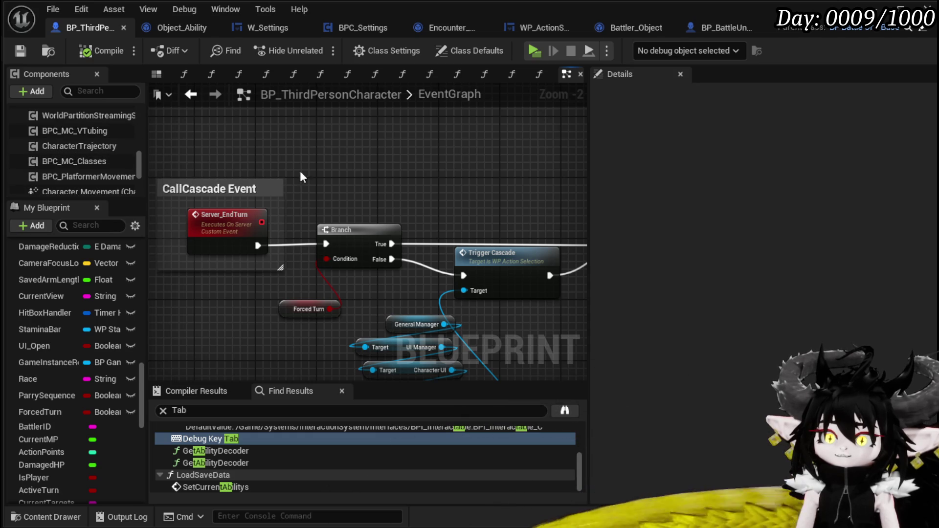
scroll(407, 178, down, 10)
drag(473, 199, 286, 282)
scroll(336, 160, up, 9)
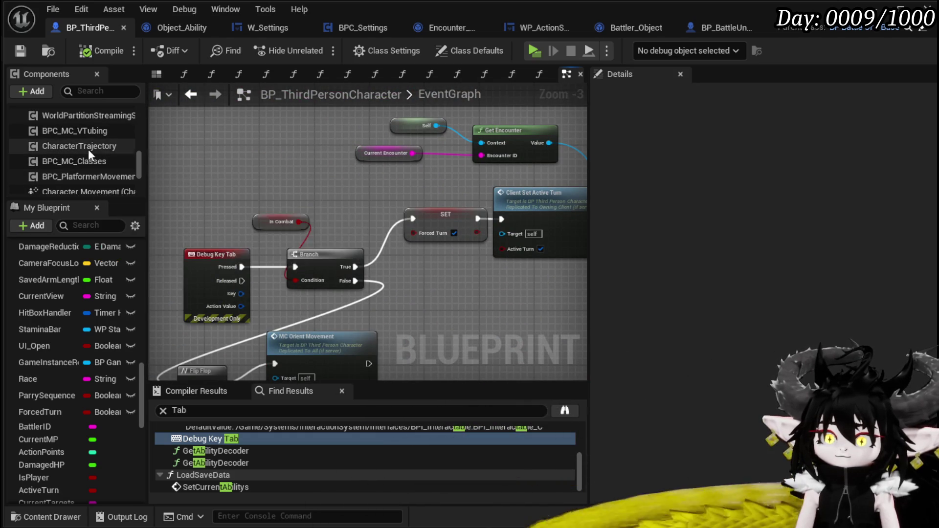
scroll(93, 152, down, 2)
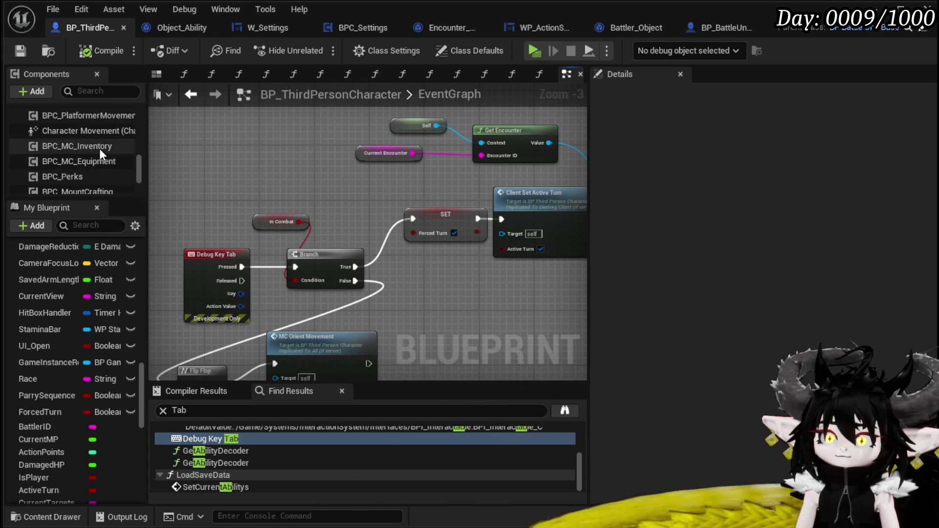
scroll(107, 163, down, 3)
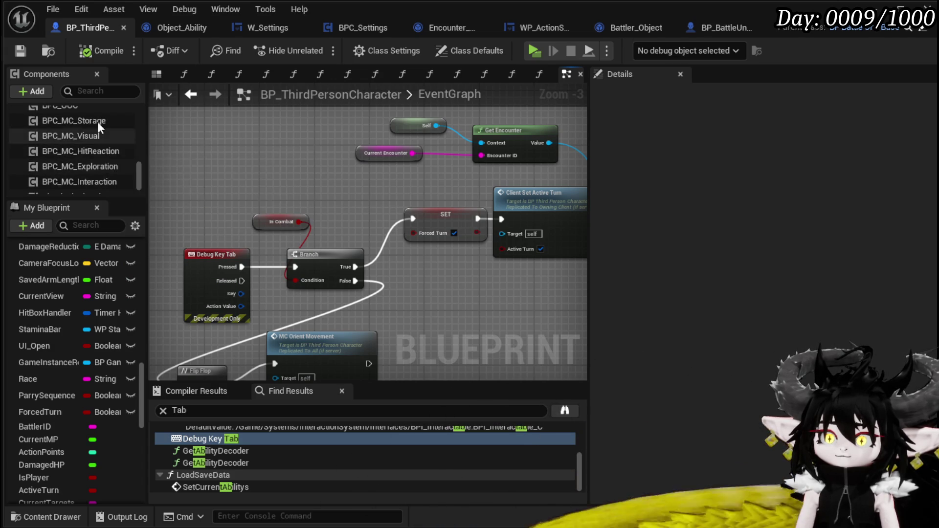
scroll(104, 137, down, 3)
Get BPC Settings' Take Turn Option and feed it into a Switch on String.
mouse_move(90, 186)
mouse_down()
mouse_move(242, 164)
mouse_move(209, 160)
mouse_move(249, 171)
mouse_up()
text(T)
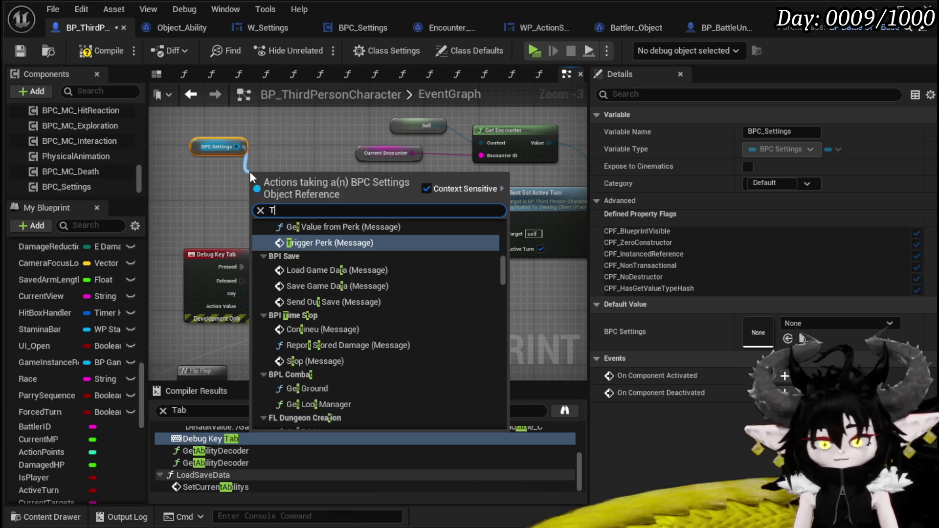
text(ake Turn)
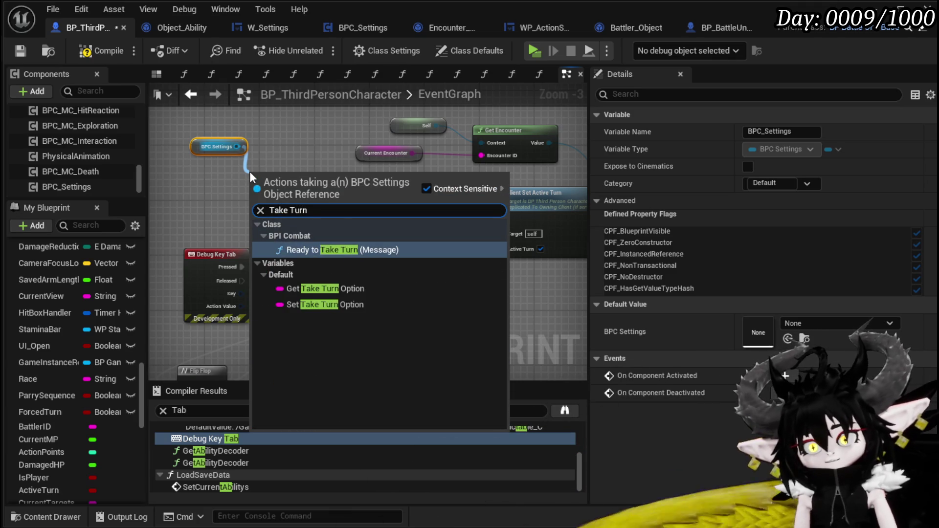
click(321, 289)
mouse_move(286, 175)
mouse_down()
mouse_move(217, 174)
mouse_move(280, 153)
mouse_up()
text(Switch)
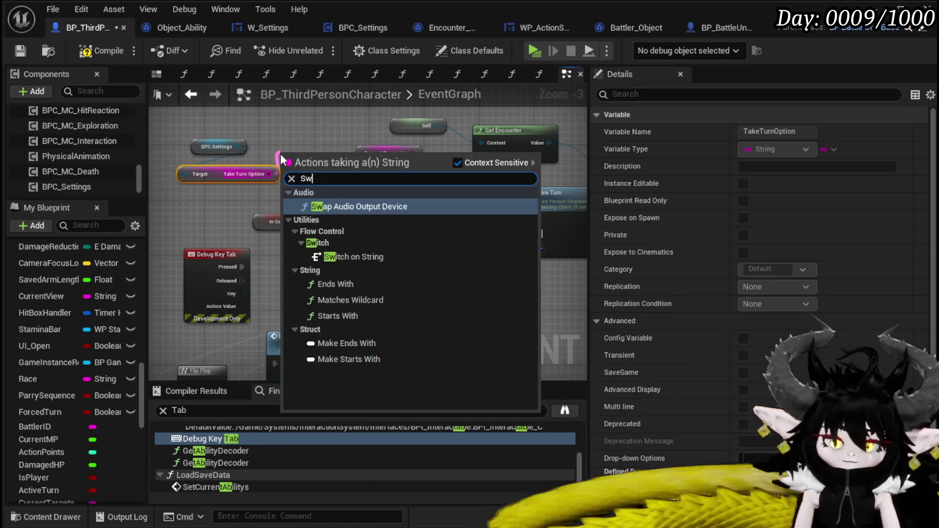
key(Return)
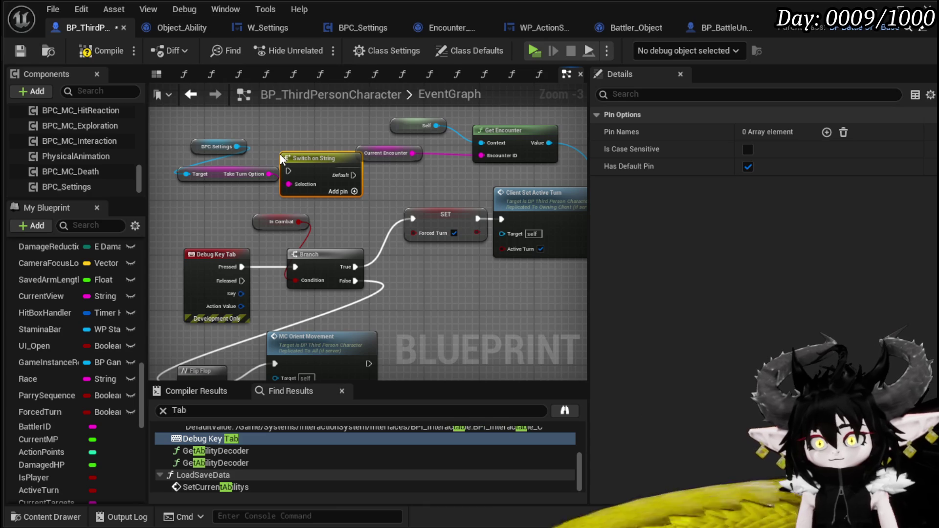
mouse_move(292, 153)
mouse_down()
mouse_move(169, 163)
mouse_move(180, 153)
mouse_move(211, 160)
mouse_move(327, 204)
mouse_up()
drag(318, 173, 325, 172)
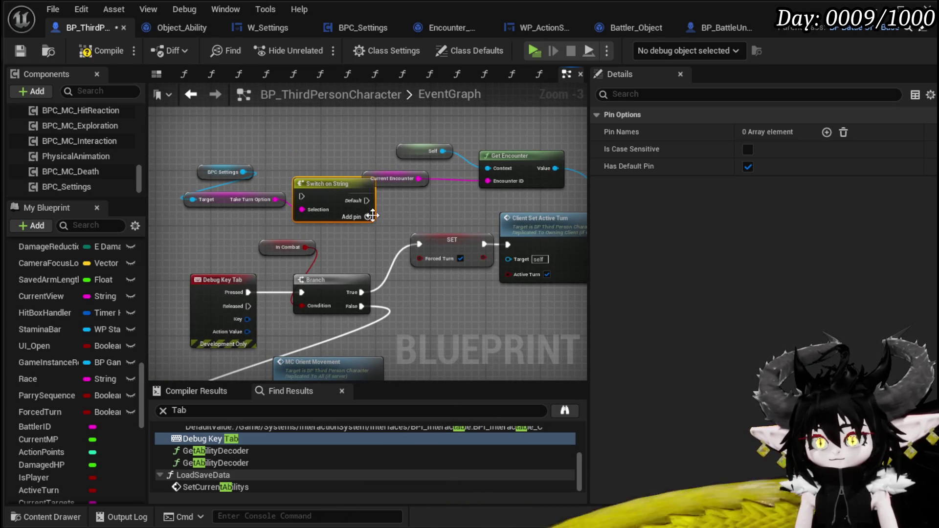
Add two switch cases named Manuel and Both.
click(367, 217)
click(368, 229)
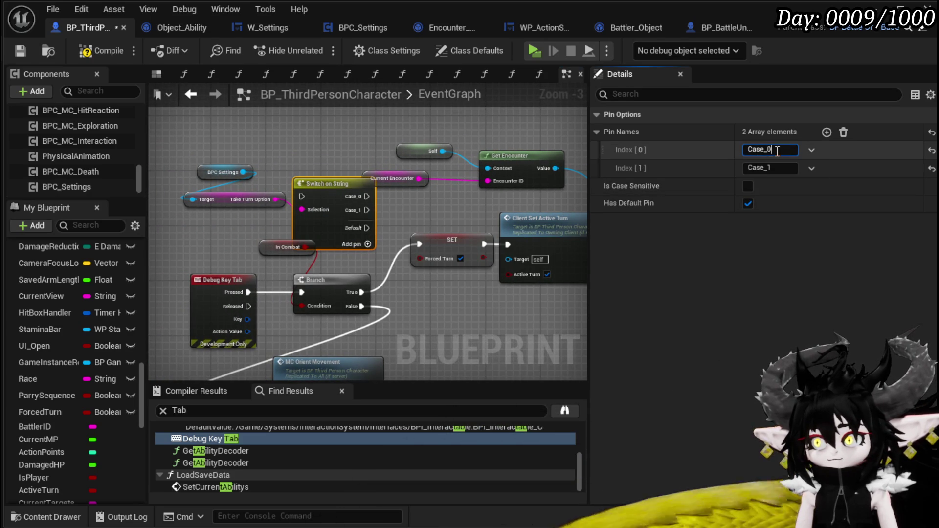
text(M)
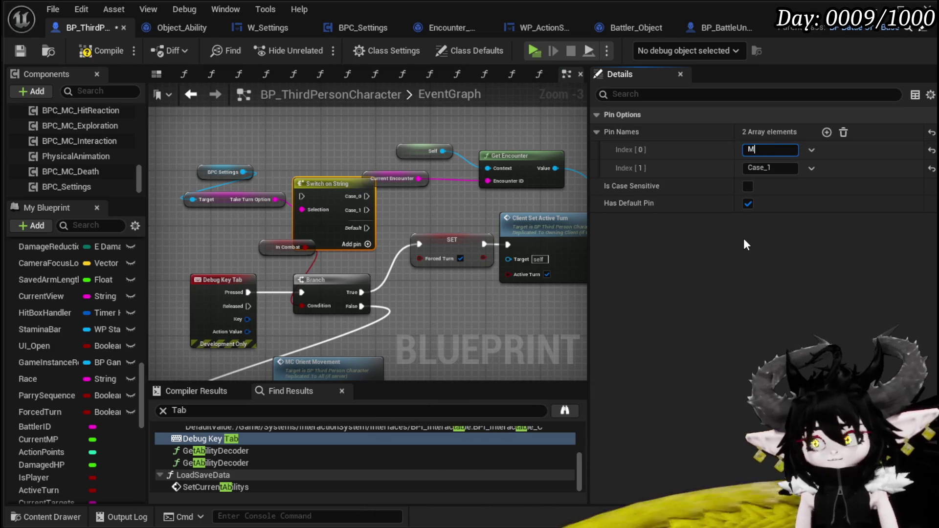
text(anuel)
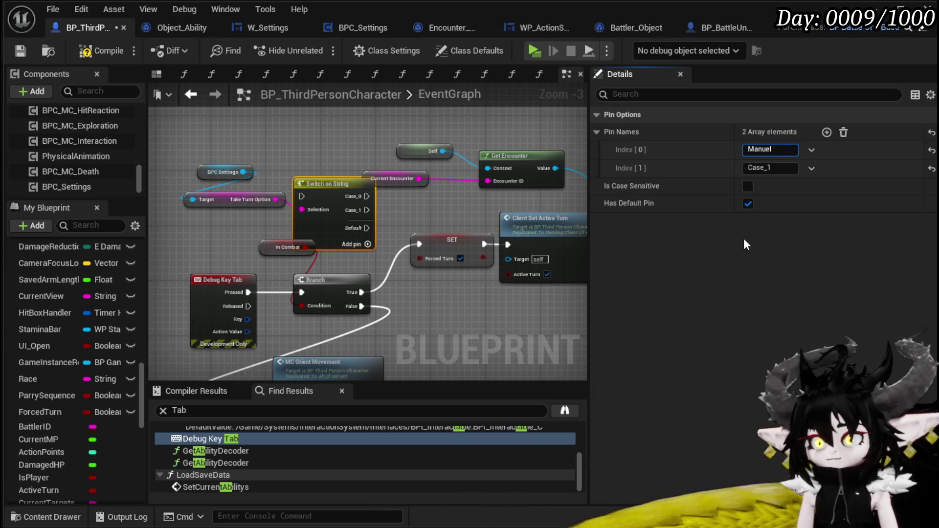
click(776, 169)
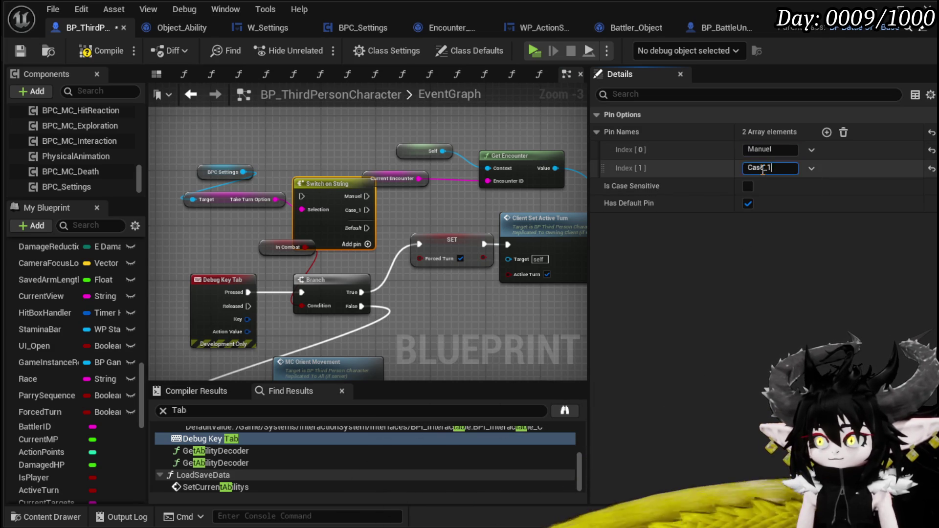
text(Both)
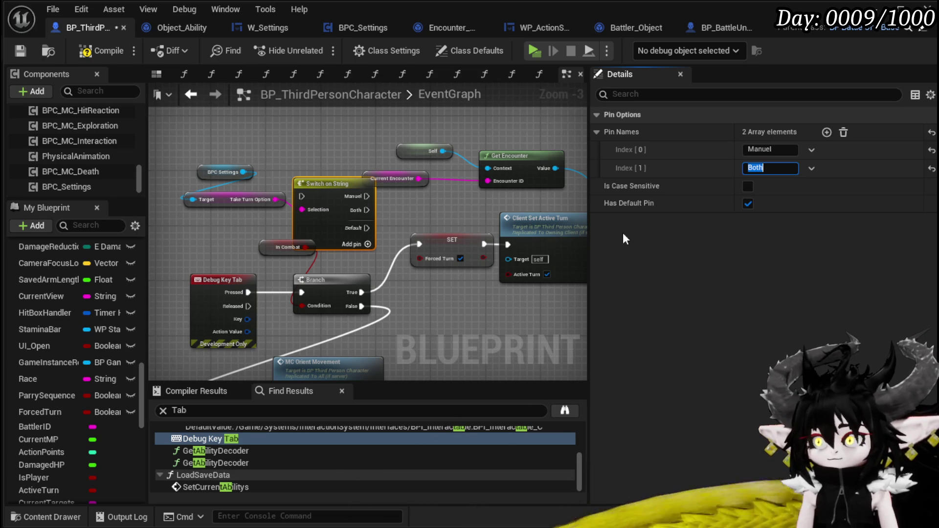
Place the switch before SET Forced Turn, wire Branch True into it, and save.
mouse_move(498, 358)
mouse_down()
mouse_move(288, 337)
mouse_move(533, 193)
mouse_up()
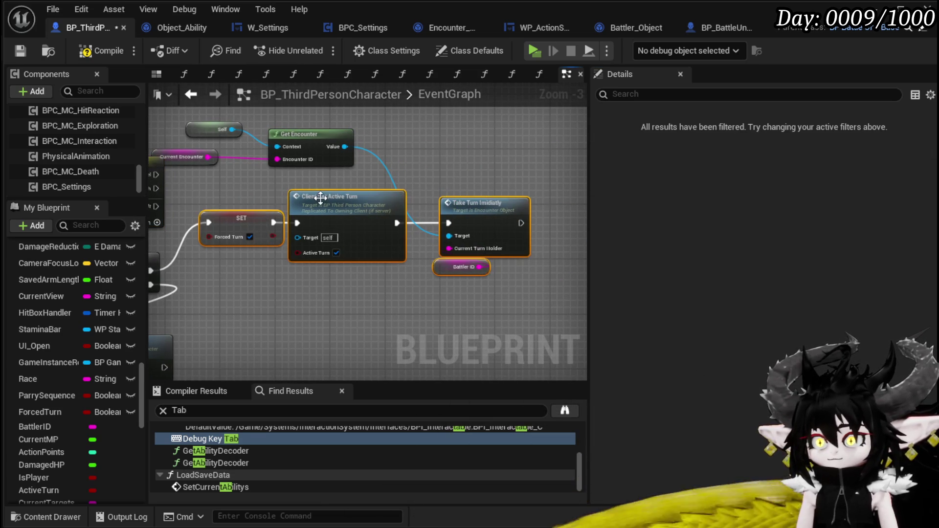
drag(340, 203, 440, 208)
drag(268, 202, 463, 206)
mouse_move(313, 177)
mouse_down()
mouse_move(420, 239)
mouse_move(421, 231)
mouse_up()
drag(341, 273, 392, 238)
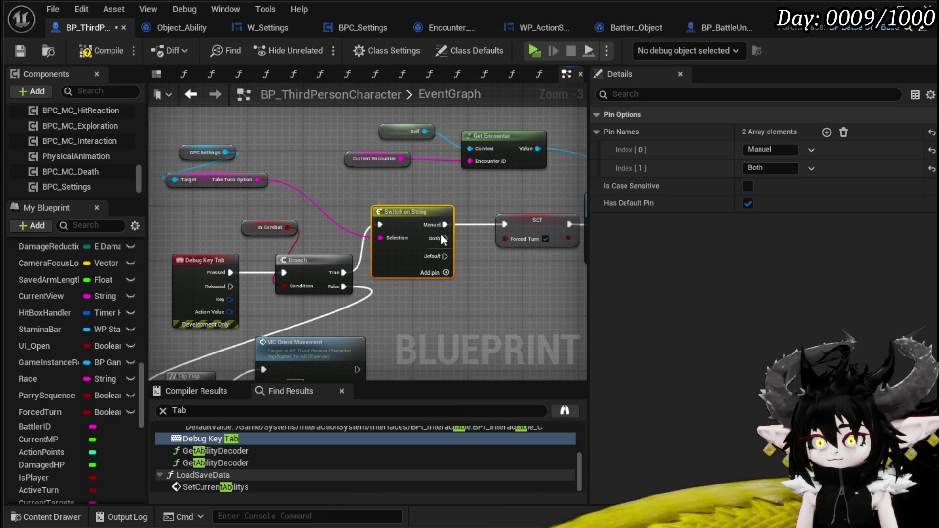
click(228, 128)
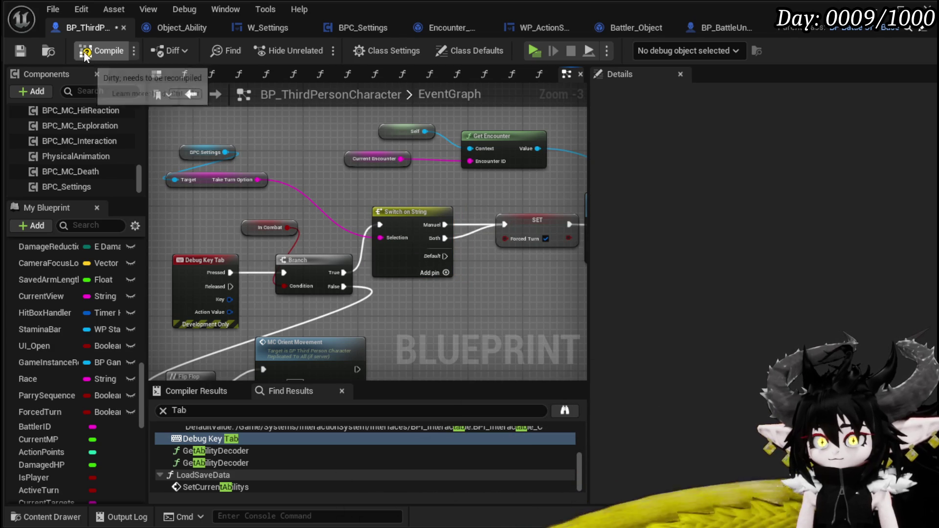
click(22, 54)
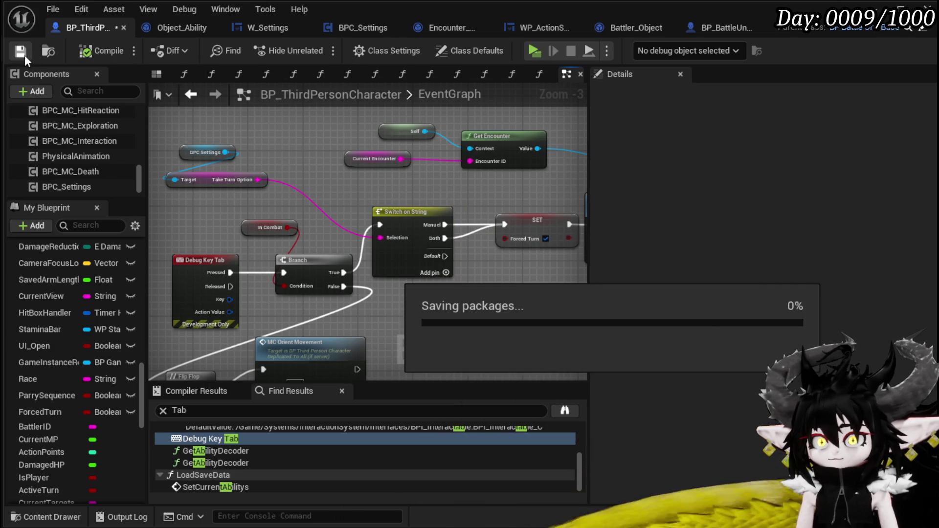
key(alt+Tab)
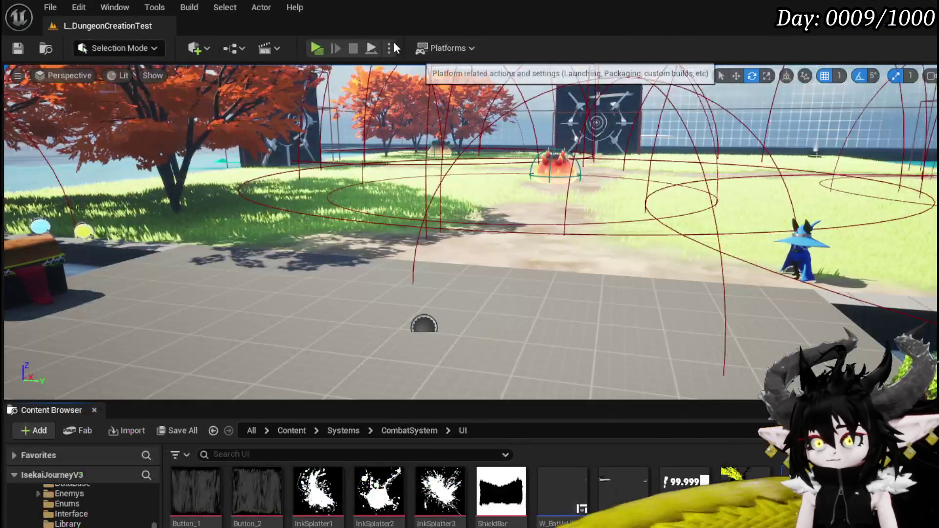
Launch a playtest and cycle the Game Play Take Turn setting, leaving it on Auto.
key(alt+p)
key(Tab)
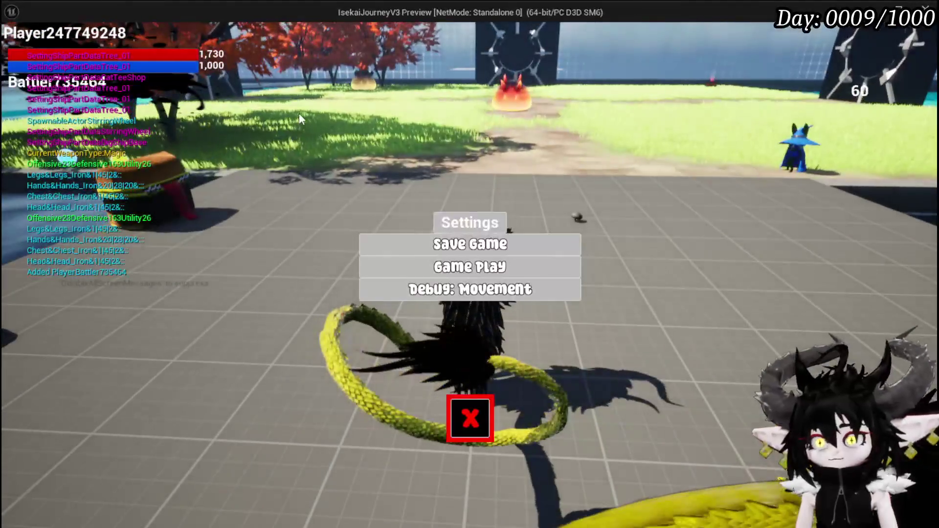
click(459, 273)
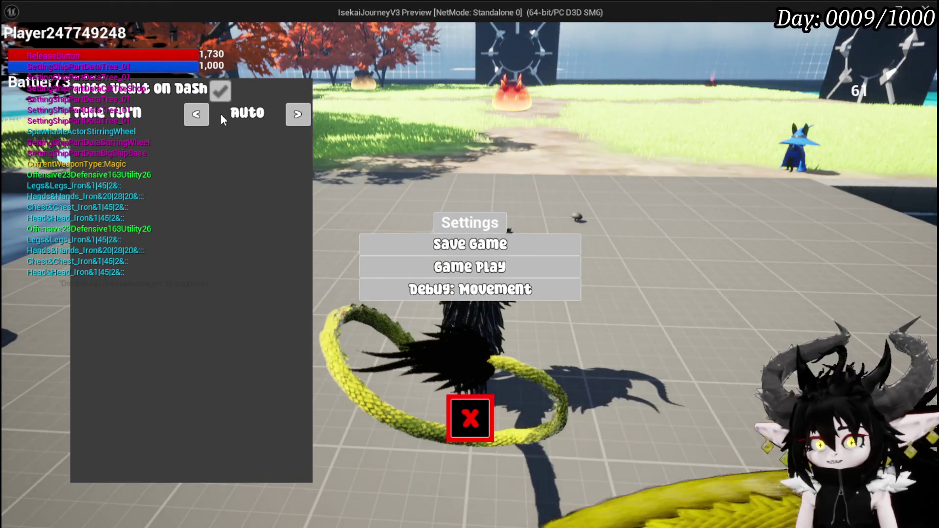
click(294, 114)
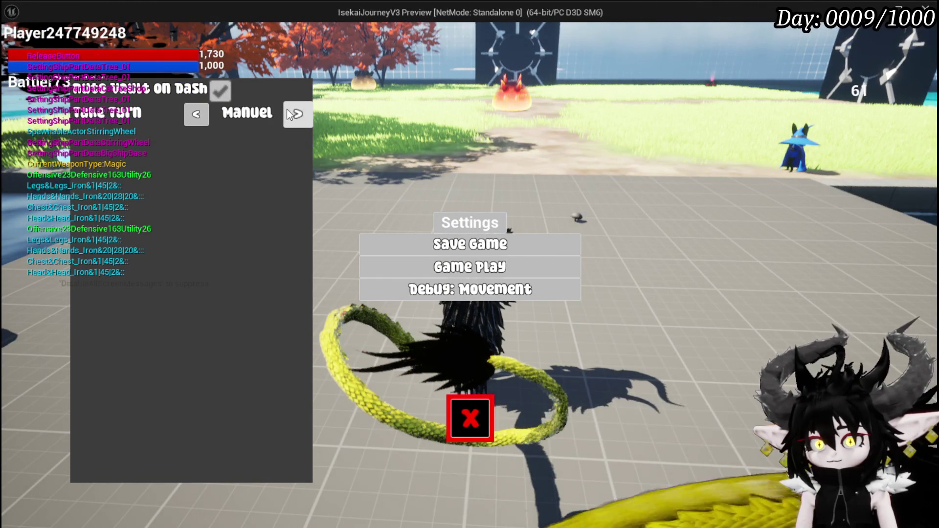
click(198, 114)
click(198, 114)
click(197, 114)
click(197, 114)
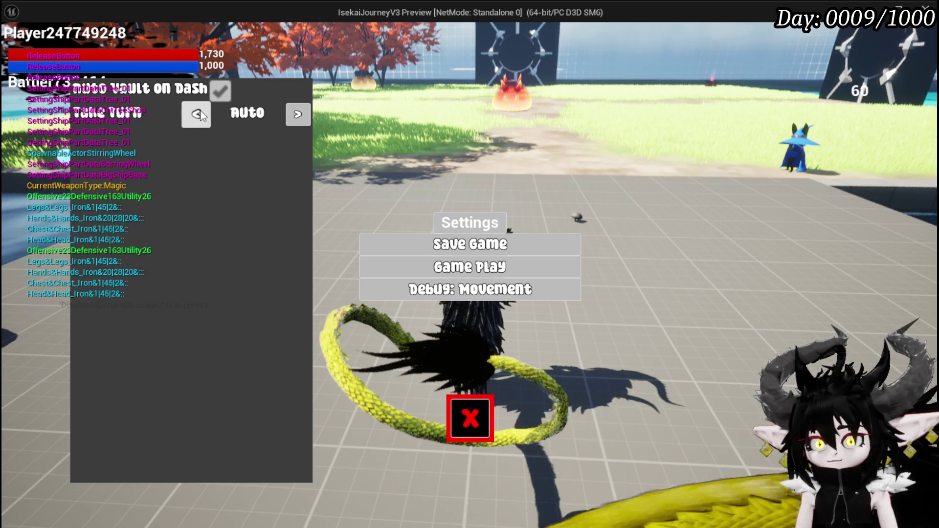
click(199, 114)
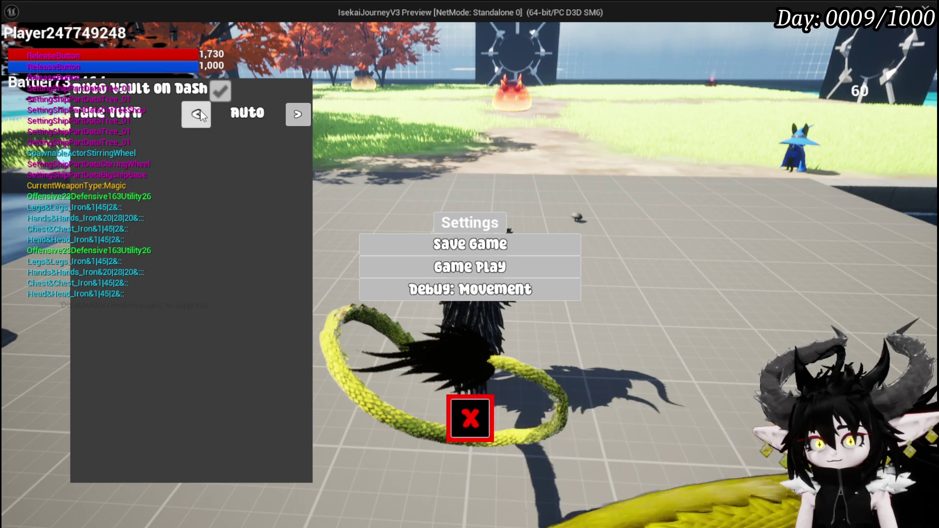
Resume play, enter a battle against slimes, then stop the playtest.
click(471, 408)
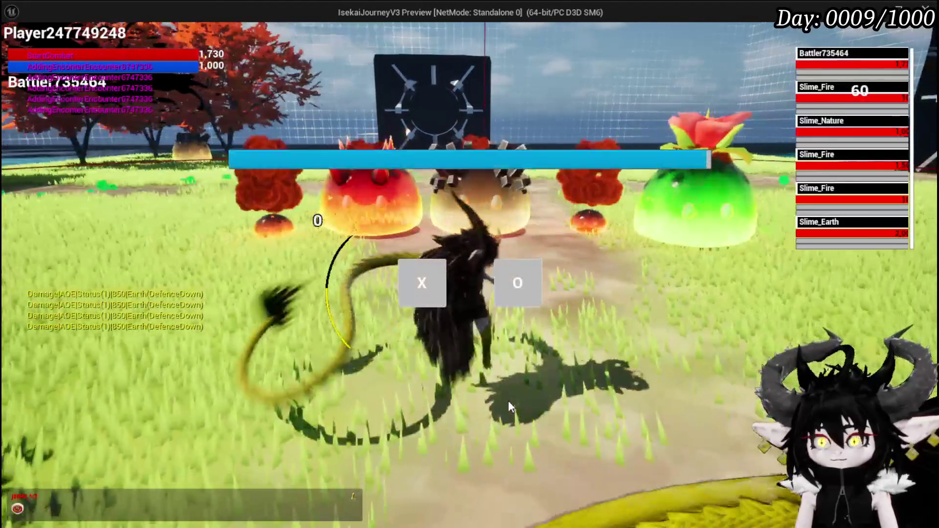
click(421, 282)
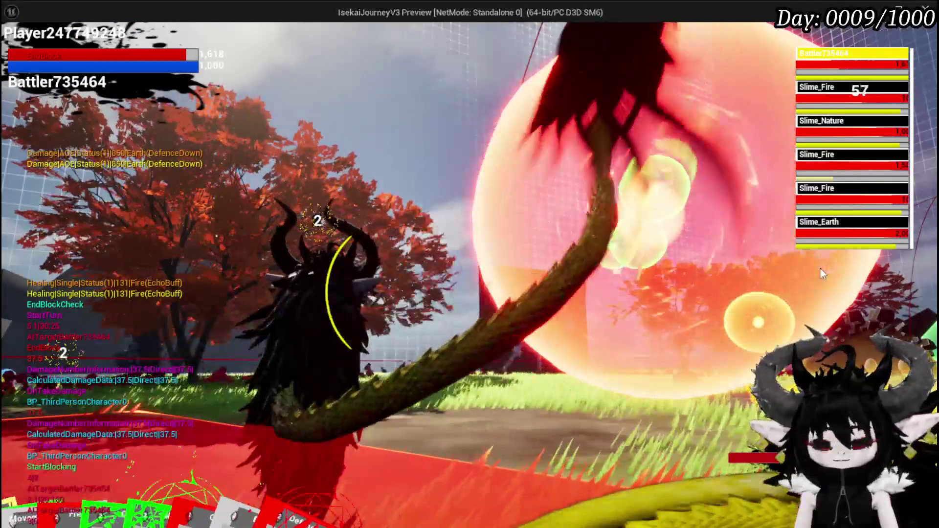
key(Escape)
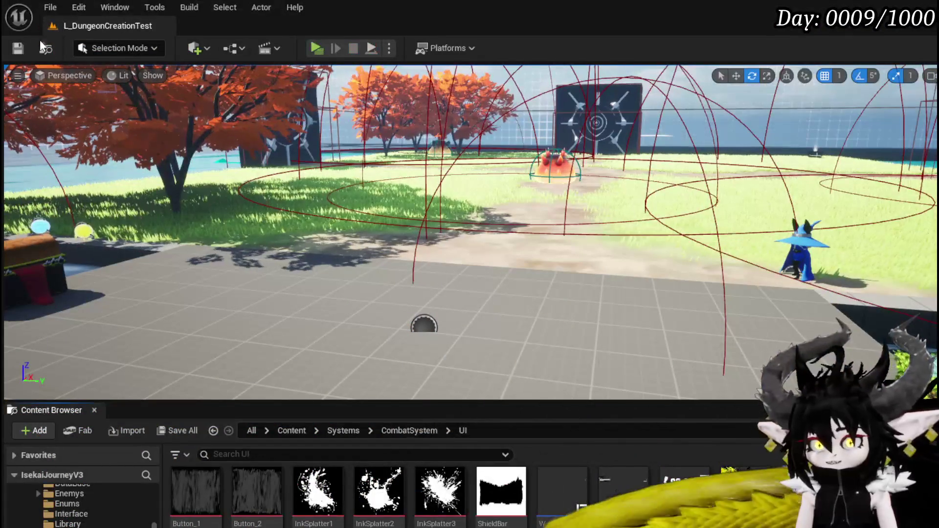
Save all, review the Switch on String wiring, and save BP_ThirdPersonCharacter.
key(ctrl+s)
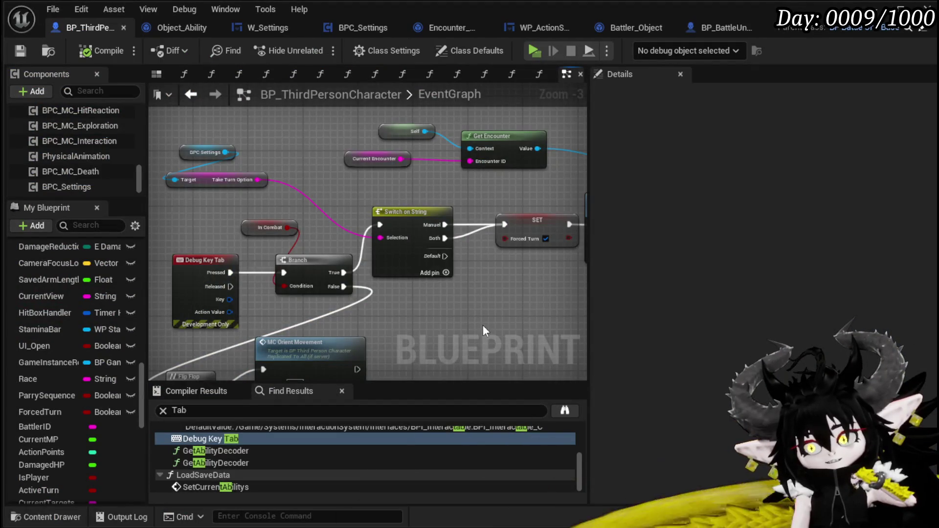
scroll(491, 330, down, 2)
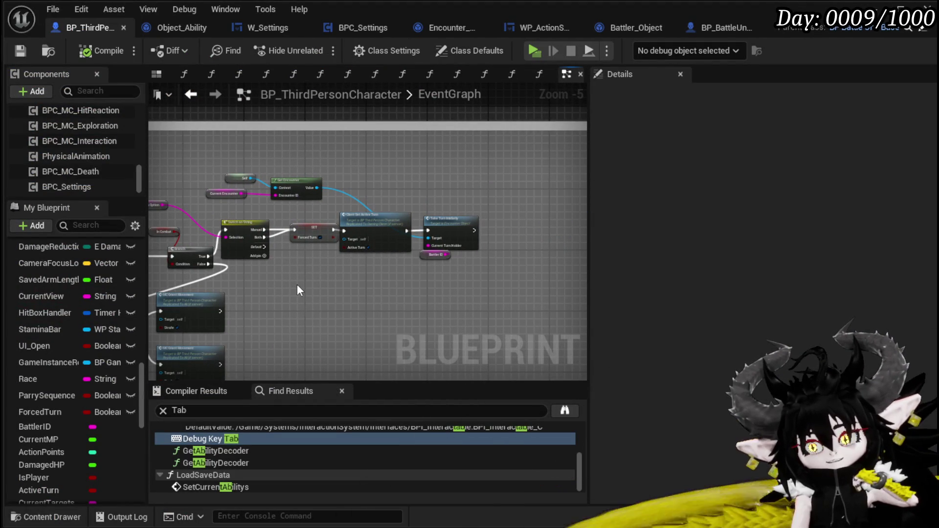
drag(390, 290, 446, 287)
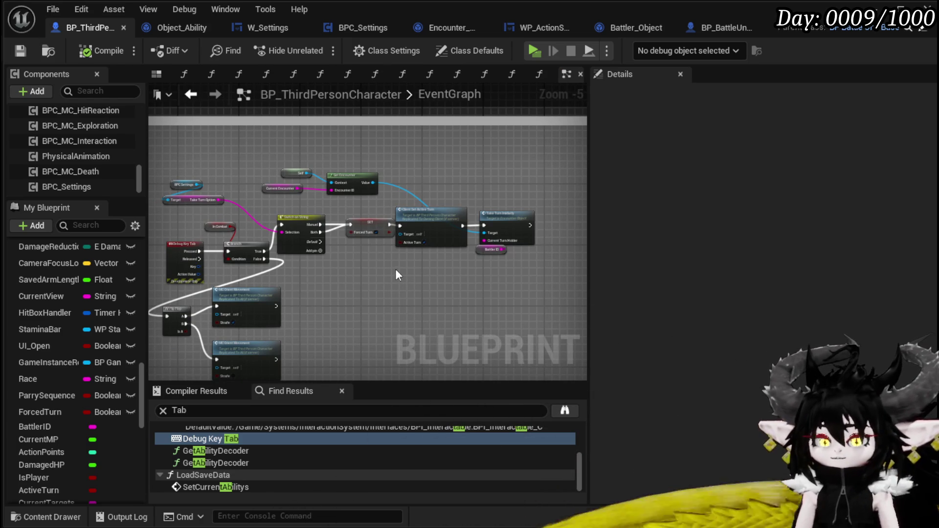
scroll(361, 271, up, 3)
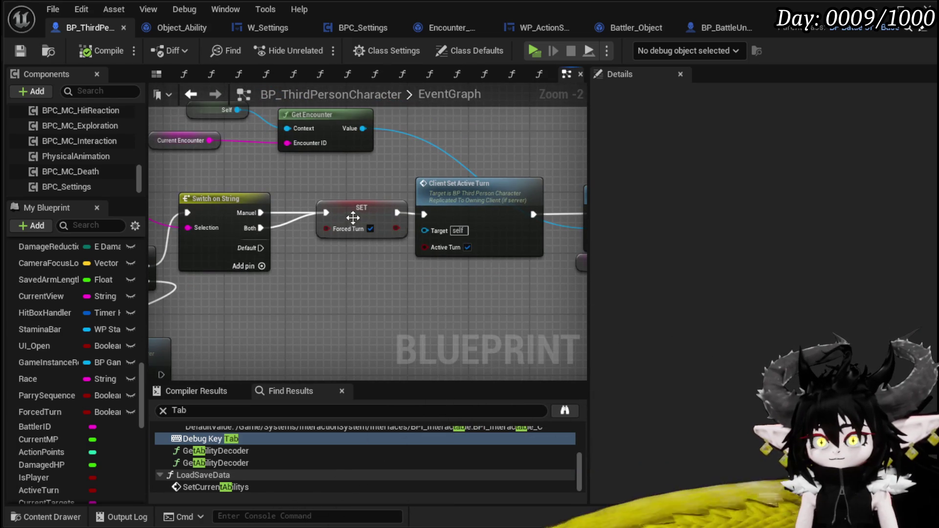
click(329, 216)
click(244, 161)
click(20, 51)
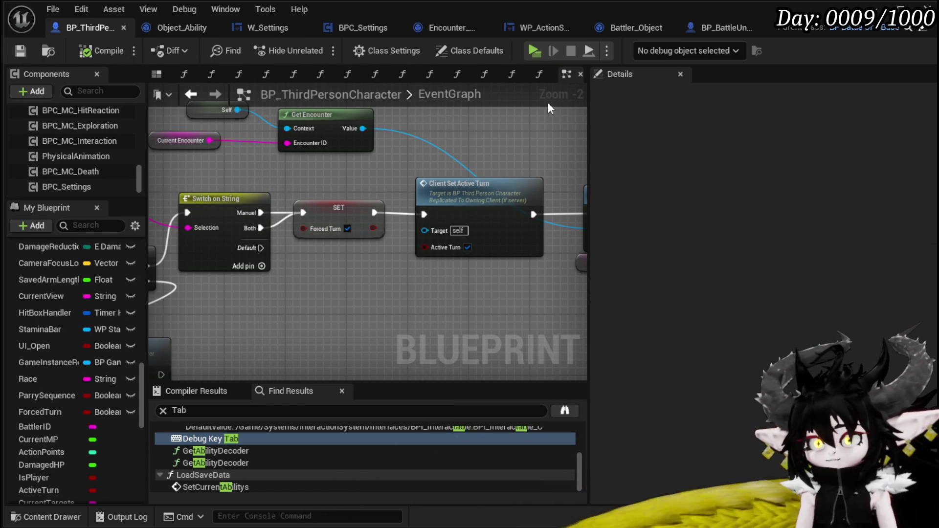
Switch to the Encounter_Object blueprint's EndTurn graph.
click(439, 24)
mouse_move(418, 222)
mouse_down()
mouse_move(410, 255)
mouse_move(636, 217)
mouse_up()
scroll(521, 201, down, 4)
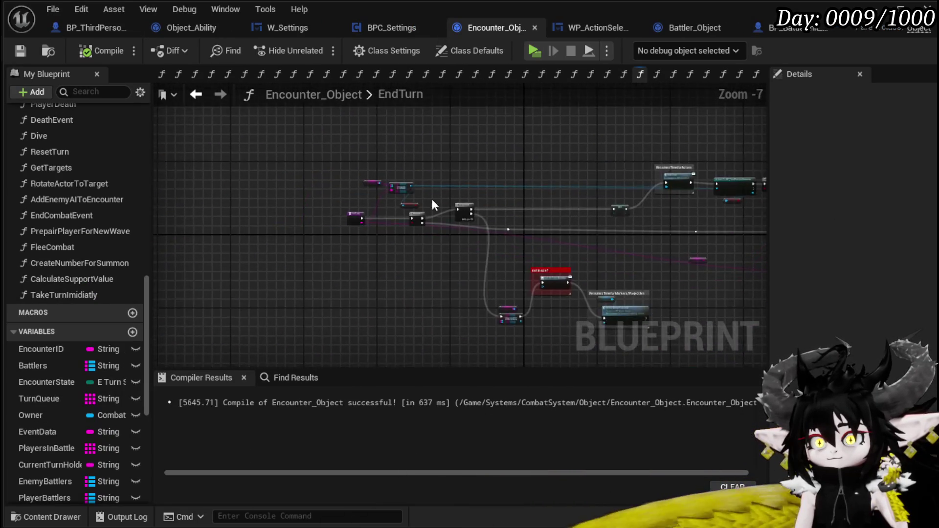
Pan around the EndTurn graph to inspect its cast, Branch and SET Encounter State nodes.
scroll(432, 199, up, 4)
mouse_move(527, 179)
mouse_down()
mouse_move(435, 197)
mouse_move(559, 200)
mouse_move(491, 195)
mouse_move(497, 268)
mouse_move(386, 281)
mouse_up()
drag(438, 184, 423, 178)
drag(590, 252, 361, 225)
click(325, 175)
mouse_move(454, 246)
mouse_down()
mouse_move(438, 171)
mouse_move(514, 230)
mouse_move(520, 219)
mouse_move(447, 138)
mouse_move(574, 258)
mouse_move(682, 267)
mouse_up()
drag(395, 291, 577, 274)
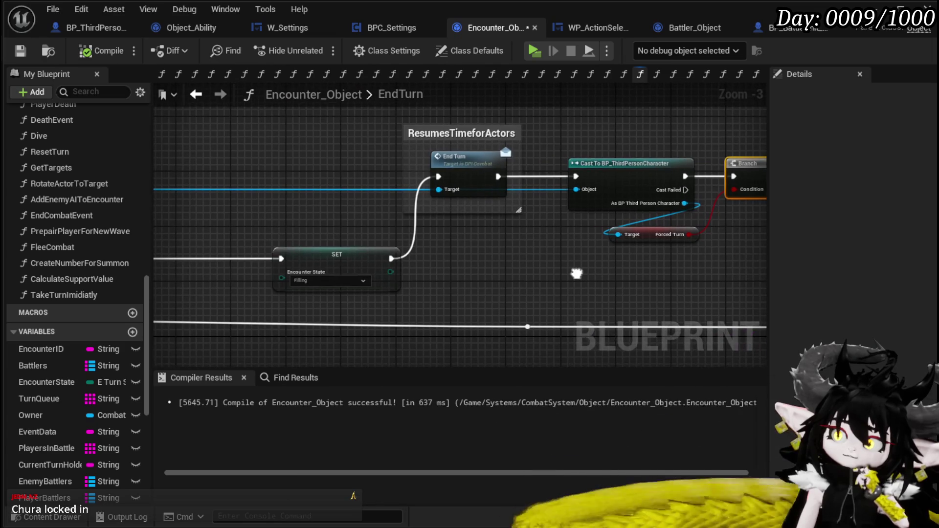
scroll(89, 185, up, 5)
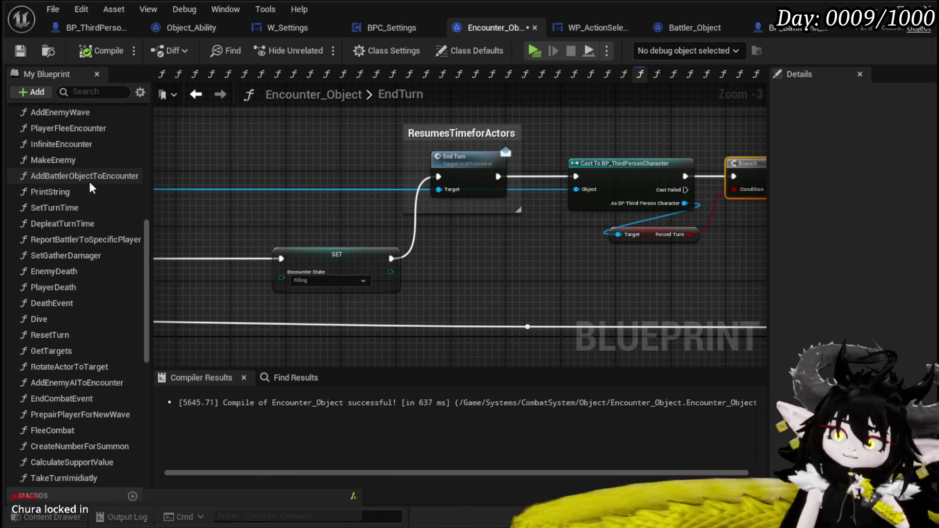
scroll(78, 186, up, 1)
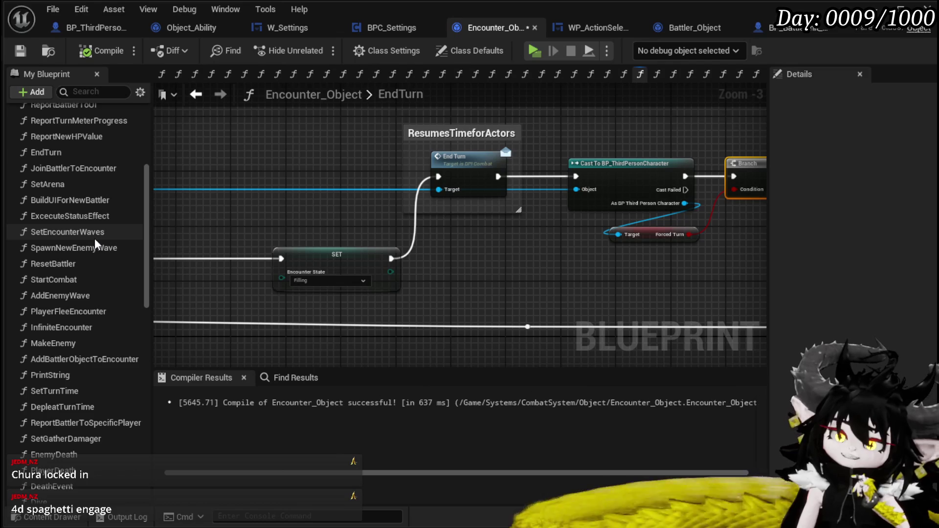
scroll(95, 239, up, 9)
Open GiveTurn and survey its Find, Trigger Perk, Branch and Server End Turn Check nodes.
click(67, 209)
double_click(65, 211)
scroll(362, 247, up, 7)
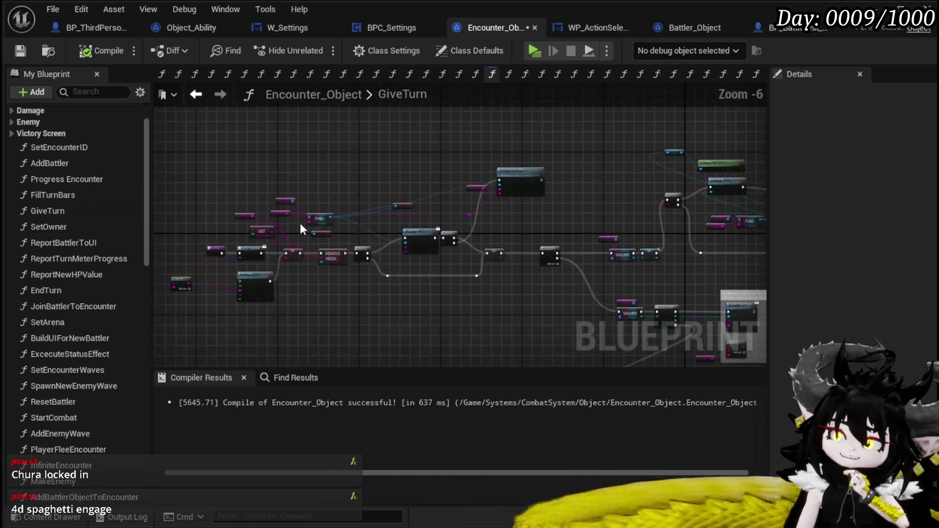
mouse_move(429, 264)
mouse_down()
mouse_move(175, 192)
mouse_move(182, 226)
mouse_up()
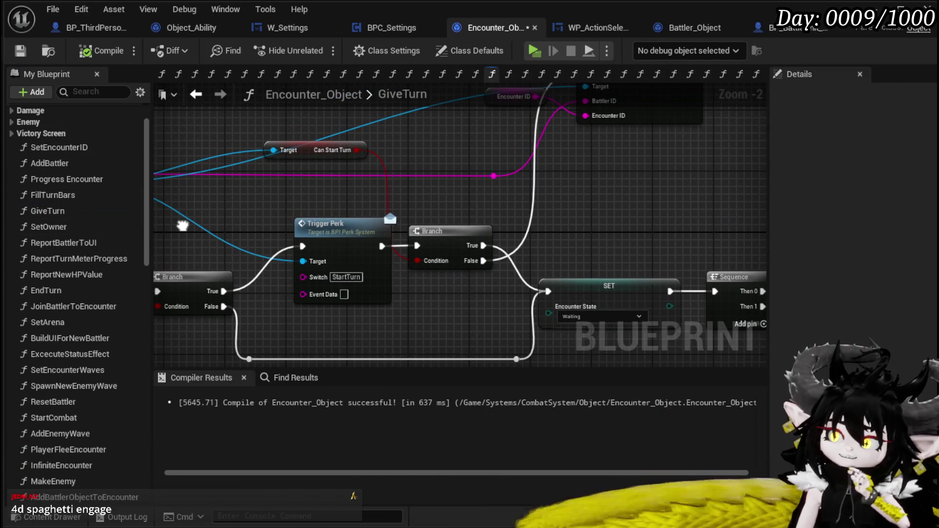
mouse_move(456, 209)
mouse_down()
mouse_move(346, 172)
mouse_move(286, 205)
mouse_move(287, 272)
mouse_move(203, 144)
mouse_move(171, 140)
mouse_up()
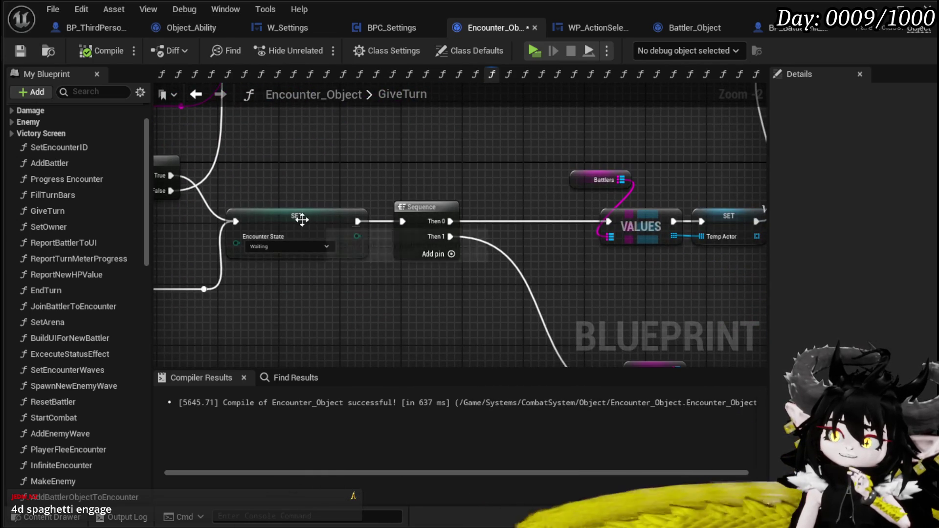
click(321, 221)
scroll(362, 183, down, 1)
mouse_move(537, 282)
mouse_down()
mouse_move(389, 175)
mouse_move(325, 266)
mouse_move(499, 248)
mouse_move(252, 245)
mouse_move(569, 114)
mouse_move(416, 190)
mouse_move(479, 198)
mouse_move(465, 168)
mouse_move(482, 193)
mouse_move(482, 140)
mouse_move(709, 142)
mouse_move(783, 188)
mouse_up()
scroll(414, 194, down, 2)
scroll(479, 197, up, 3)
mouse_move(359, 181)
mouse_down()
mouse_move(500, 200)
mouse_move(348, 195)
mouse_move(427, 206)
mouse_move(368, 192)
mouse_move(554, 164)
mouse_move(481, 112)
mouse_move(322, 195)
mouse_move(318, 207)
mouse_move(372, 235)
mouse_move(212, 246)
mouse_move(223, 275)
mouse_move(337, 217)
mouse_move(429, 234)
mouse_up()
Cast FIND's output to BP_ThirdPersonCharacter and get its BPC Settings.
drag(280, 222, 370, 168)
text(cast)
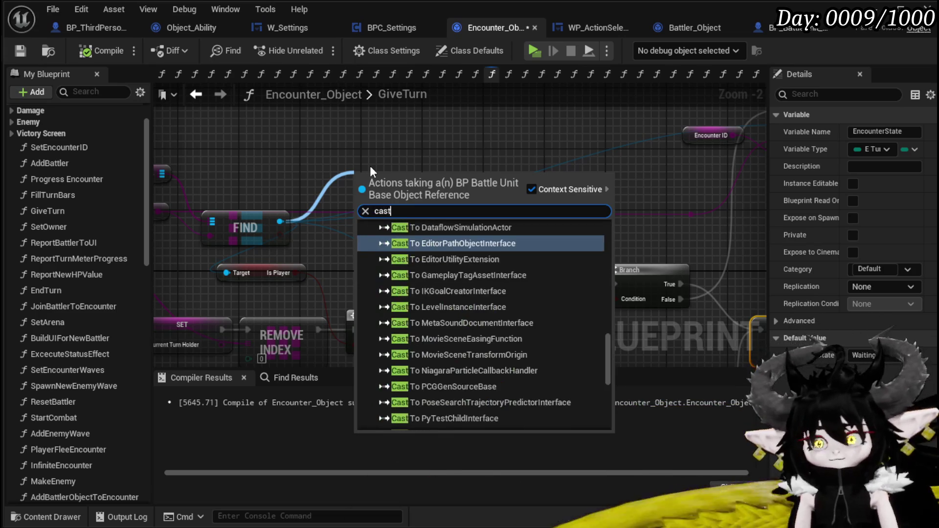
text( to Third)
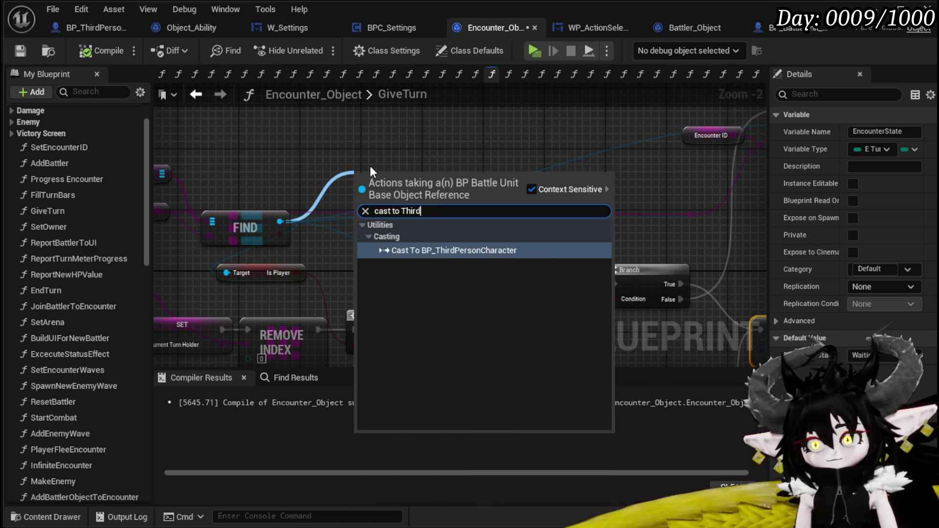
key(Return)
mouse_move(370, 166)
mouse_down()
mouse_move(381, 235)
mouse_move(309, 167)
mouse_up()
drag(404, 212, 481, 208)
text(Setting)
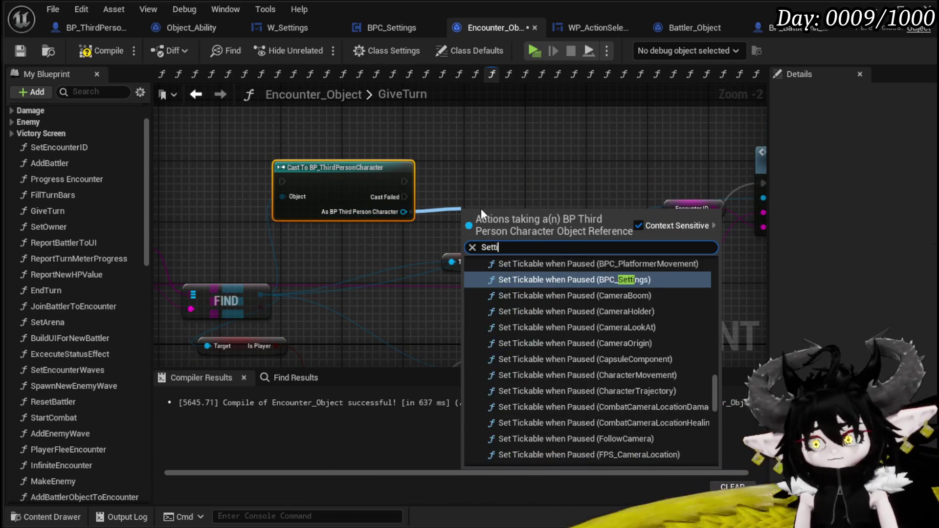
click(519, 416)
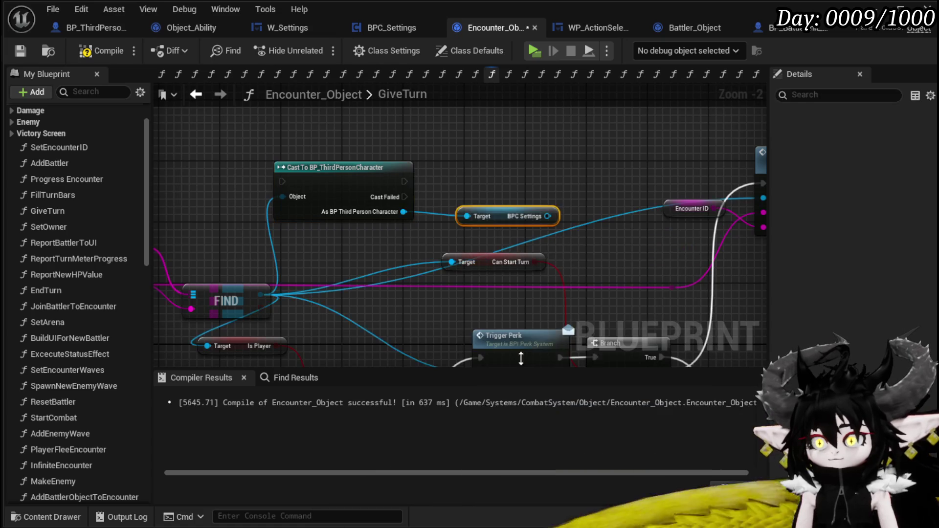
drag(519, 230, 381, 245)
ctrl+click(358, 186)
mouse_move(359, 186)
mouse_down()
mouse_move(326, 266)
mouse_move(426, 245)
mouse_up()
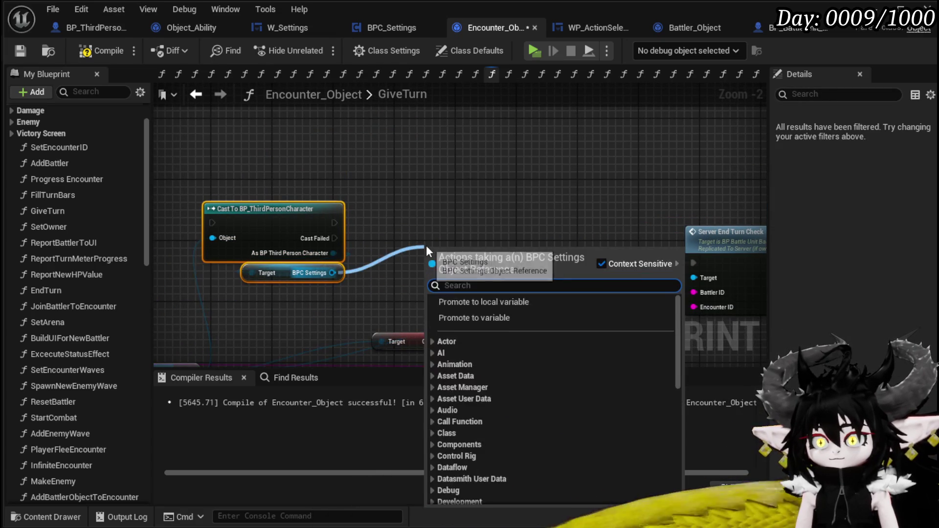
Get the Take Turn Option and feed it into a Switch on String with two cases.
text(Take Turn)
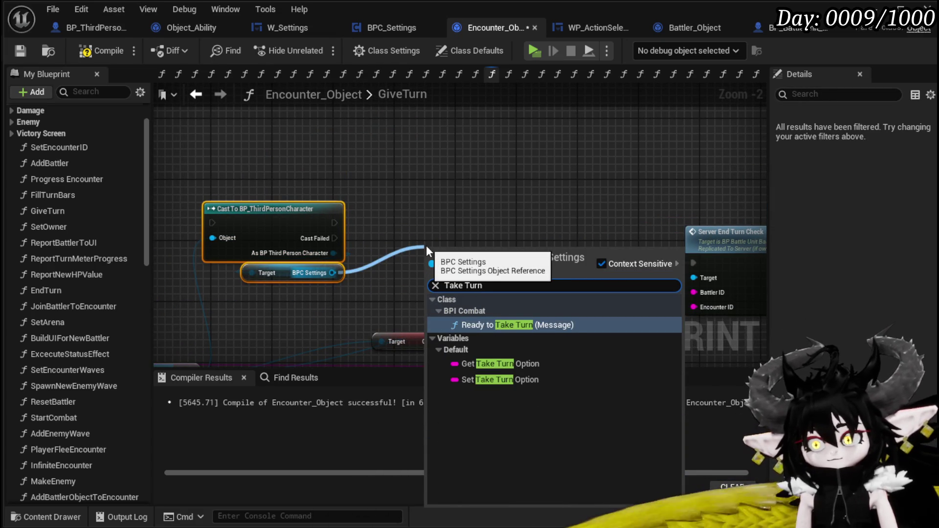
click(487, 364)
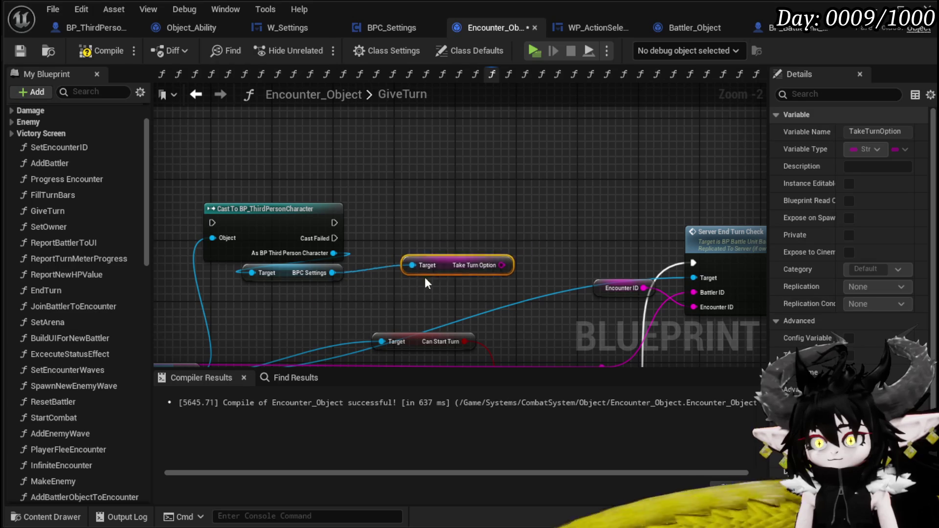
mouse_move(295, 292)
mouse_down()
mouse_move(295, 299)
mouse_move(398, 247)
mouse_up()
text(Sw)
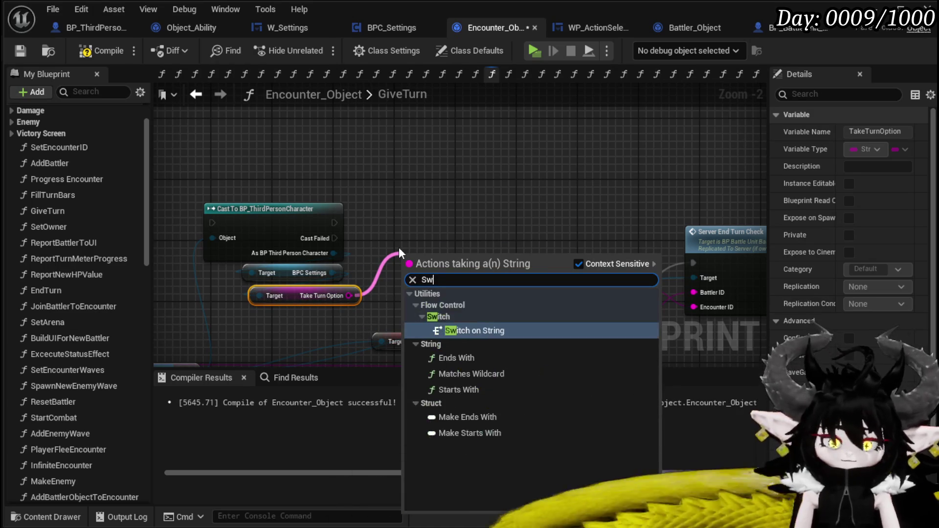
text(itch)
key(Return)
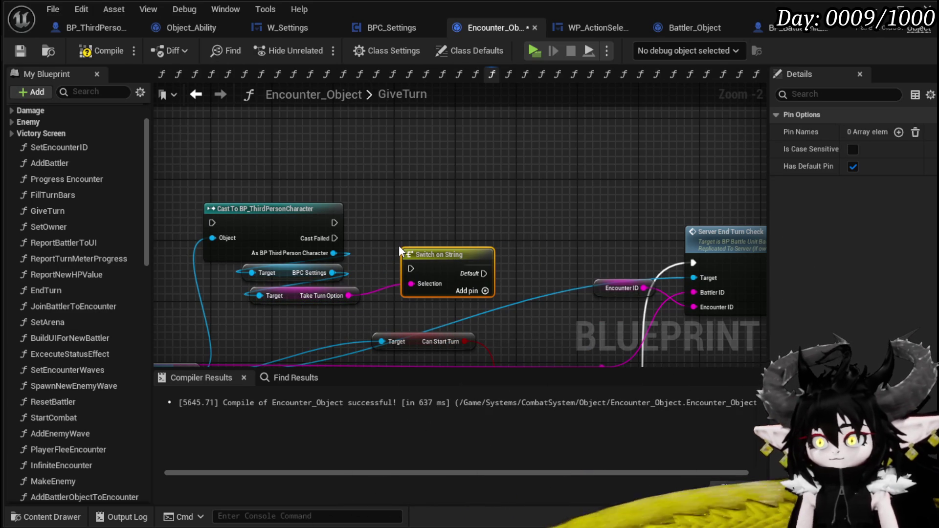
click(484, 290)
click(484, 298)
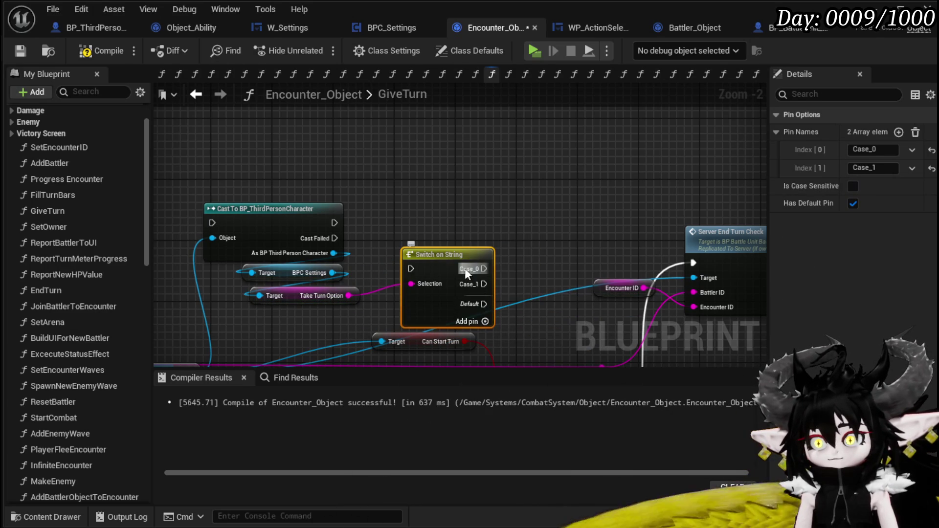
drag(465, 268, 471, 193)
Name the switch cases Auto and Both, then compile Encounter_Object.
click(872, 149)
text(Auto)
key(Return)
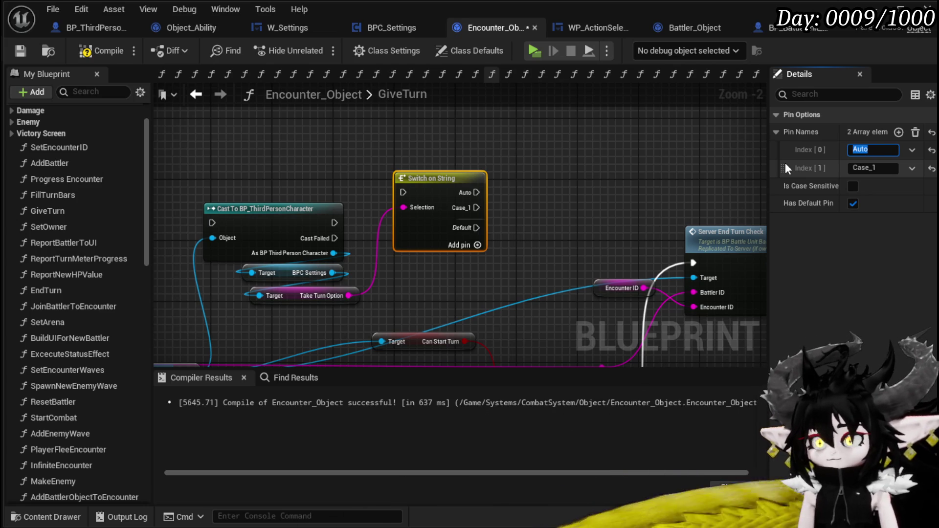
click(883, 170)
text(Both)
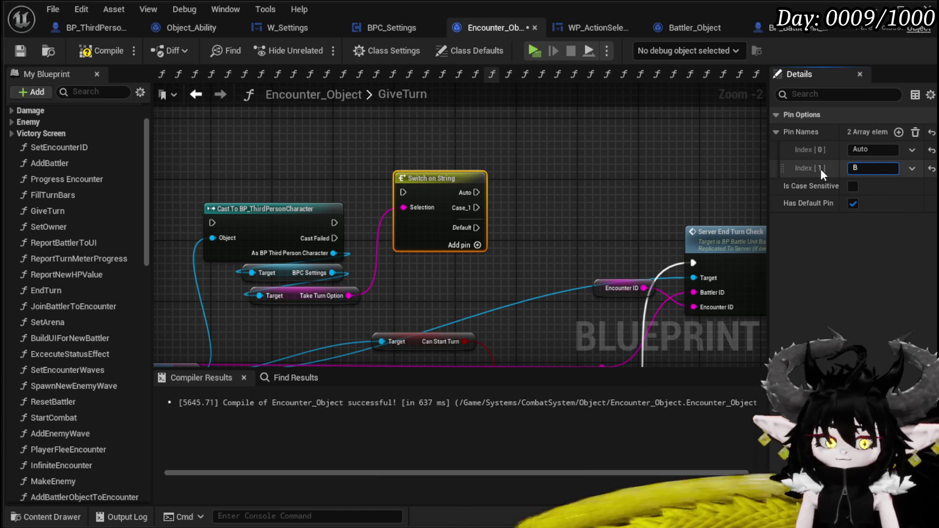
key(Return)
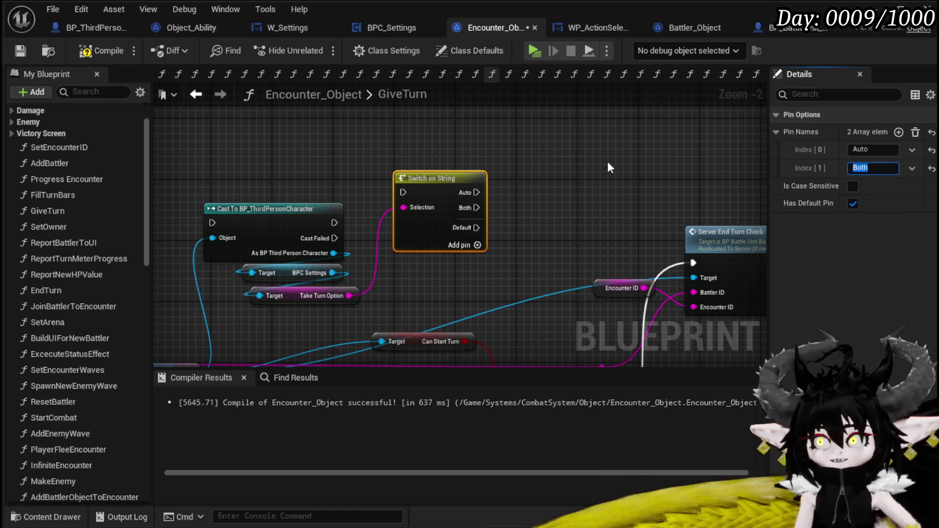
click(558, 181)
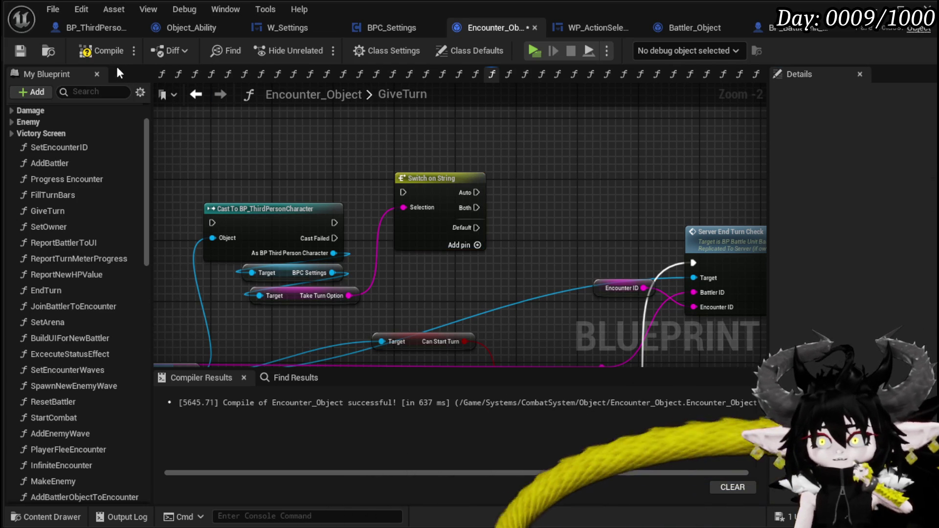
click(24, 49)
scroll(609, 185, down, 3)
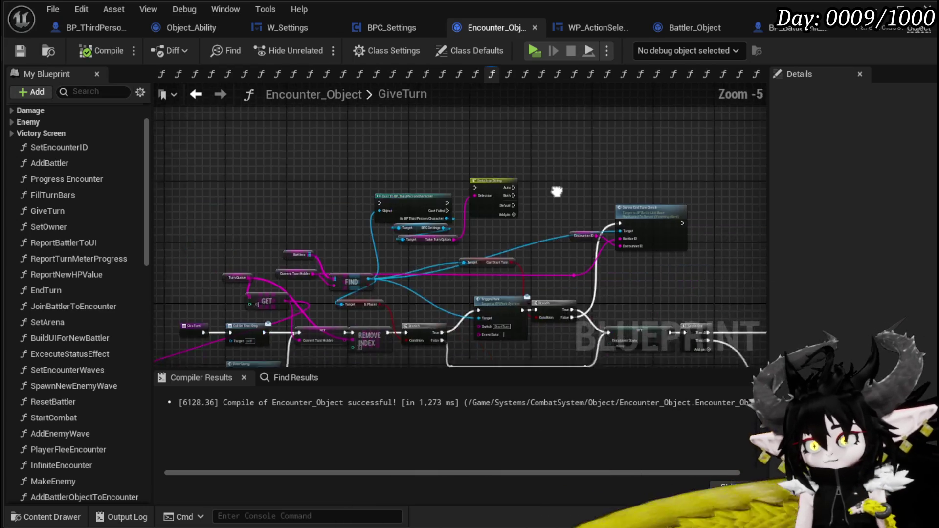
Drop the Switch on String node onto the GiveTurn execution wire and select the SET and Sequence nodes.
drag(369, 140, 486, 298)
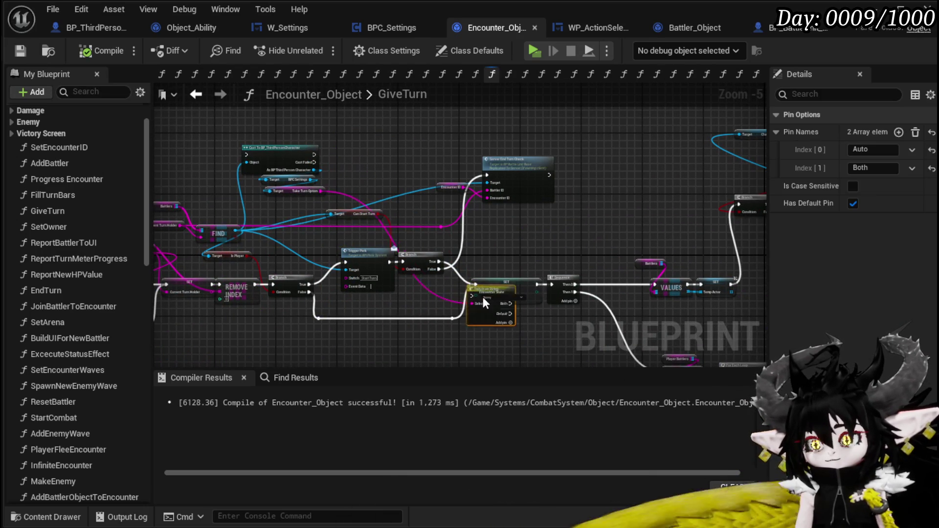
scroll(524, 322, up, 3)
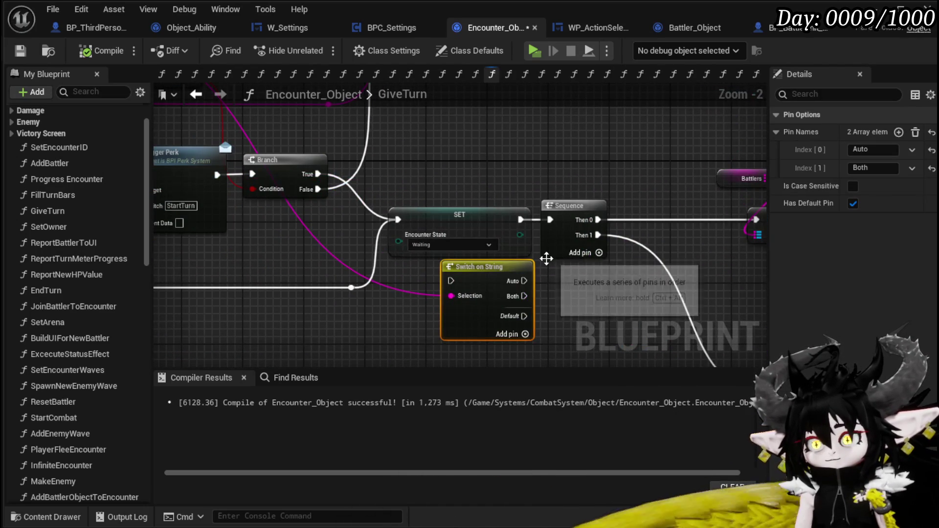
drag(455, 194, 562, 237)
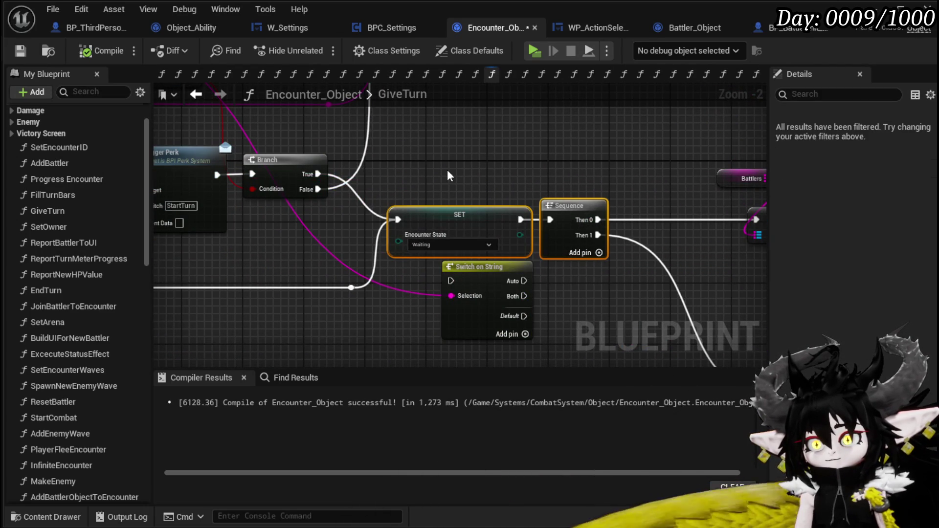
click(441, 215)
mouse_move(450, 208)
mouse_down()
mouse_move(474, 350)
mouse_move(783, 280)
mouse_up()
mouse_move(463, 204)
mouse_down()
mouse_move(557, 210)
mouse_move(705, 149)
mouse_up()
scroll(557, 210, down, 1)
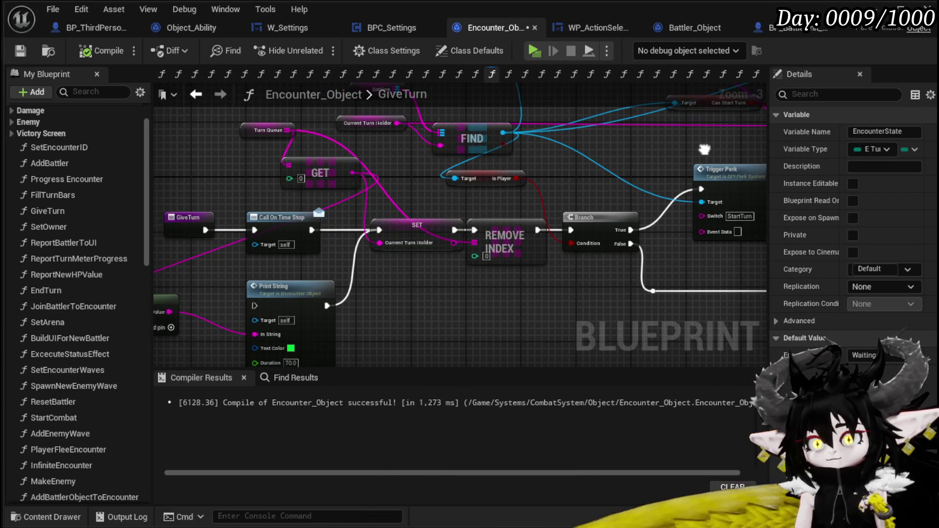
Shift SET and Sequence to the right and place Switch on String just before SET.
click(284, 230)
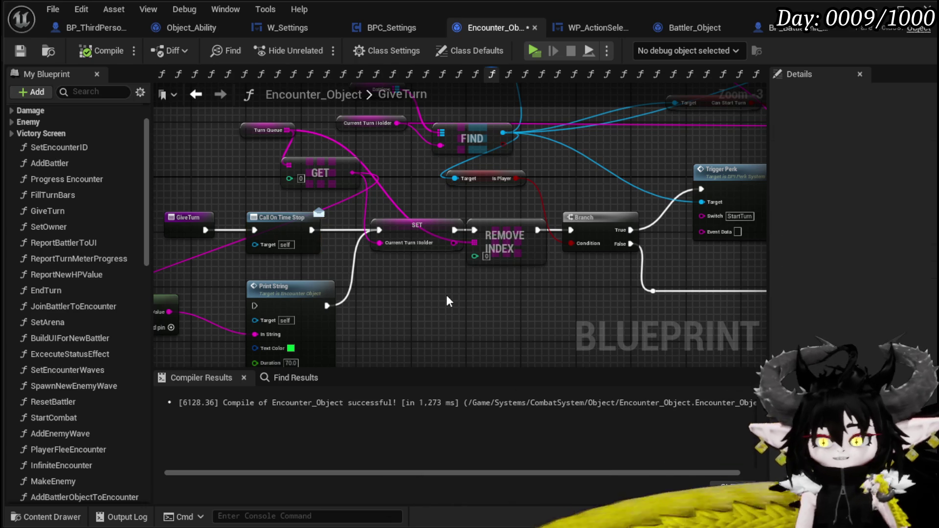
drag(446, 295, 155, 283)
drag(480, 284, 254, 263)
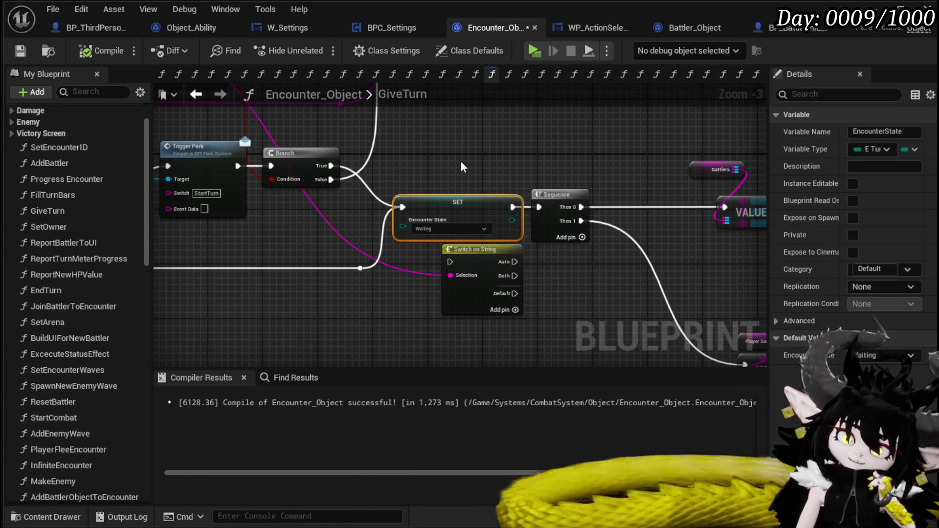
click(460, 161)
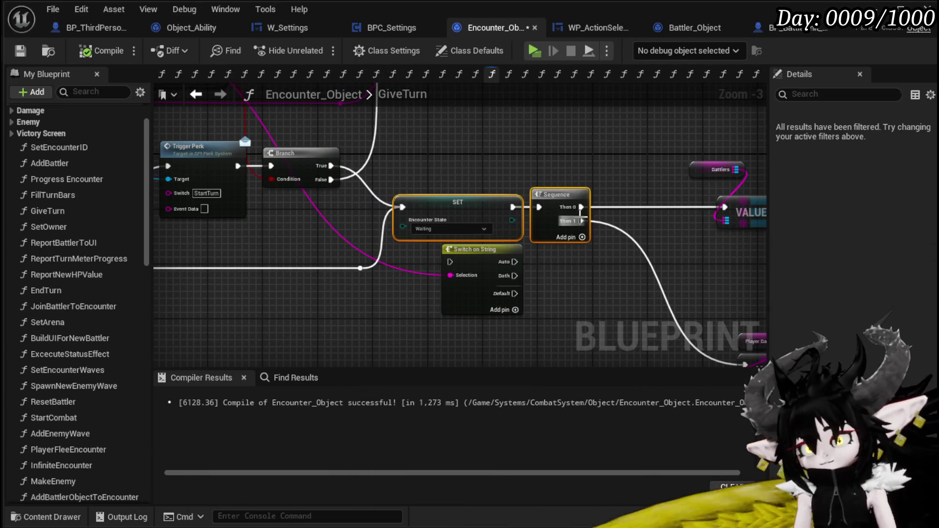
drag(560, 194, 643, 195)
mouse_move(441, 152)
mouse_down()
mouse_move(495, 274)
mouse_move(500, 221)
mouse_move(470, 174)
mouse_up()
mouse_move(498, 266)
mouse_down()
mouse_move(438, 210)
mouse_move(514, 230)
mouse_move(421, 219)
mouse_move(424, 229)
mouse_up()
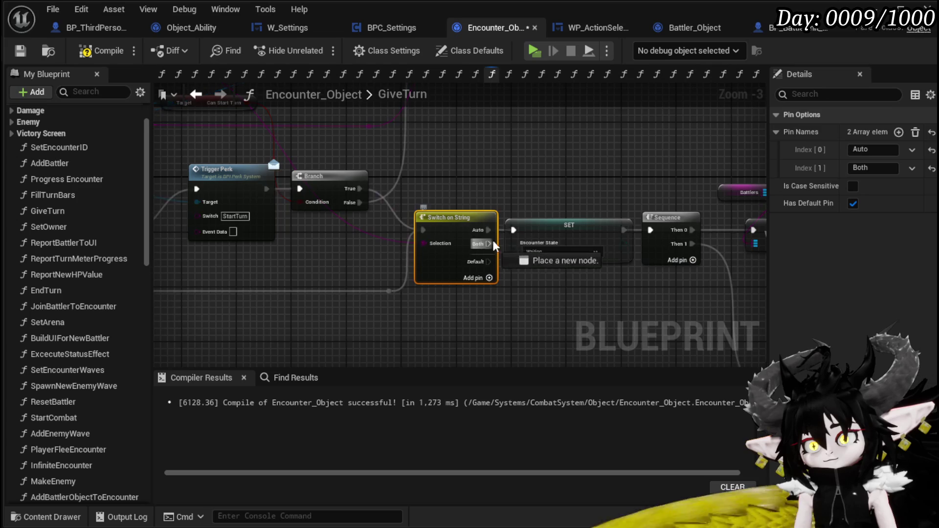
scroll(521, 207, down, 1)
mouse_move(535, 253)
mouse_down()
mouse_move(421, 237)
mouse_move(426, 260)
mouse_move(447, 281)
mouse_move(205, 223)
mouse_move(193, 199)
mouse_move(216, 211)
mouse_move(226, 253)
mouse_move(495, 263)
mouse_up()
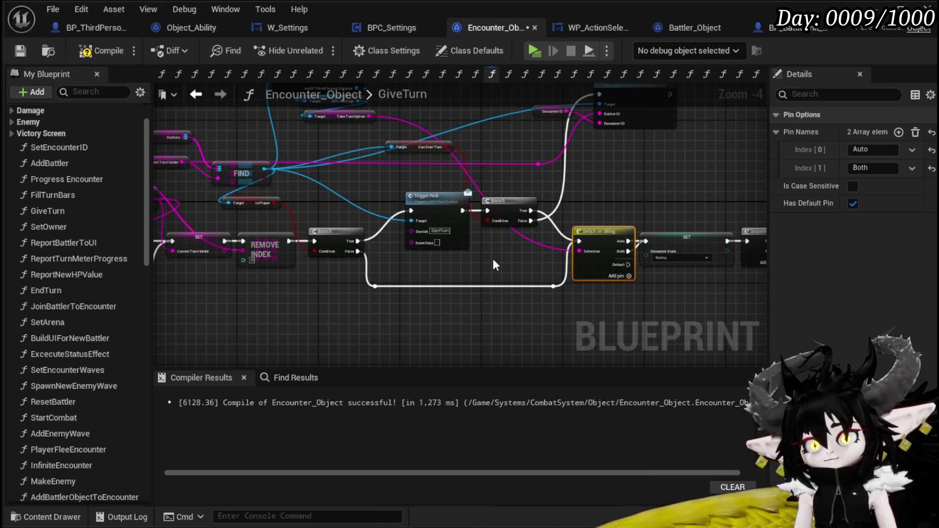
Undo the Switch on String's execution link and survey the GiveTurn chain through to Turn Start.
mouse_move(356, 282)
mouse_down()
mouse_move(430, 283)
mouse_move(297, 272)
mouse_up()
click(417, 272)
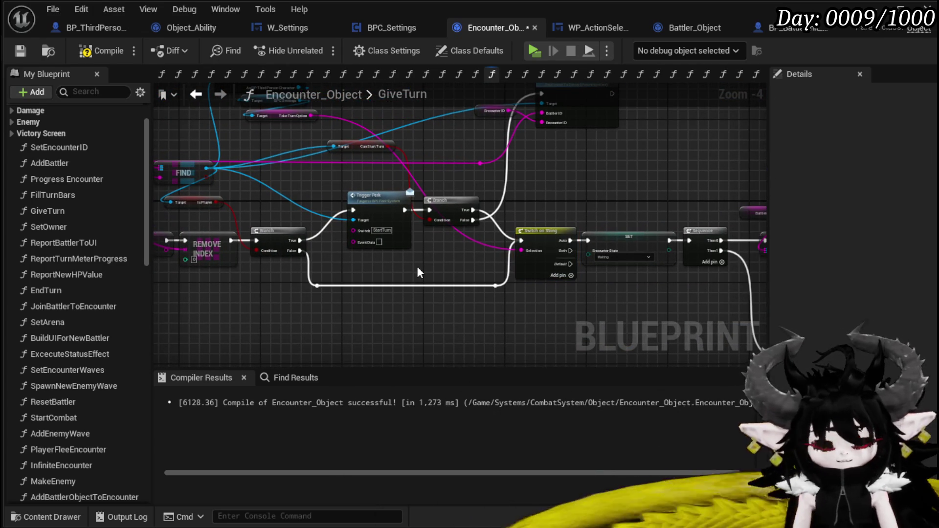
key(ctrl+z)
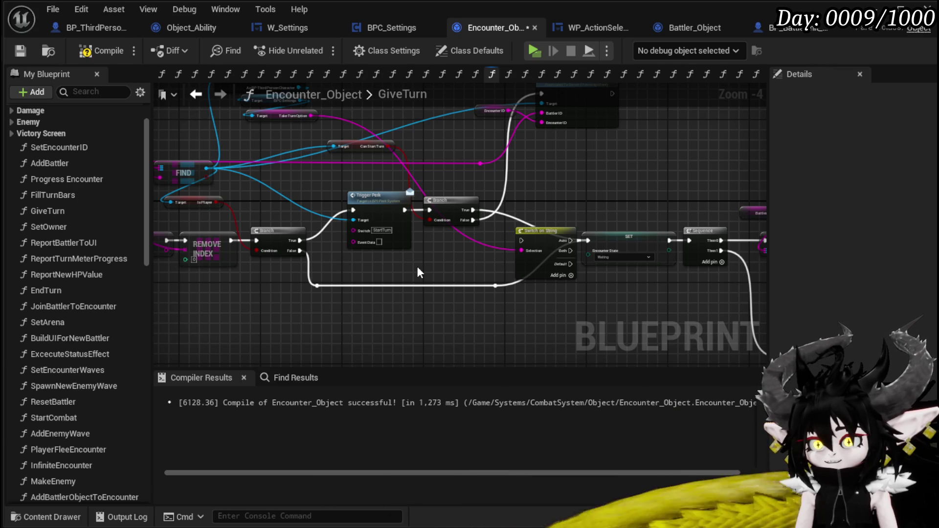
drag(416, 266, 157, 252)
mouse_move(416, 244)
mouse_down()
mouse_move(404, 287)
mouse_move(250, 202)
mouse_move(155, 222)
mouse_move(286, 238)
mouse_move(421, 314)
mouse_move(424, 380)
mouse_up()
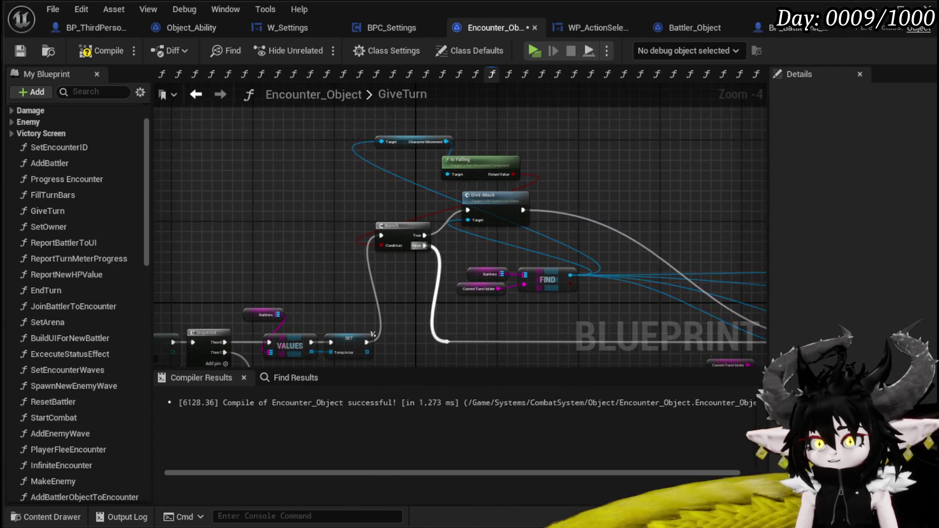
drag(547, 274, 547, 275)
mouse_move(547, 275)
mouse_down()
mouse_move(336, 268)
mouse_move(445, 199)
mouse_move(494, 195)
mouse_move(254, 127)
mouse_move(493, 151)
mouse_move(483, 309)
mouse_move(592, 207)
mouse_move(726, 227)
mouse_up()
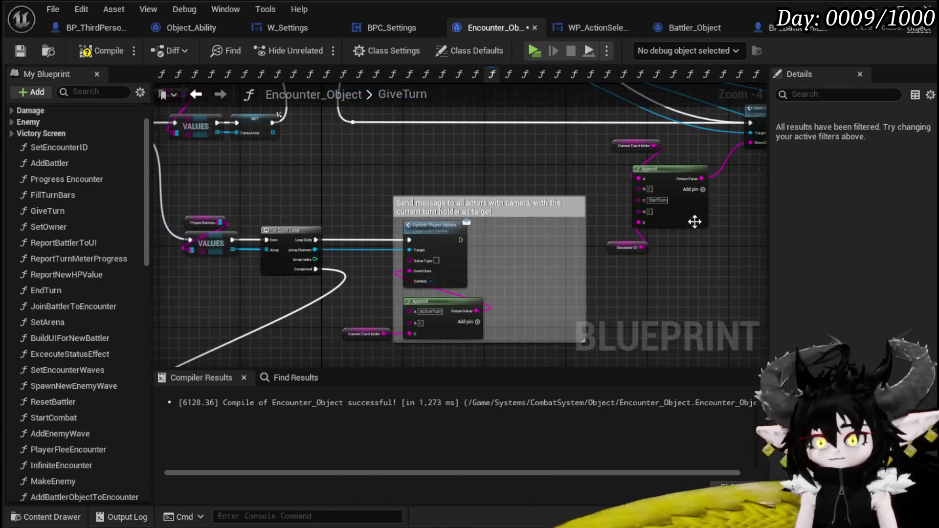
drag(468, 187, 574, 170)
drag(459, 209, 520, 138)
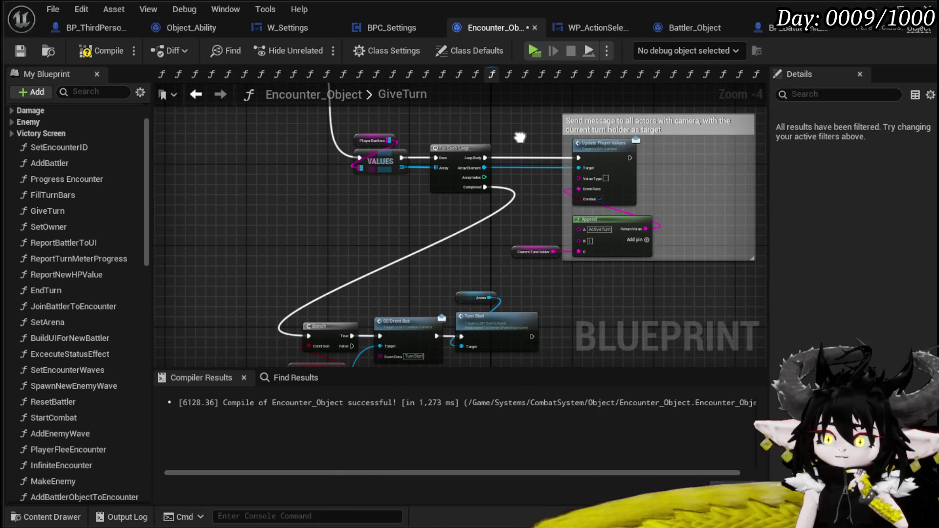
mouse_move(520, 137)
mouse_down()
mouse_move(478, 191)
mouse_move(483, 210)
mouse_move(582, 279)
mouse_move(635, 277)
mouse_move(553, 293)
mouse_move(303, 275)
mouse_move(610, 300)
mouse_move(585, 321)
mouse_move(430, 346)
mouse_move(302, 327)
mouse_move(359, 339)
mouse_up()
Move Trigger Perk and Branch left and set Switch on String right after the Branch.
mouse_move(339, 290)
mouse_down()
mouse_move(416, 218)
mouse_move(385, 230)
mouse_up()
drag(429, 286, 351, 260)
mouse_move(438, 240)
mouse_down()
mouse_move(445, 214)
mouse_move(499, 203)
mouse_move(481, 228)
mouse_up()
scroll(418, 211, up, 2)
click(499, 203)
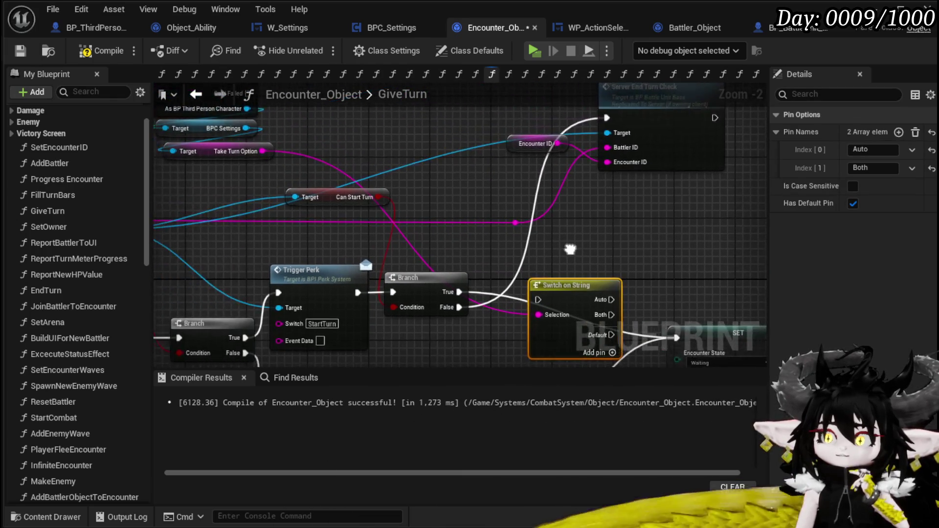
Wire Branch True into Switch on String and its Auto and Both cases into SET, then compile and save.
drag(365, 240, 446, 252)
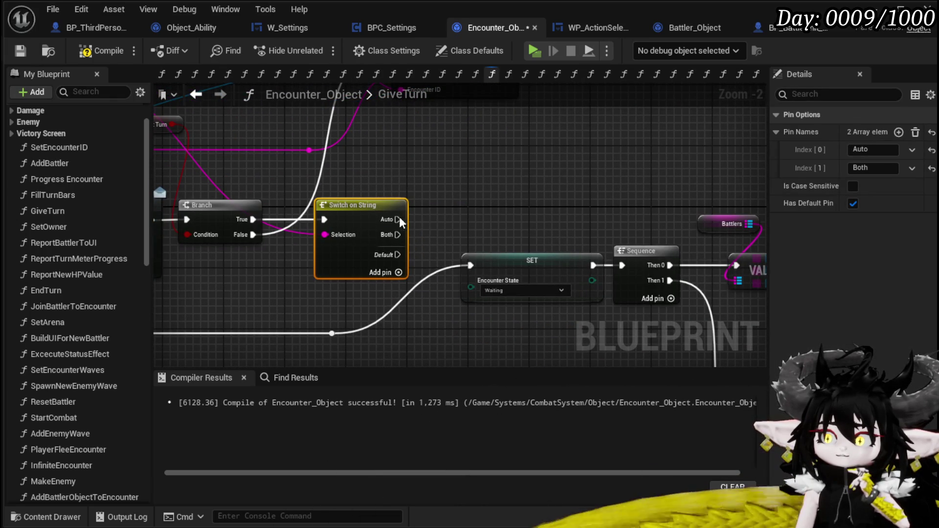
drag(397, 219, 435, 237)
drag(471, 268, 471, 266)
drag(398, 235, 471, 266)
click(484, 221)
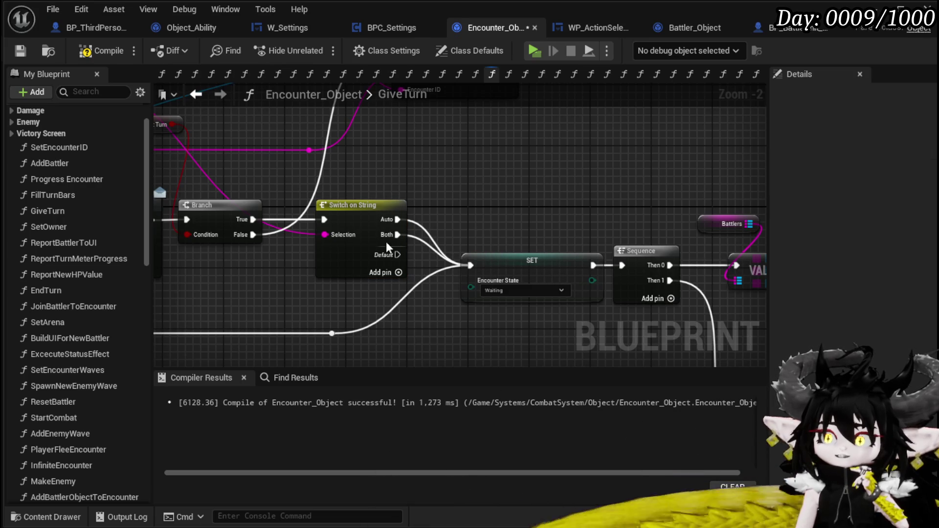
click(95, 48)
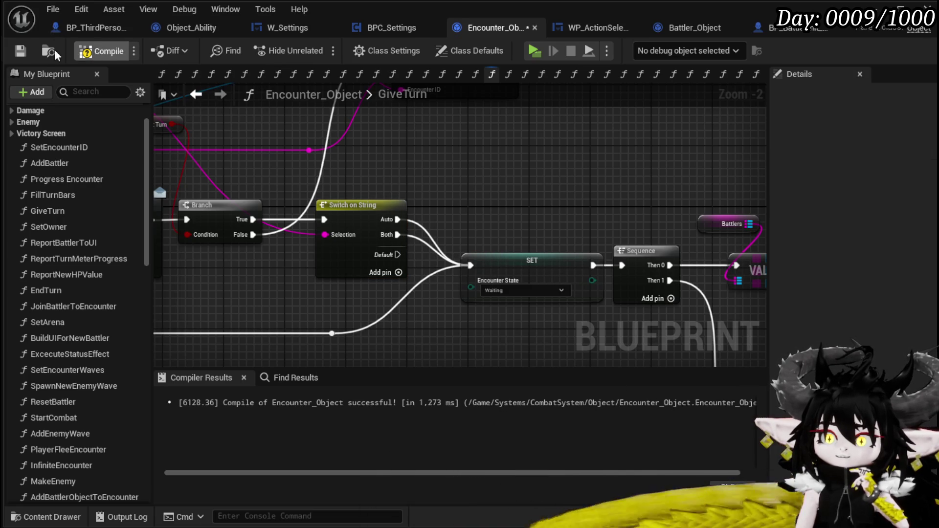
click(20, 51)
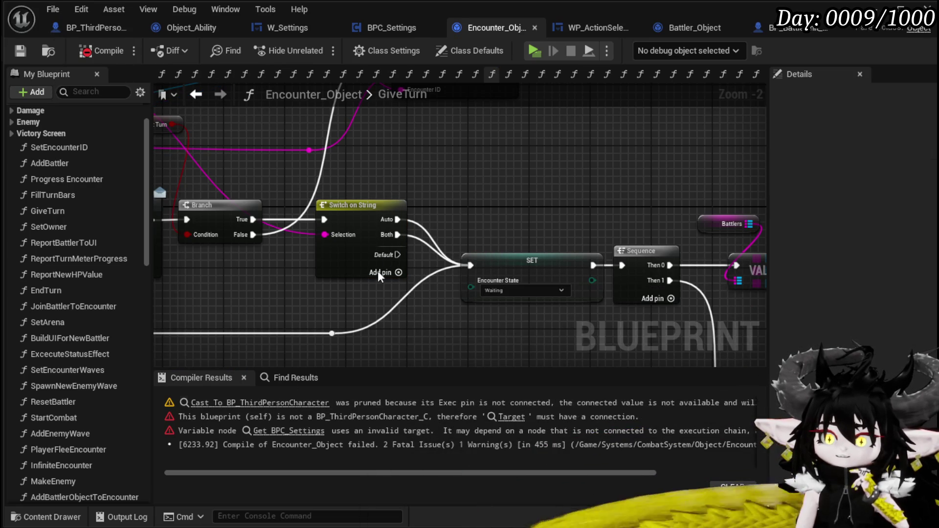
Insert Cast To BP_ThirdPersonCharacter between Branch True and Switch on String, then recompile and save.
scroll(319, 229, down, 1)
scroll(319, 229, down, 2)
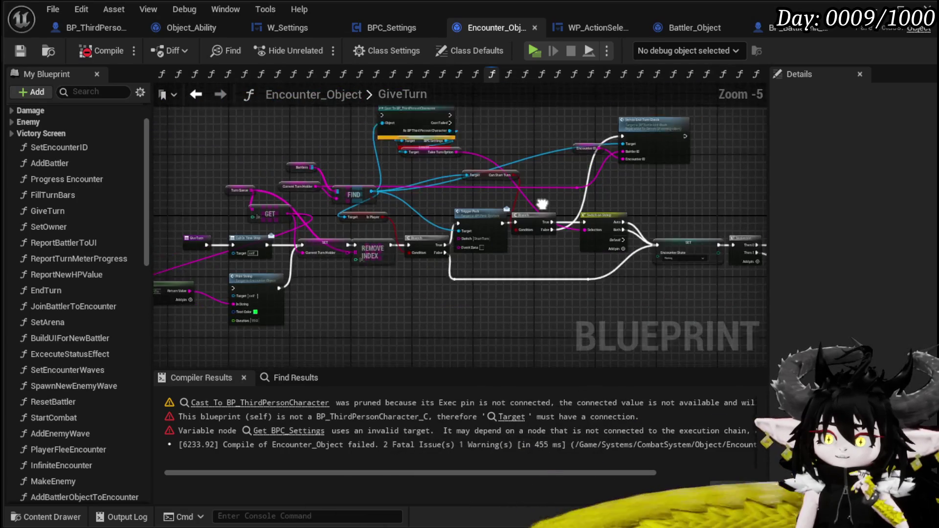
mouse_move(254, 311)
mouse_down()
mouse_move(624, 201)
mouse_move(565, 201)
mouse_up()
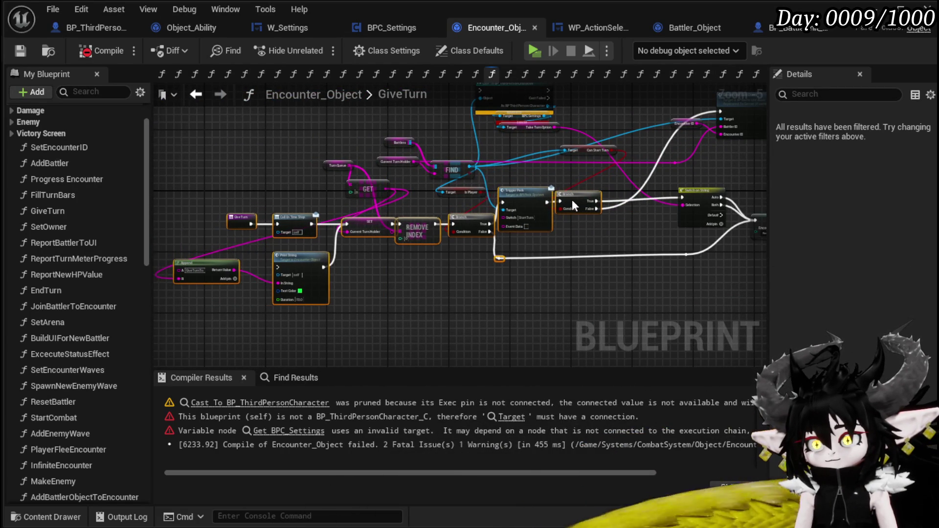
drag(621, 232, 475, 296)
mouse_move(382, 157)
mouse_down()
mouse_move(508, 268)
mouse_move(505, 257)
mouse_move(502, 264)
mouse_up()
scroll(474, 271, up, 3)
drag(410, 262, 436, 264)
drag(558, 263, 596, 262)
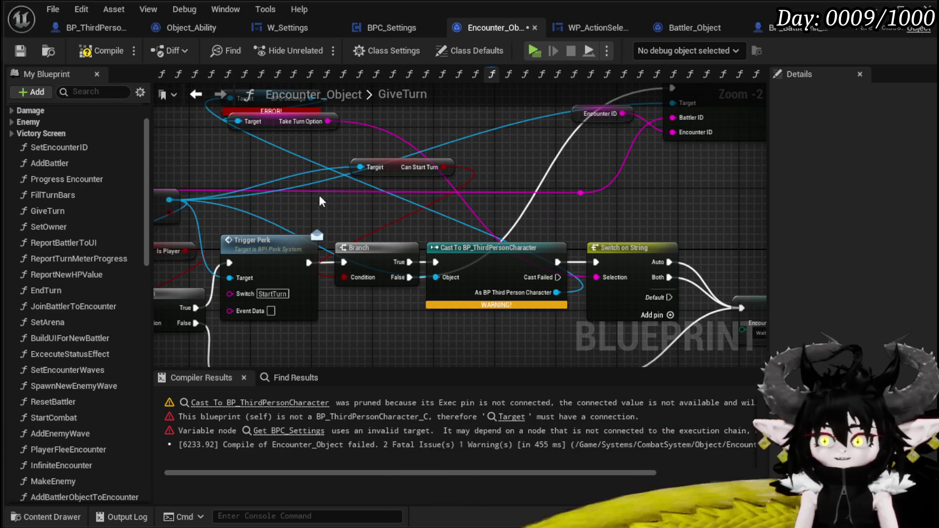
click(106, 53)
click(19, 50)
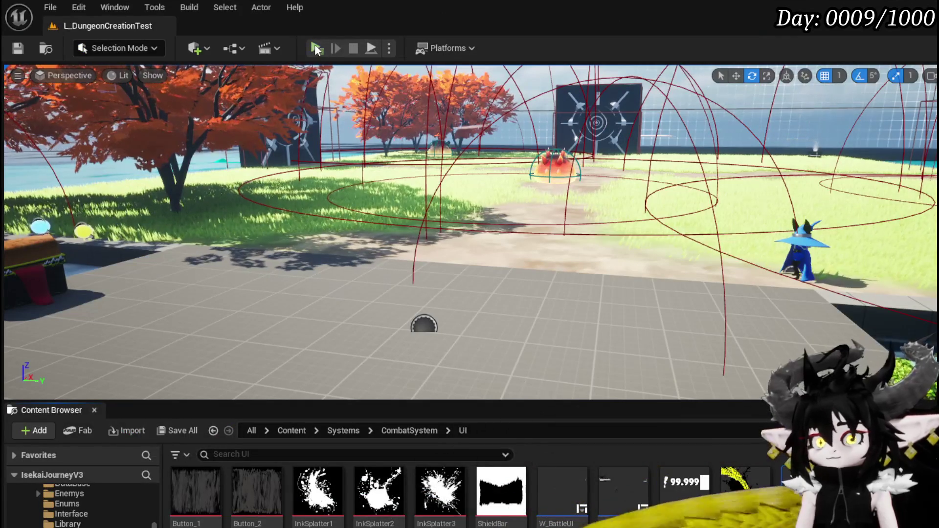
Playtest the level with the Game Play option Take Turn switched from Auto to Manuel, then stop.
click(313, 48)
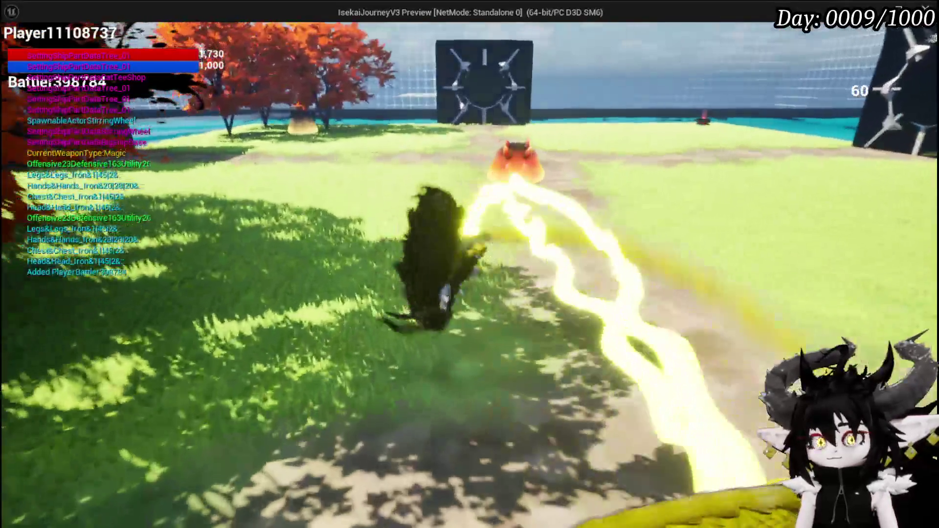
key(Escape)
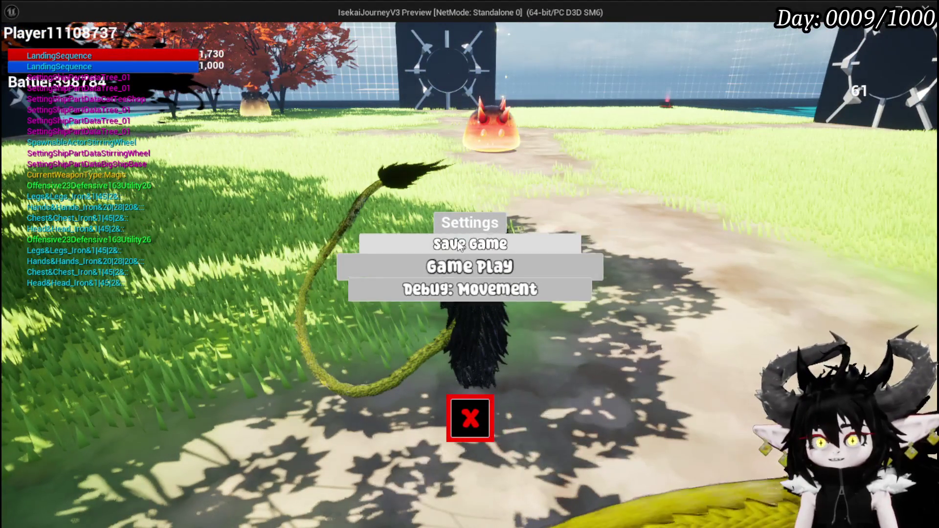
click(460, 267)
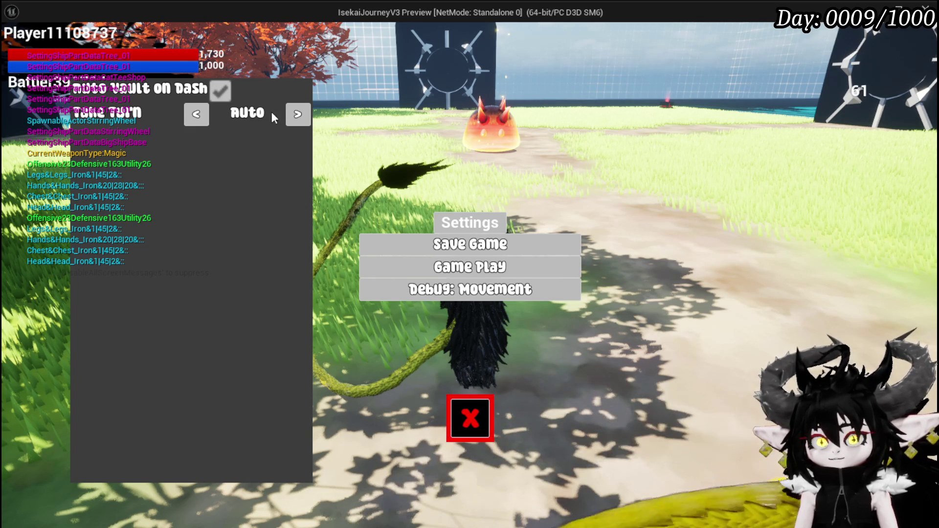
click(298, 116)
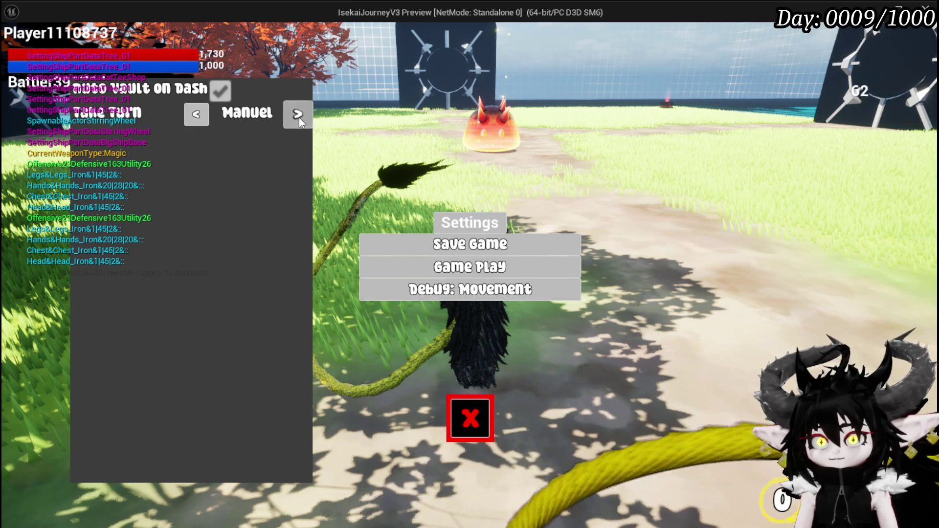
click(465, 418)
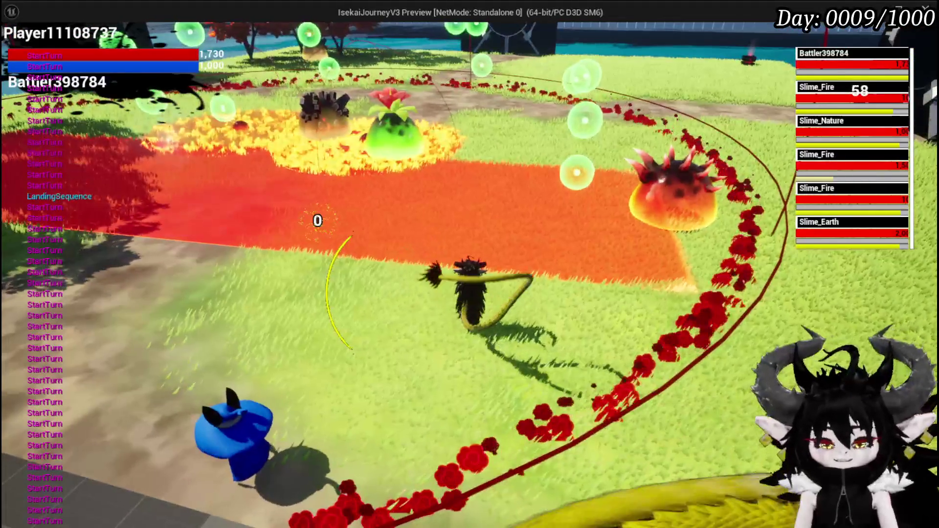
key(Escape)
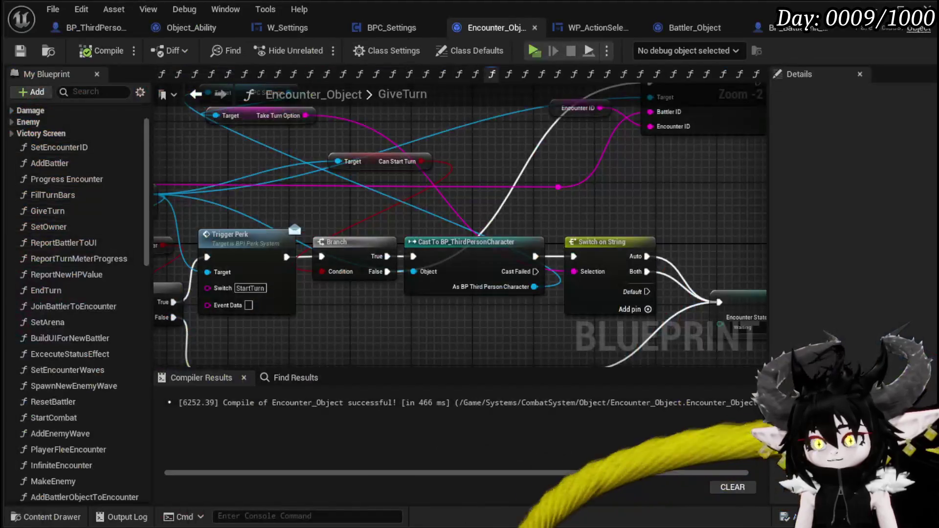
Connect GiveTurn's start directly to SET and move Call On Time Stop below Switch on String.
mouse_move(443, 337)
mouse_down()
mouse_move(441, 293)
mouse_move(325, 311)
mouse_move(692, 289)
mouse_up()
mouse_move(48, 232)
mouse_down()
mouse_move(219, 238)
mouse_move(362, 208)
mouse_up()
drag(256, 225, 447, 225)
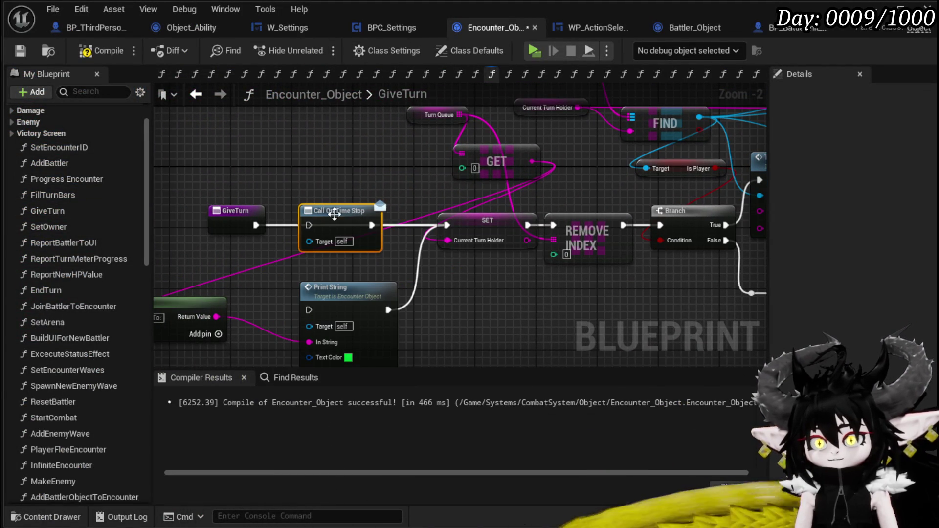
mouse_move(371, 223)
mouse_down()
mouse_move(469, 222)
mouse_move(648, 259)
mouse_move(585, 273)
mouse_move(644, 286)
mouse_move(337, 264)
mouse_up()
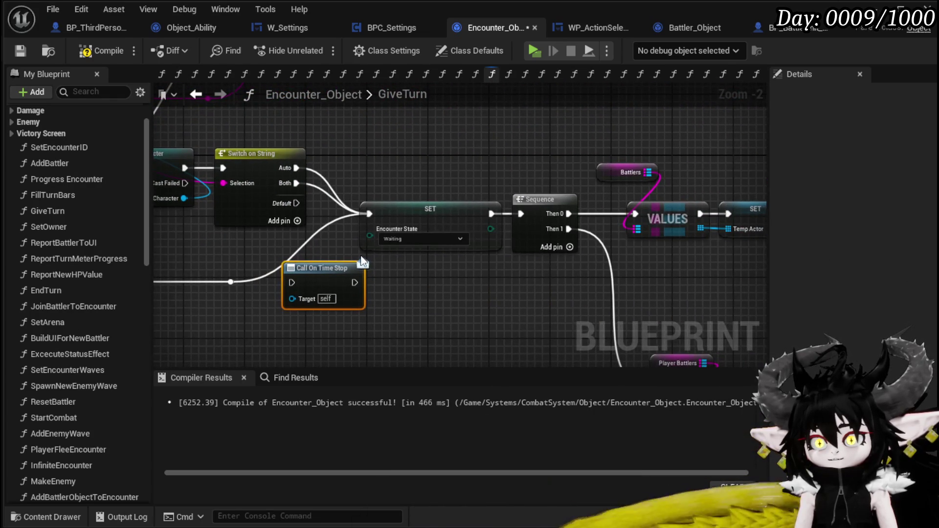
scroll(331, 243, down, 4)
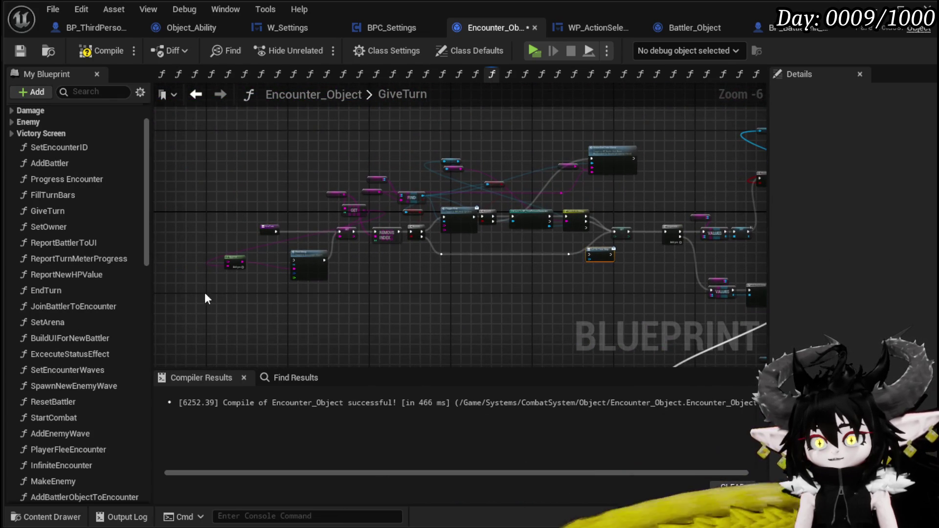
Route the Auto and Both cases into Call On Time Stop, then save the Blueprint.
drag(574, 123, 618, 136)
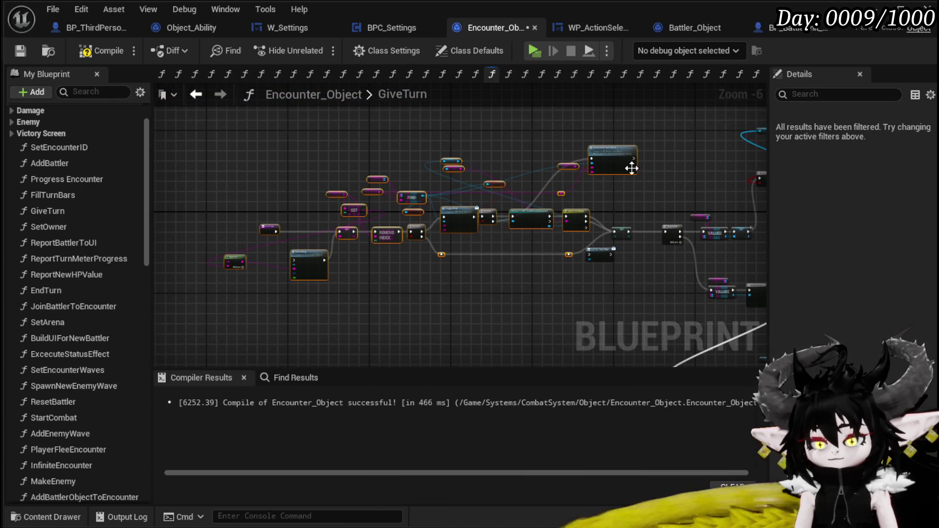
scroll(489, 213, up, 4)
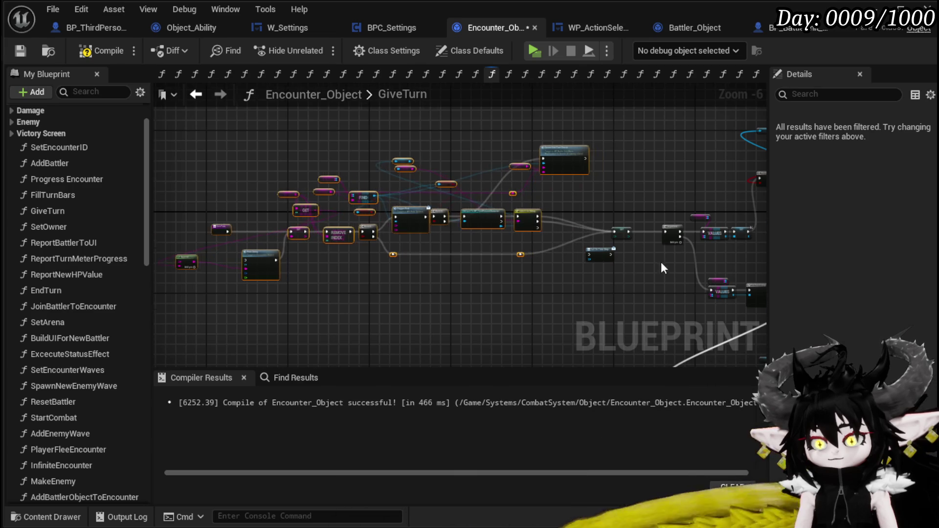
drag(546, 200, 526, 253)
drag(503, 223, 417, 284)
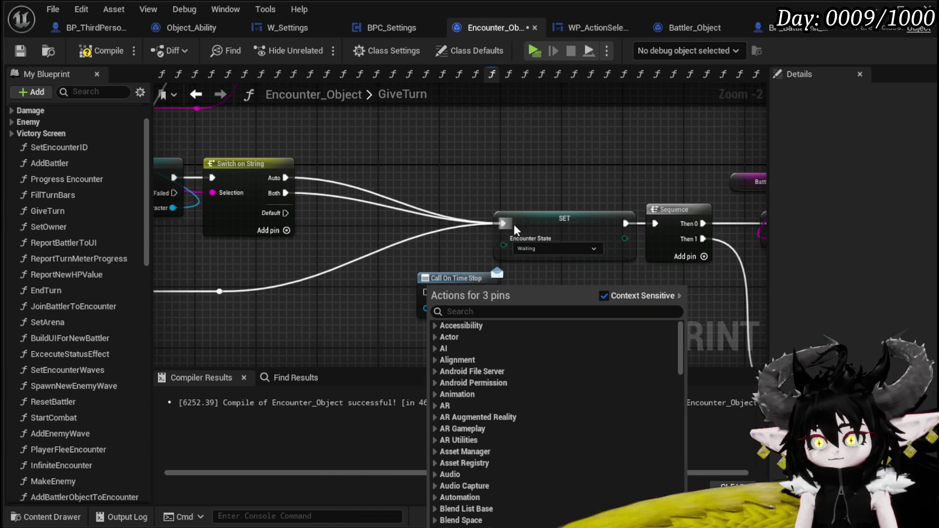
mouse_move(503, 224)
mouse_down()
mouse_move(426, 293)
mouse_move(422, 223)
mouse_move(500, 224)
mouse_up()
scroll(426, 174, down, 2)
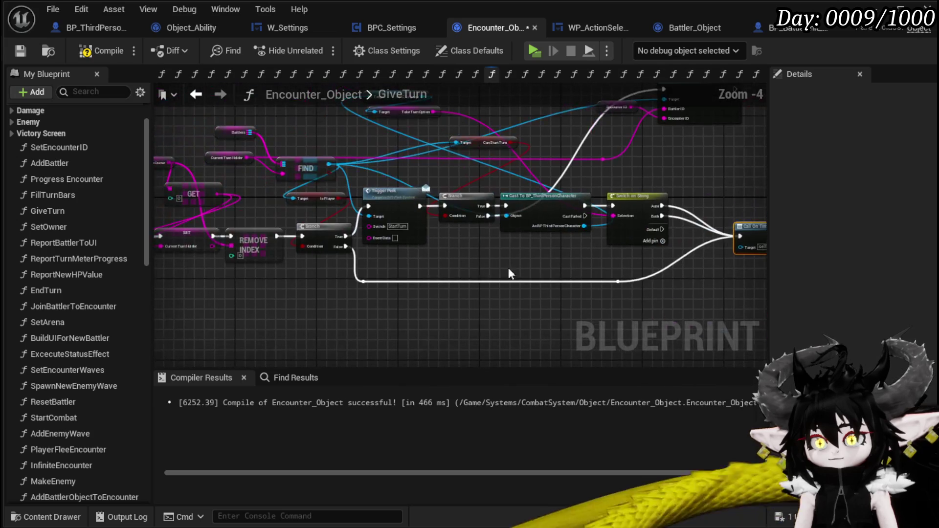
click(20, 51)
key(alt+Tab)
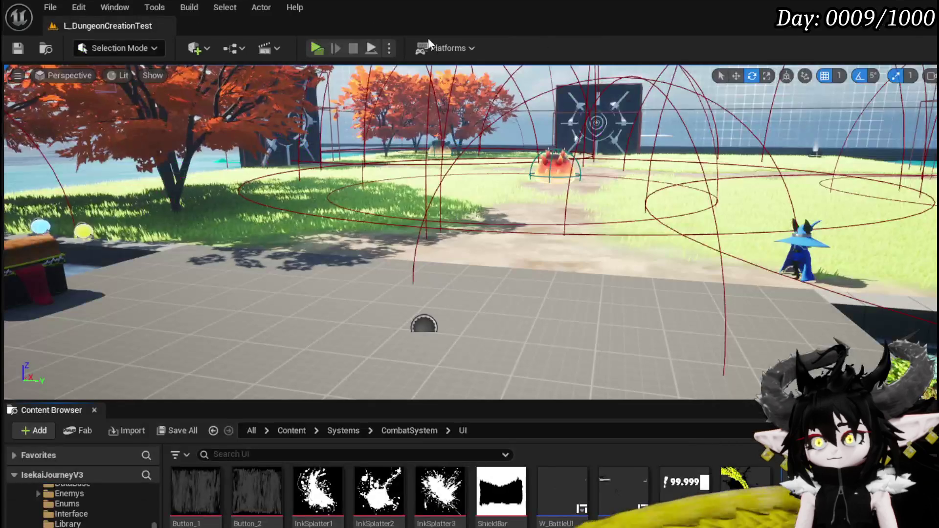
Playtest another slime battle after checking Game Play settings, then stop and save all assets.
click(319, 48)
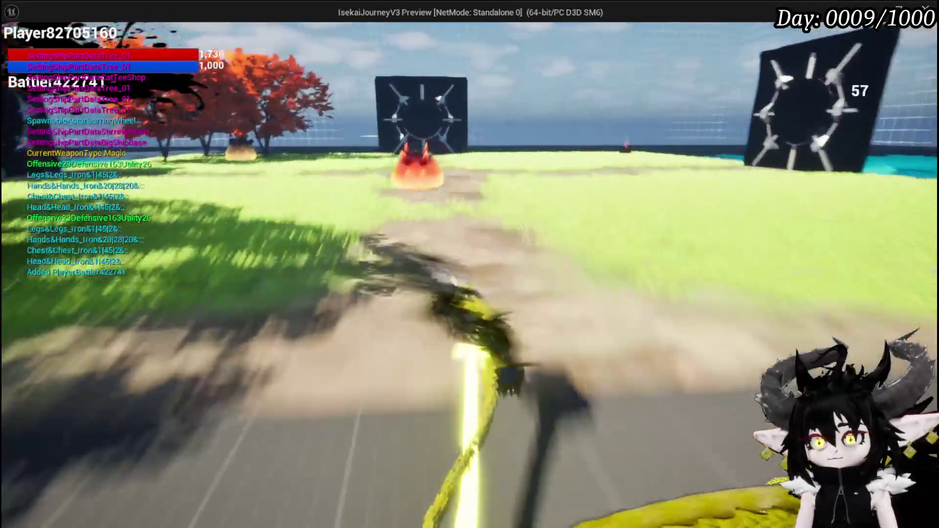
key(Escape)
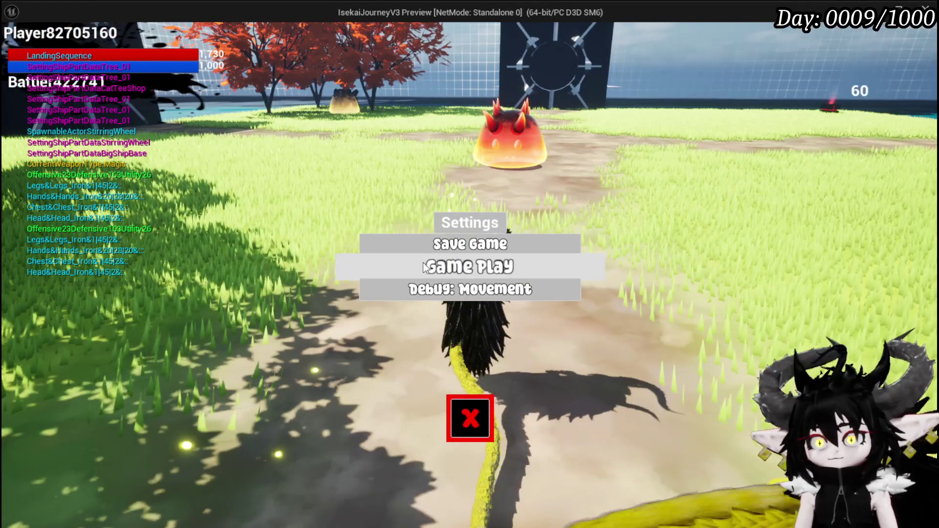
click(424, 267)
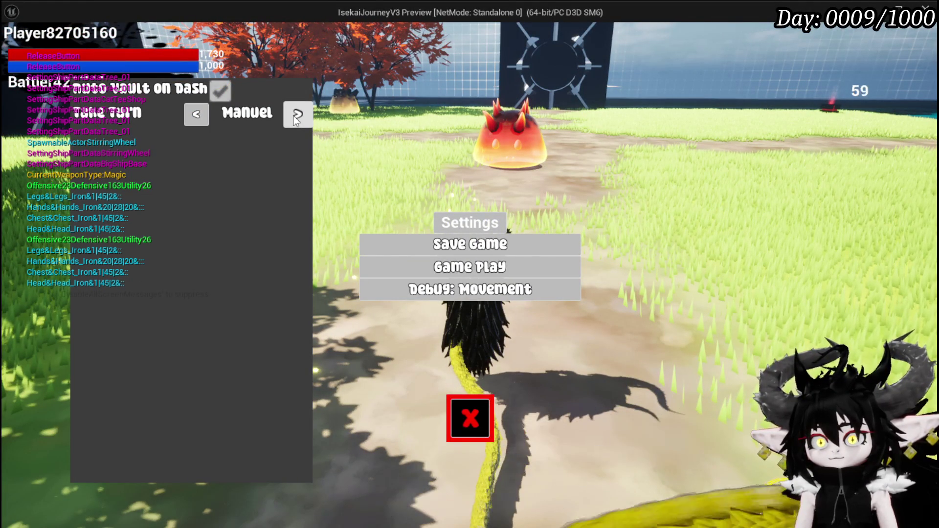
click(471, 418)
key(w)
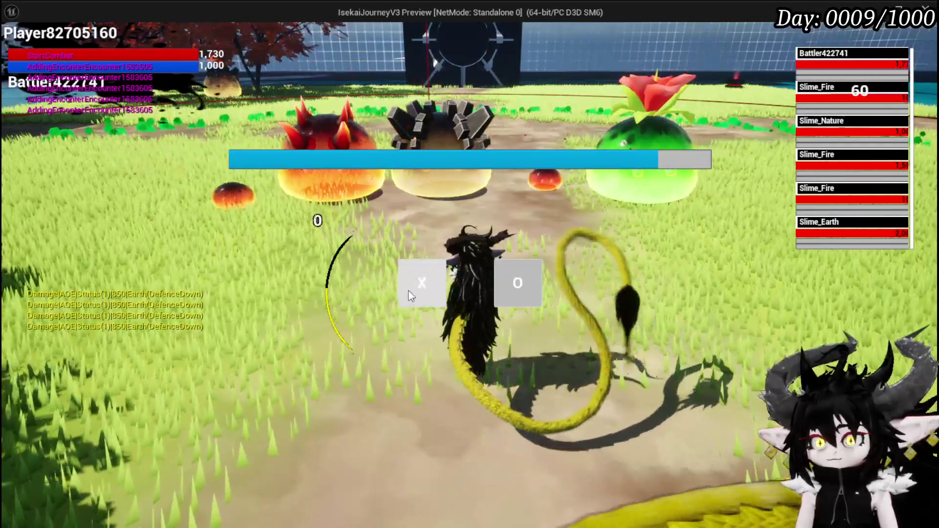
click(409, 291)
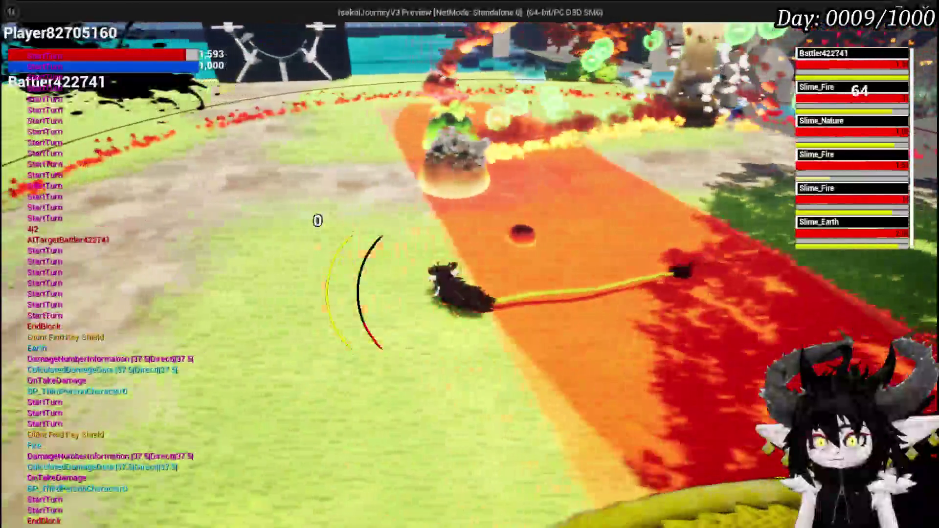
key(Escape)
key(ctrl+s)
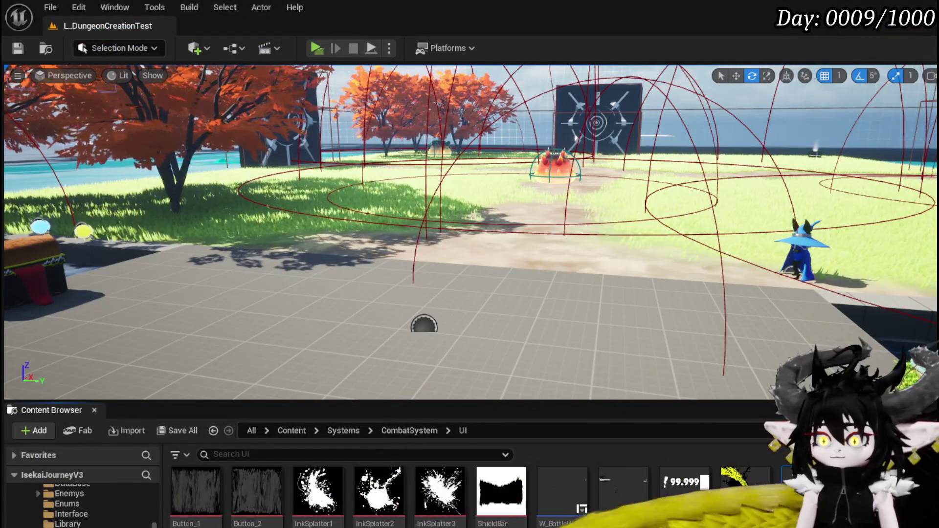
key(alt+Tab)
Inspect GiveTurn's Switch on String routing, Call On Time Stop and Server End Turn Check nodes.
scroll(424, 181, up, 2)
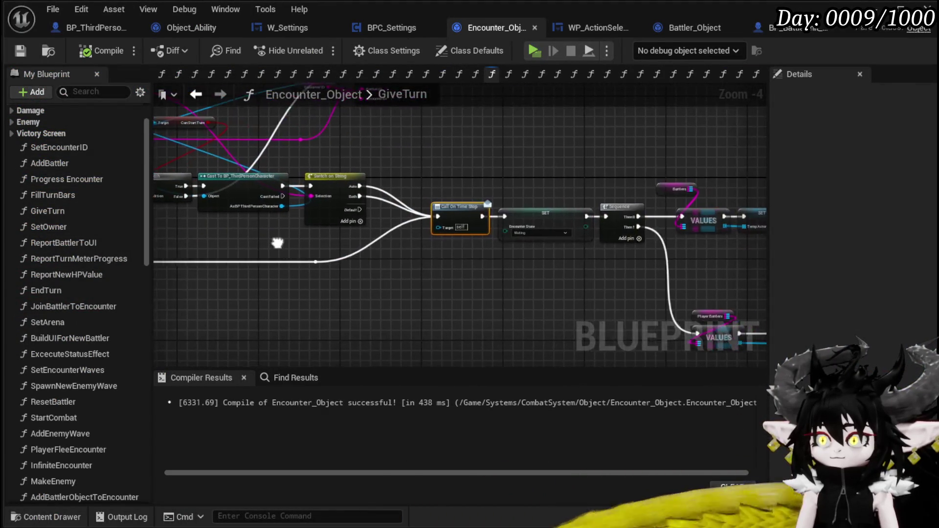
drag(514, 262, 294, 220)
drag(381, 192, 264, 113)
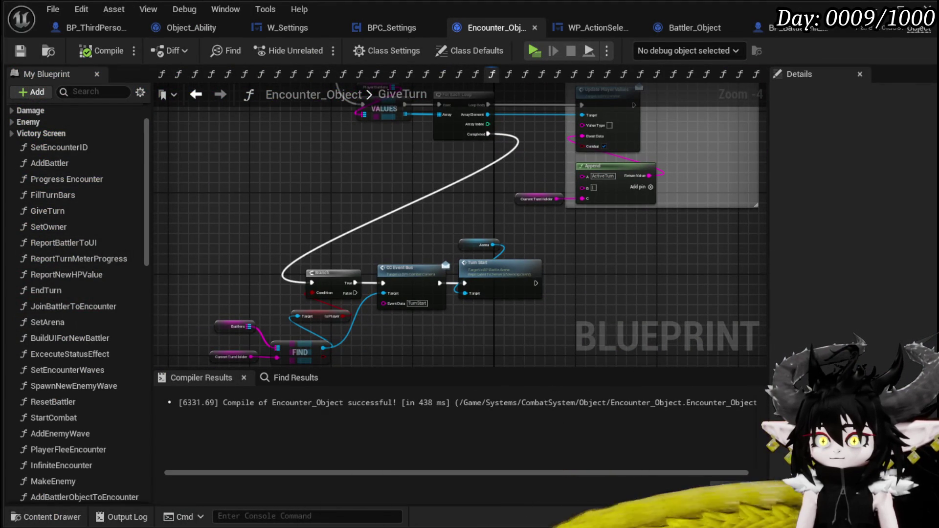
mouse_move(520, 248)
mouse_down()
mouse_move(650, 205)
mouse_move(434, 170)
mouse_move(663, 194)
mouse_up()
click(611, 249)
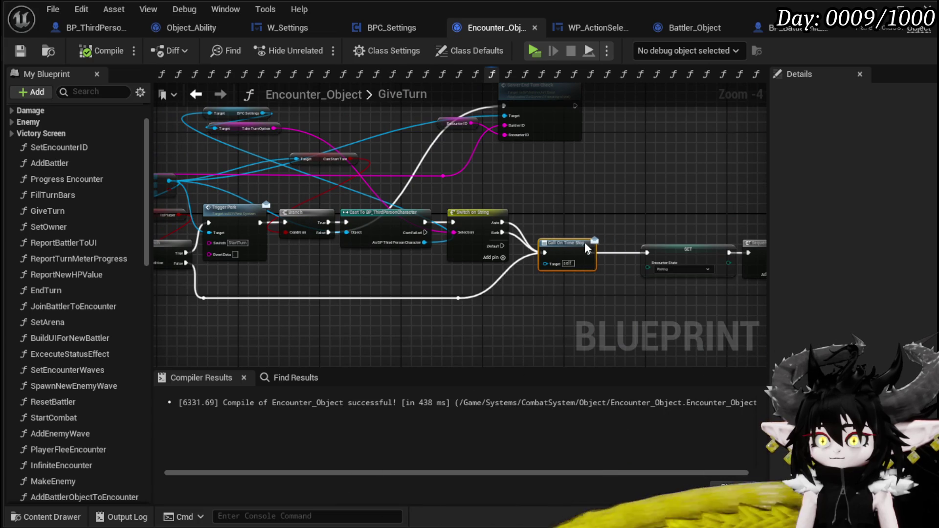
mouse_move(579, 226)
mouse_down()
mouse_move(641, 230)
mouse_move(519, 255)
mouse_move(690, 232)
mouse_move(300, 294)
mouse_up()
drag(538, 212, 406, 233)
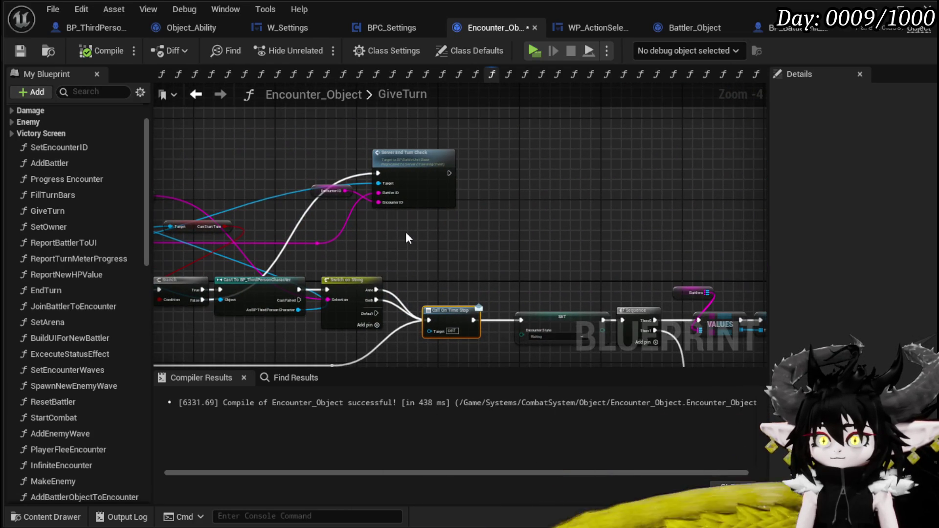
mouse_move(324, 189)
mouse_down()
mouse_move(312, 207)
mouse_move(317, 198)
mouse_up()
click(454, 189)
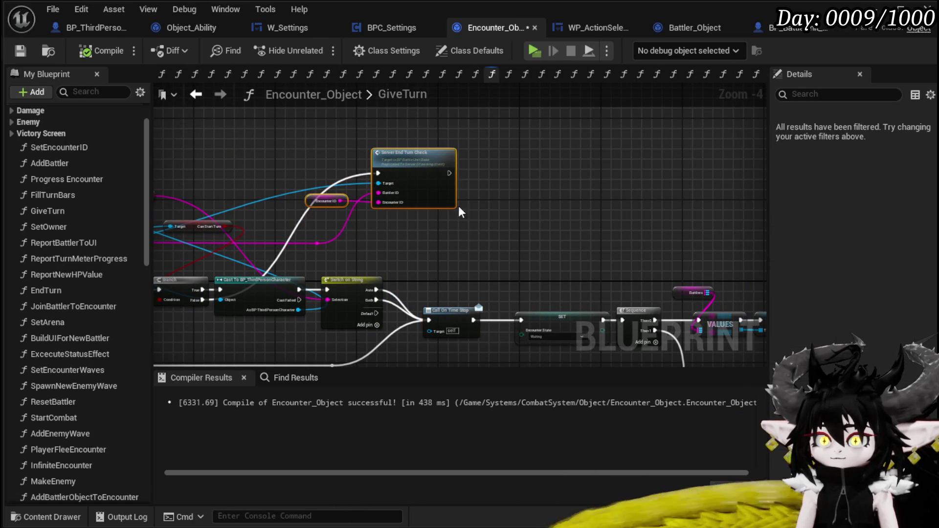
drag(457, 247, 542, 212)
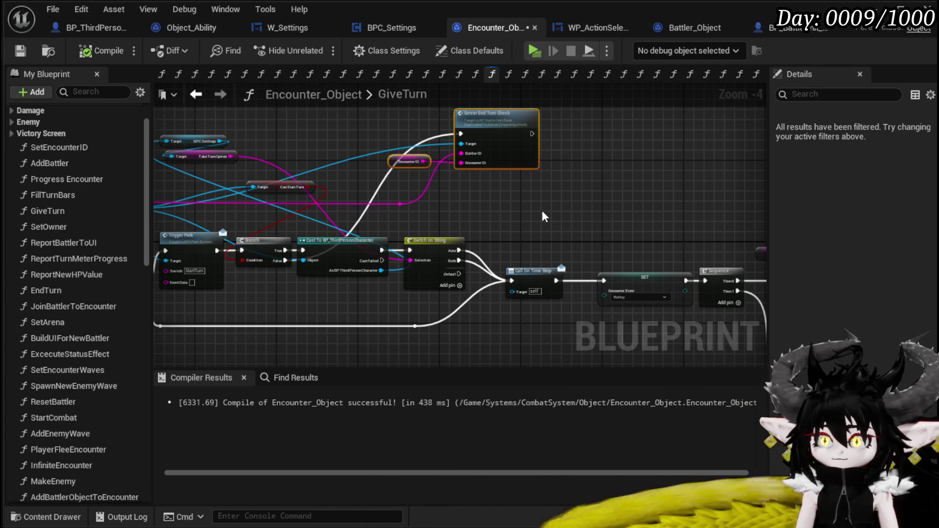
Add a Manuel case to Switch on String, wire it to Server End Turn Check, compile and playtest.
click(459, 285)
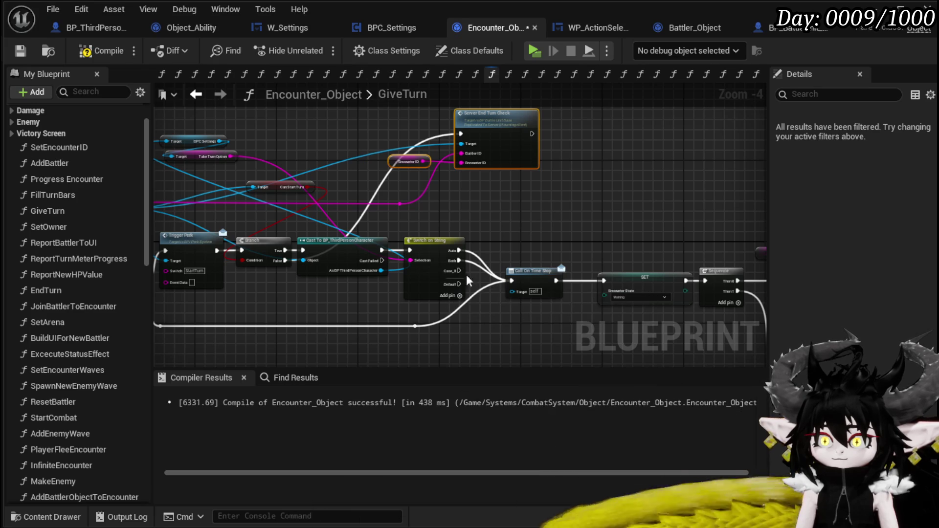
click(423, 268)
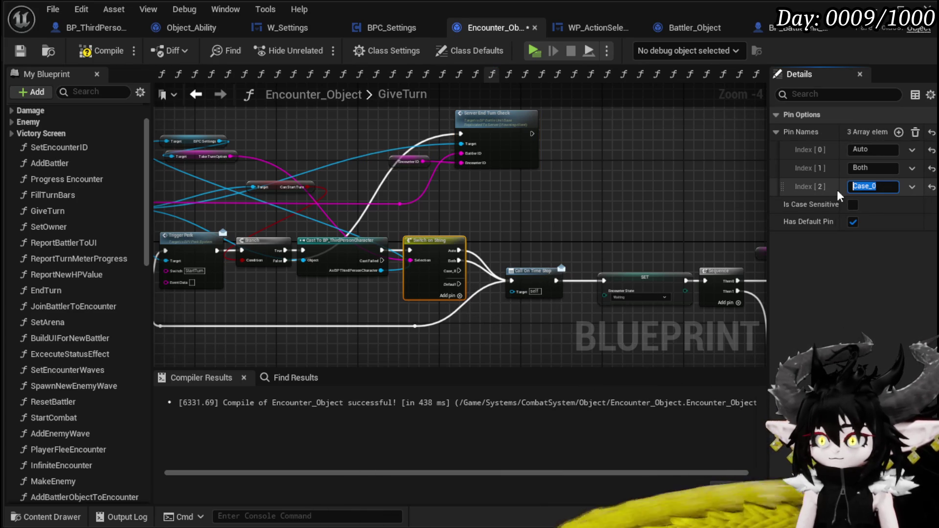
text(Manu)
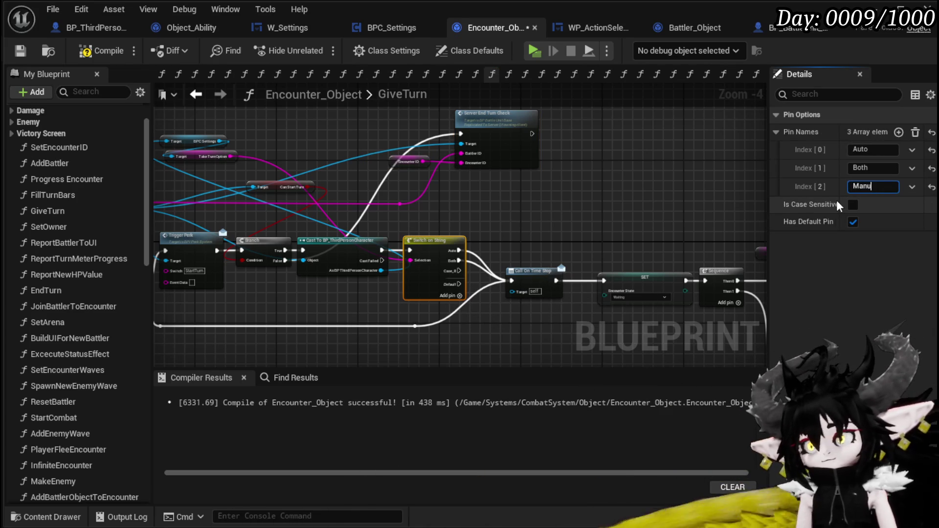
text(el)
key(Return)
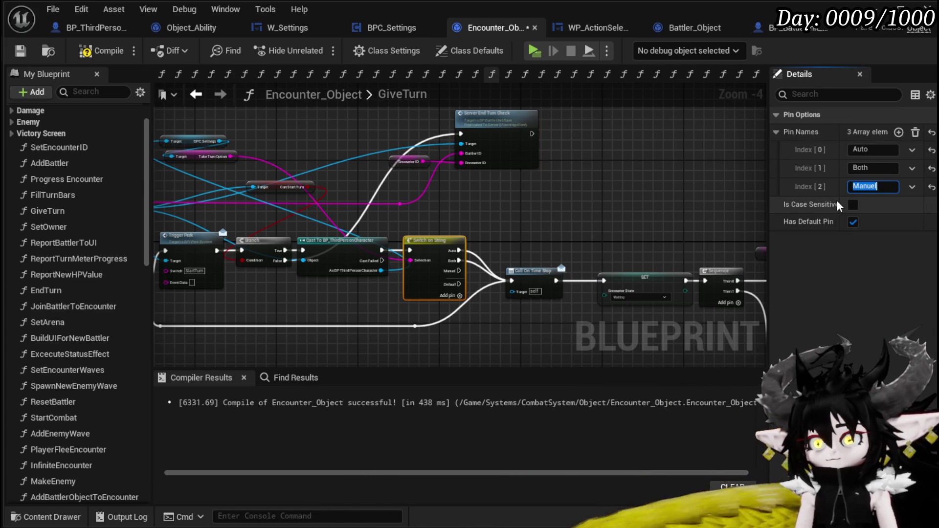
drag(447, 167, 506, 158)
mouse_move(412, 305)
mouse_down()
mouse_move(464, 169)
mouse_move(472, 168)
mouse_up()
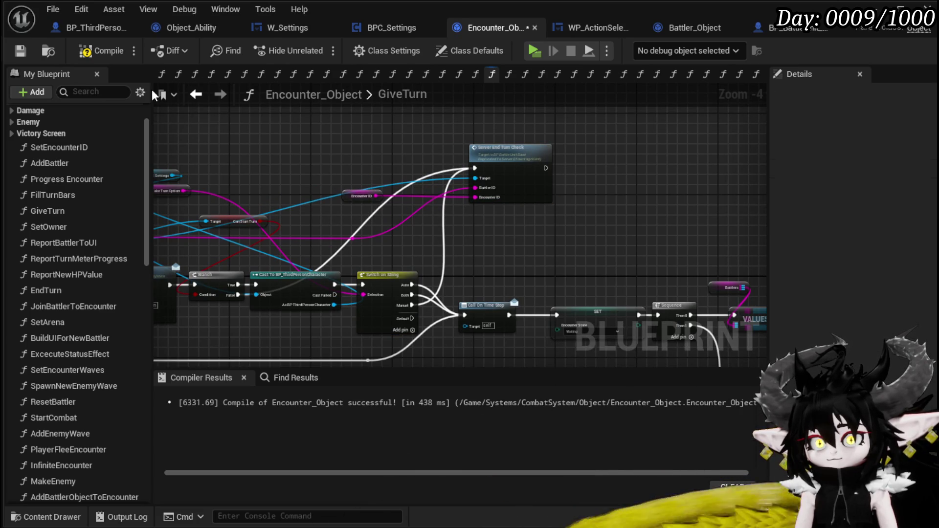
click(96, 54)
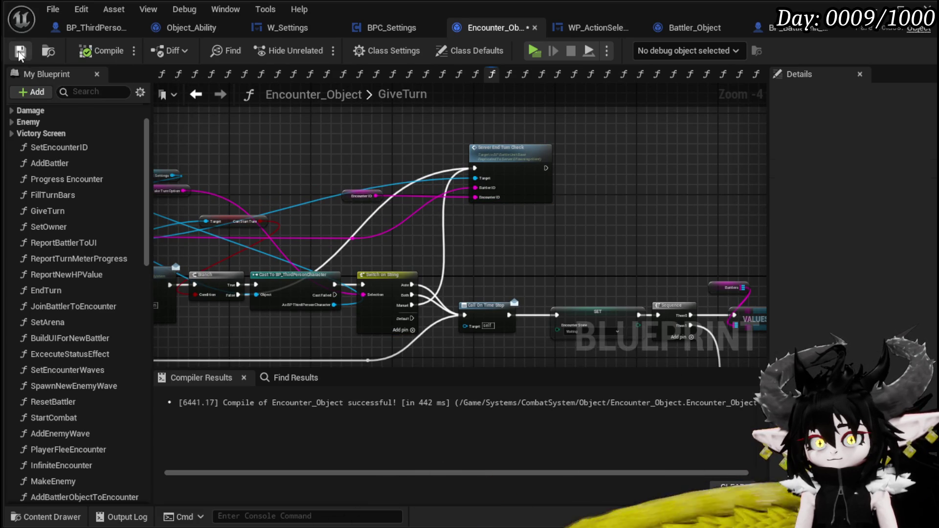
key(alt+p)
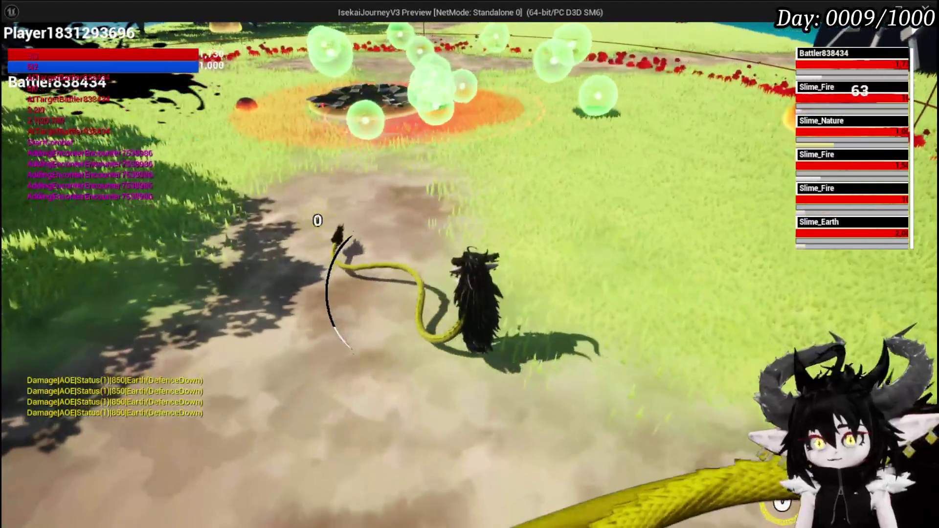
Check the in-game Game Play settings, play through the slime battle, stop, and save all packages.
key(Tab)
click(441, 268)
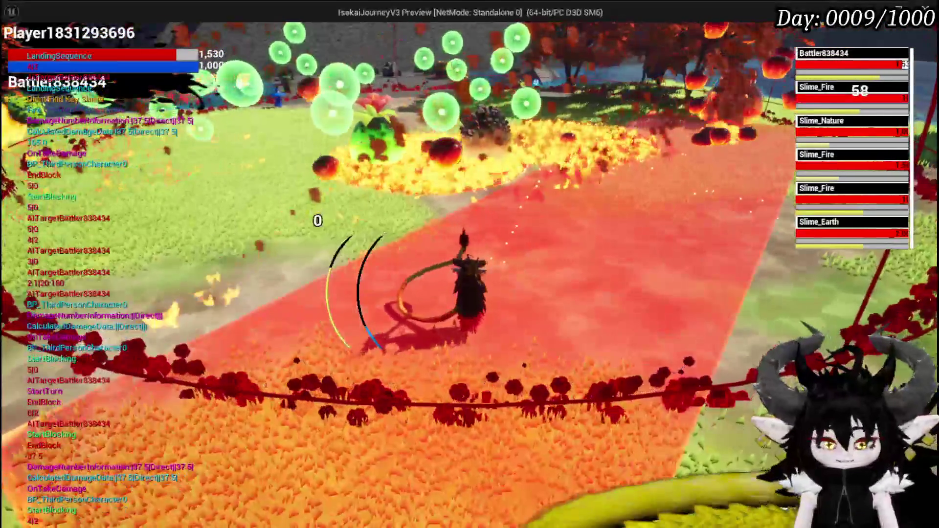
key(Escape)
click(16, 49)
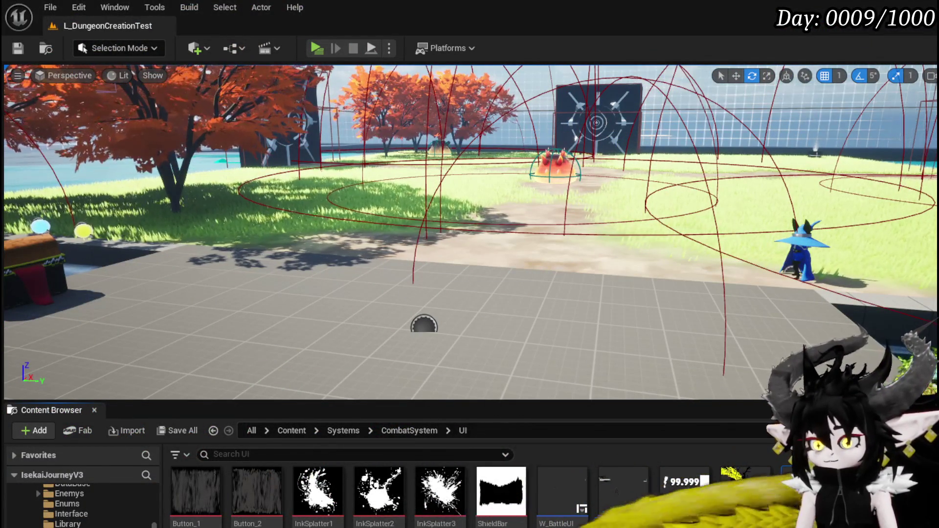
Wire the Switch cases straight into SET, move Call On Time Stop onto GiveTurn's start line, and compile.
key(alt+Tab)
mouse_move(558, 248)
mouse_down()
mouse_move(606, 216)
mouse_move(567, 177)
mouse_up()
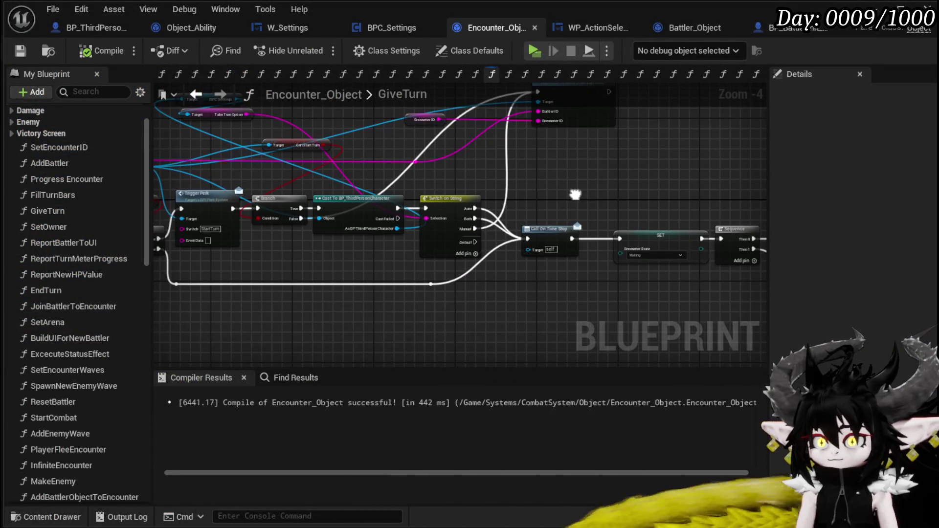
click(533, 239)
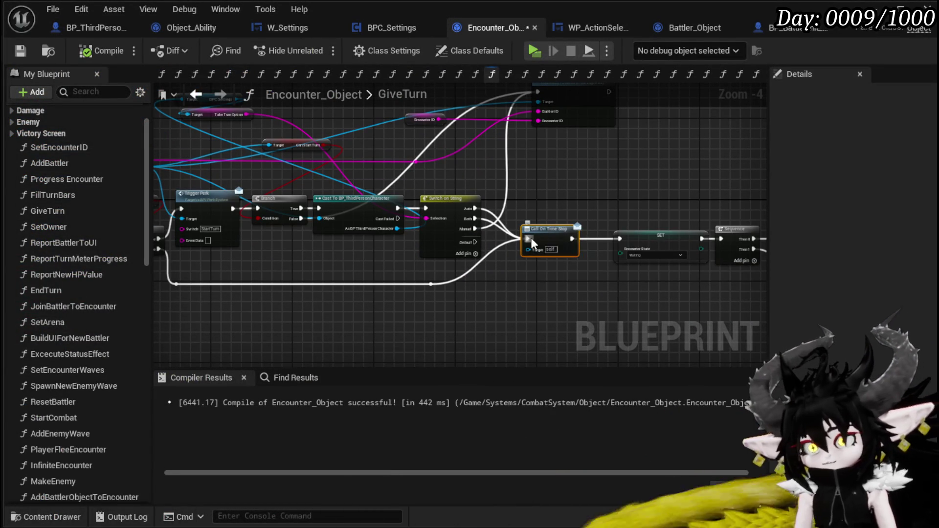
drag(530, 238, 619, 239)
mouse_move(550, 246)
mouse_down()
mouse_move(316, 242)
mouse_move(346, 246)
mouse_move(333, 311)
mouse_move(437, 302)
mouse_move(236, 236)
mouse_move(242, 225)
mouse_move(209, 228)
mouse_move(316, 231)
mouse_up()
alt+click(424, 302)
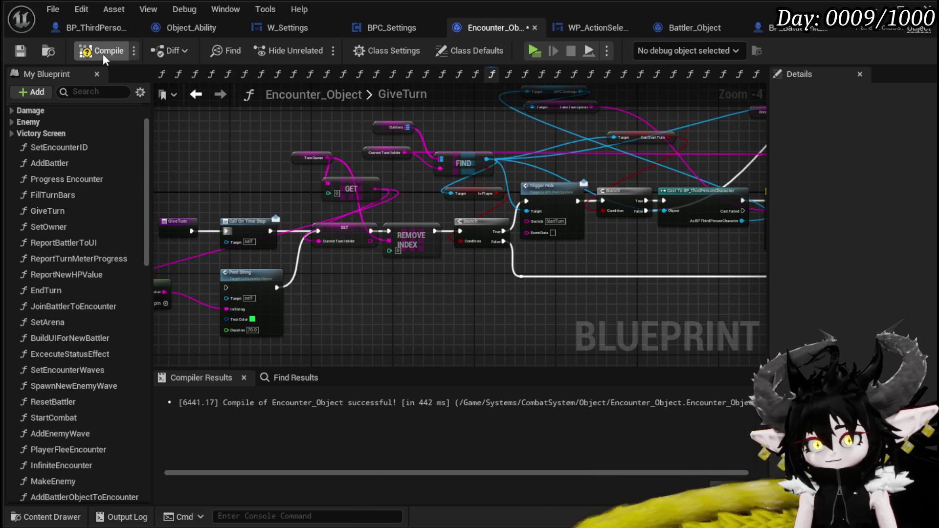
click(25, 47)
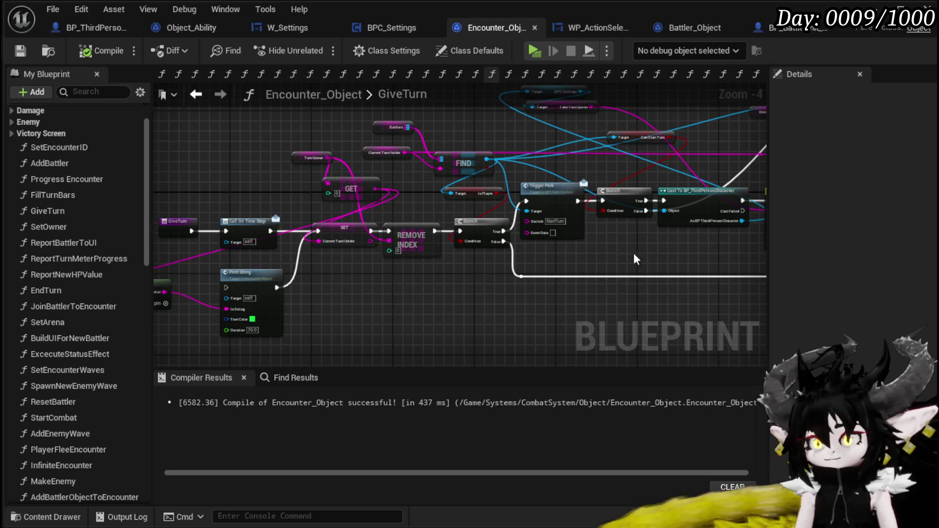
Pan and zoom over the GiveTurn graph to check the Switch and SET node wiring.
scroll(410, 265, up, 2)
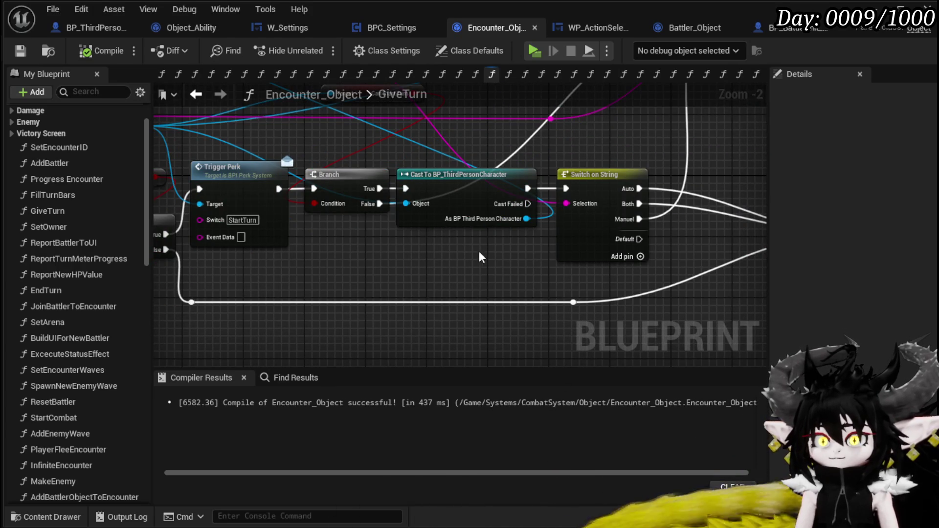
scroll(401, 262, down, 2)
mouse_move(399, 262)
mouse_down()
mouse_move(423, 263)
mouse_move(435, 243)
mouse_move(454, 300)
mouse_move(478, 266)
mouse_up()
scroll(438, 236, up, 2)
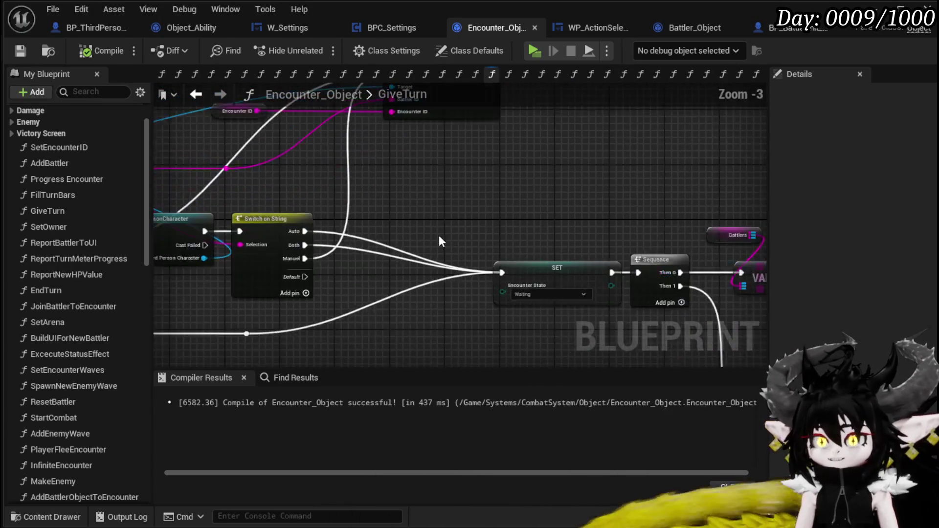
scroll(302, 216, down, 3)
mouse_move(301, 217)
mouse_down()
mouse_move(295, 129)
mouse_move(545, 177)
mouse_move(590, 207)
mouse_up()
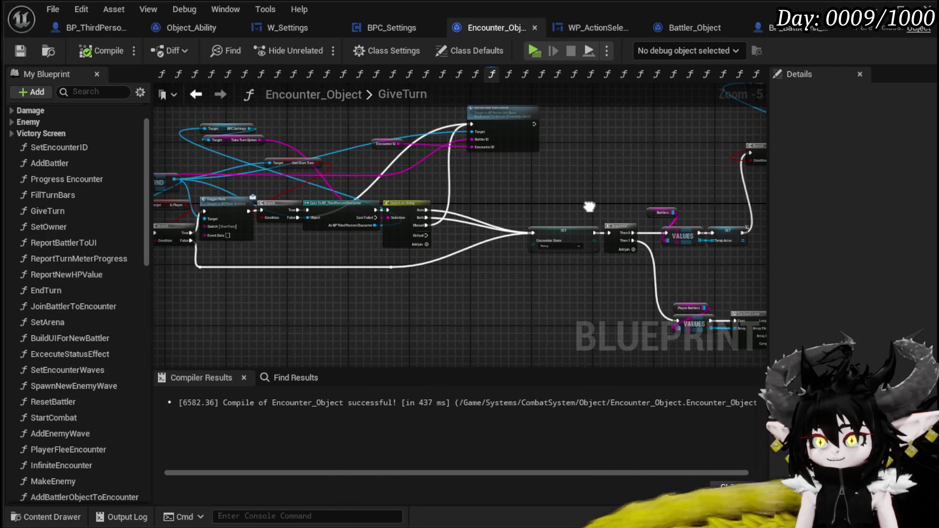
scroll(589, 206, up, 3)
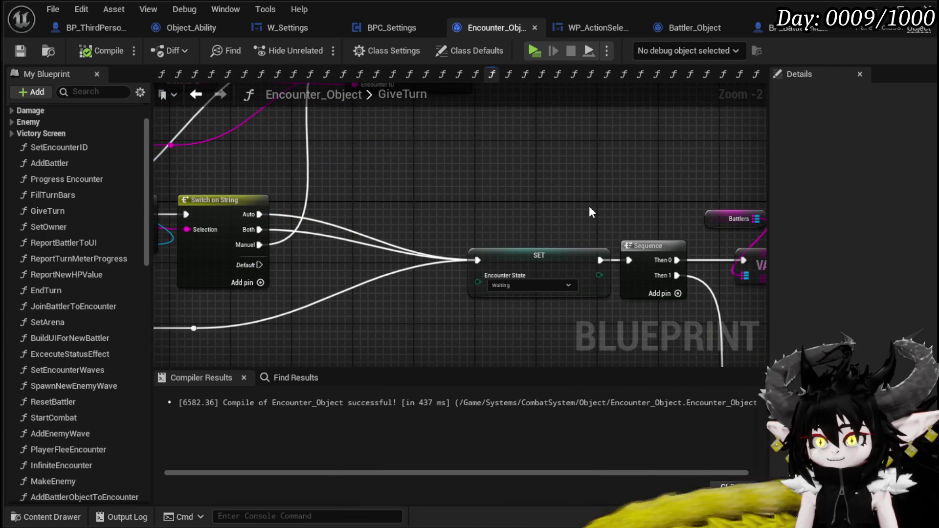
scroll(589, 206, down, 3)
Review the Update Player Values area, the REMOVE/CLEAR nodes, and the GET, SET and Print String nodes.
mouse_move(524, 195)
mouse_down()
mouse_move(504, 216)
mouse_move(227, 116)
mouse_move(196, 147)
mouse_up()
mouse_move(343, 293)
mouse_down()
mouse_move(438, 186)
mouse_move(357, 293)
mouse_move(254, 334)
mouse_move(252, 320)
mouse_up()
drag(596, 203, 419, 164)
scroll(692, 179, up, 2)
scroll(691, 177, down, 4)
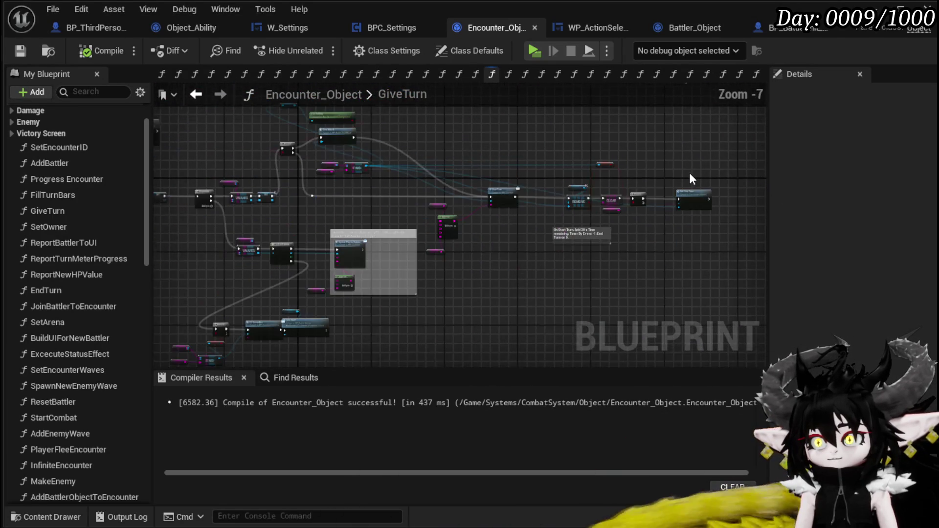
scroll(533, 192, up, 4)
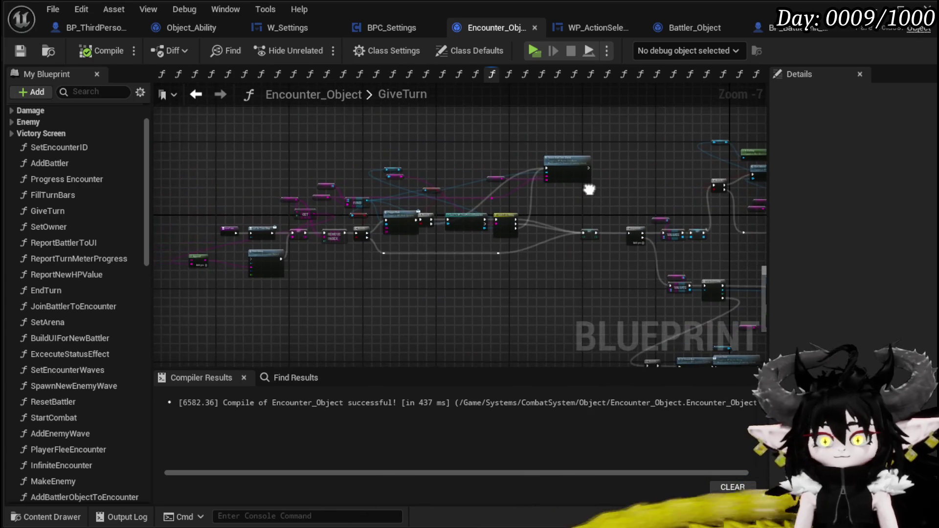
drag(473, 258, 739, 258)
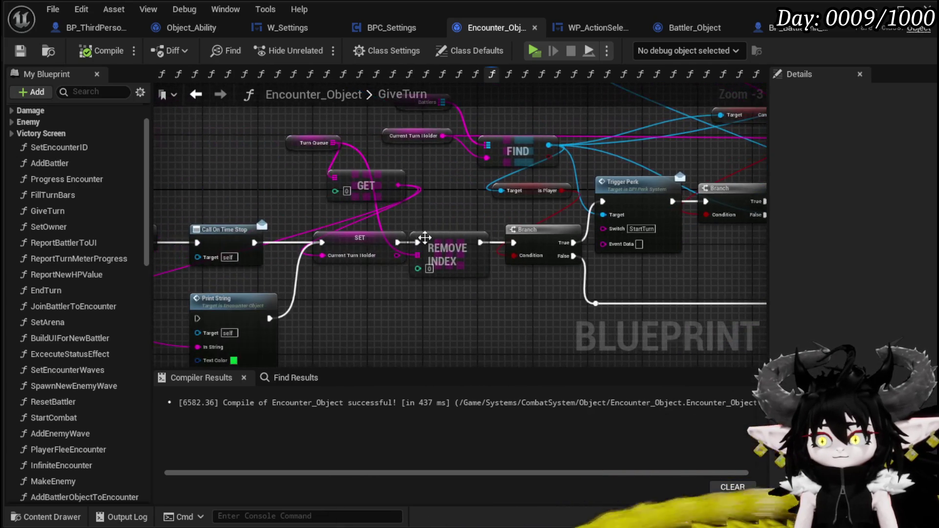
Save the Blueprint, then box-select and deselect the Branch, Cast and Switch on String nodes.
click(27, 55)
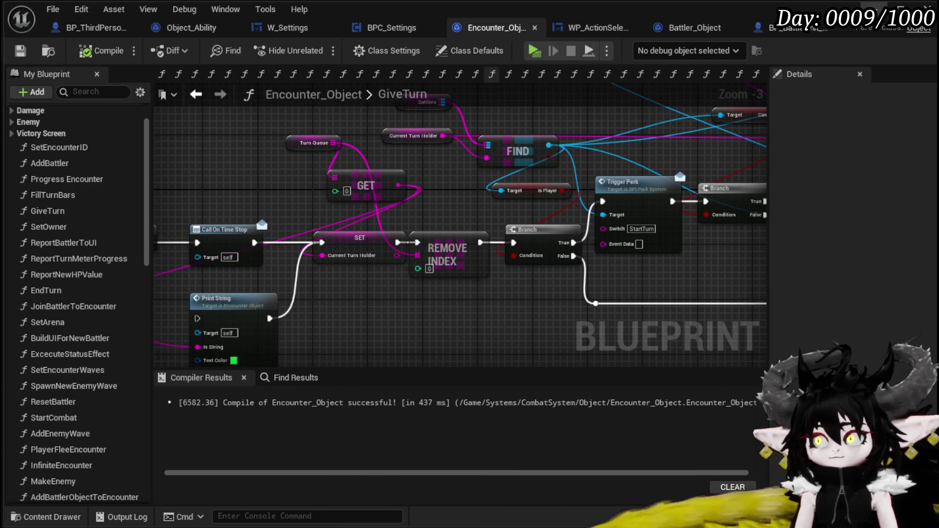
scroll(681, 274, down, 2)
mouse_move(681, 274)
mouse_down()
mouse_move(378, 248)
mouse_move(386, 343)
mouse_move(421, 330)
mouse_move(430, 288)
mouse_up()
scroll(378, 248, up, 3)
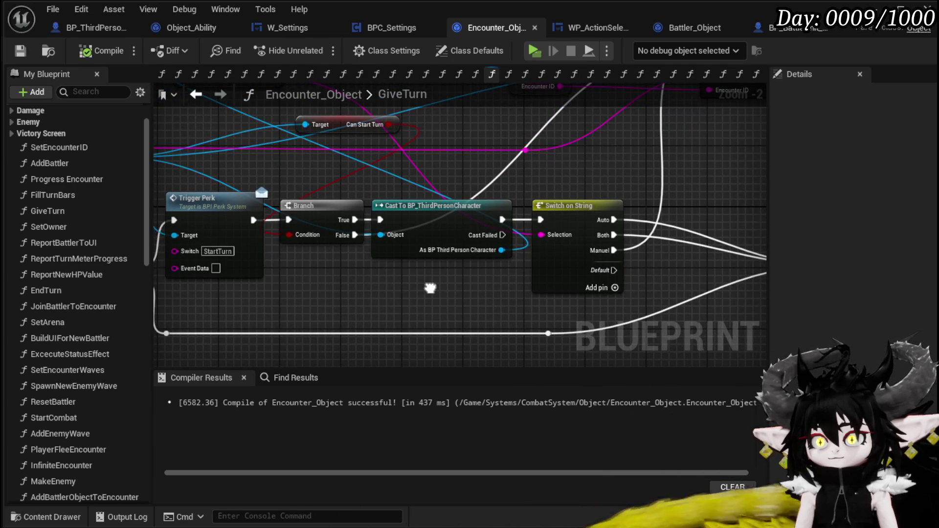
mouse_move(328, 293)
mouse_down()
mouse_move(539, 274)
mouse_move(540, 193)
mouse_up()
click(565, 174)
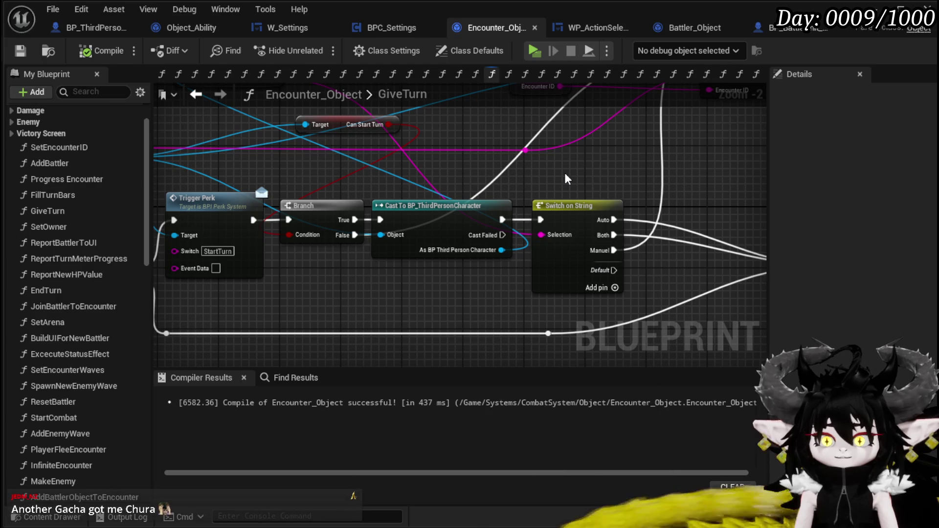
Save and close the Encounter_Object Blueprint, then start another level playtest.
click(20, 51)
click(874, 8)
click(317, 47)
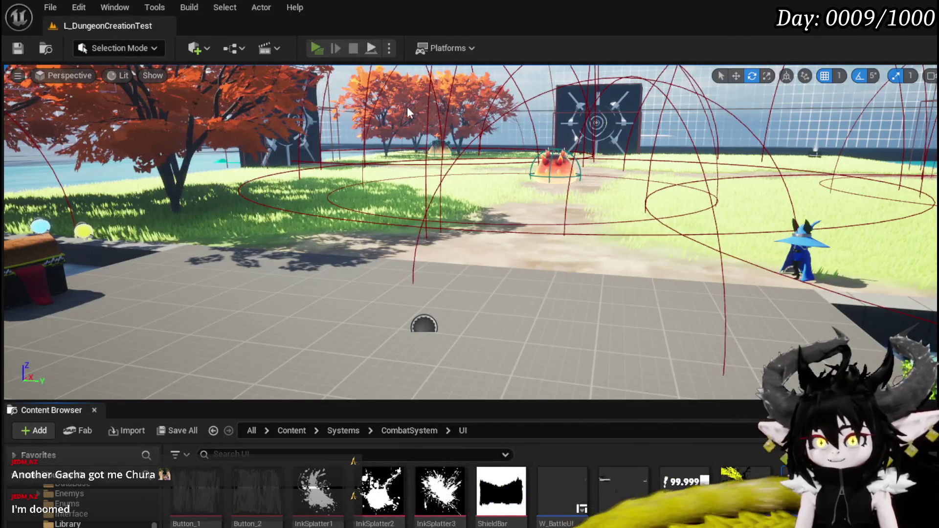
Run into the fire slime to start a battle, stop the playtest, and save the level.
key(w)
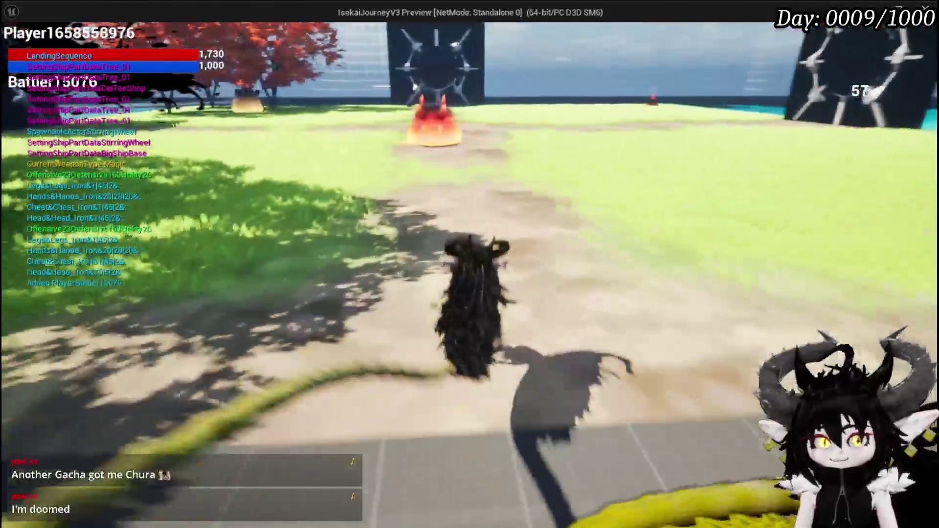
key(w)
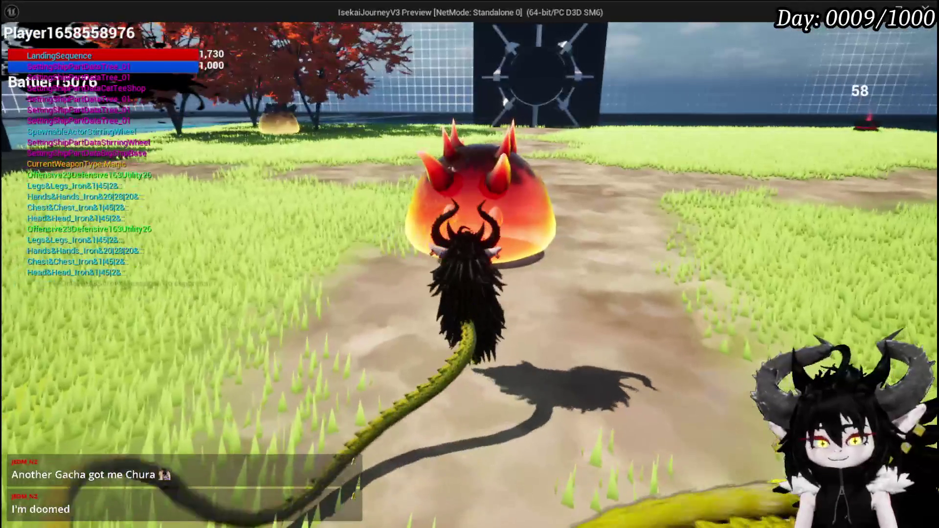
key(w)
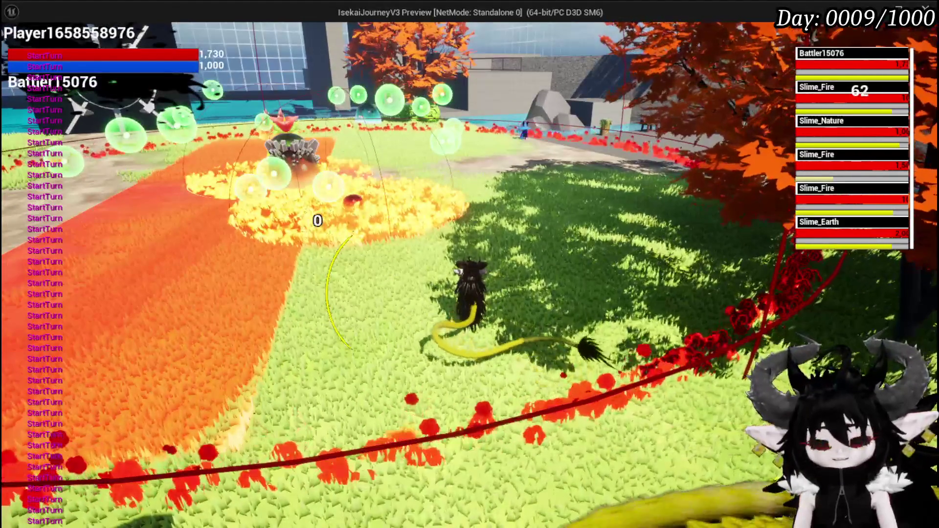
key(Escape)
click(17, 48)
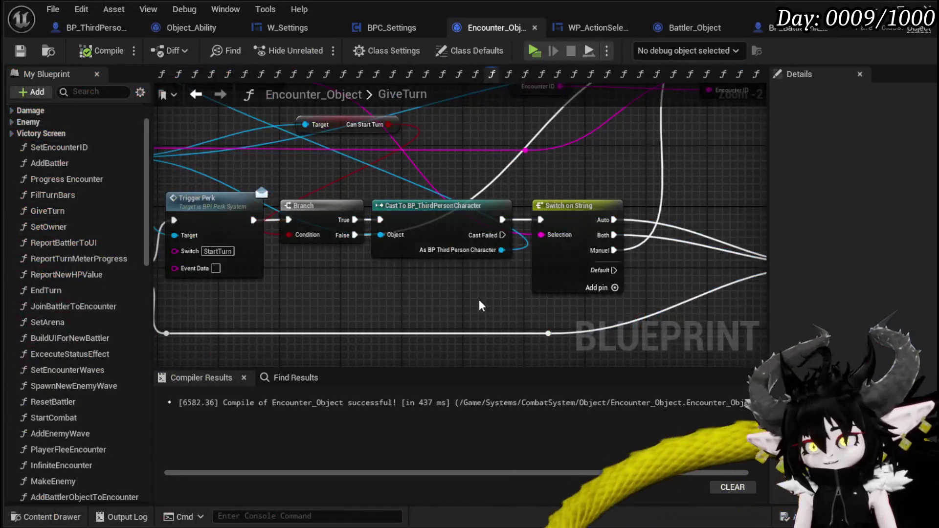
Review the SET, Branch, FIND, Trigger Perk, GET and REMOVE INDEX nodes in GiveTurn.
drag(479, 306, 283, 292)
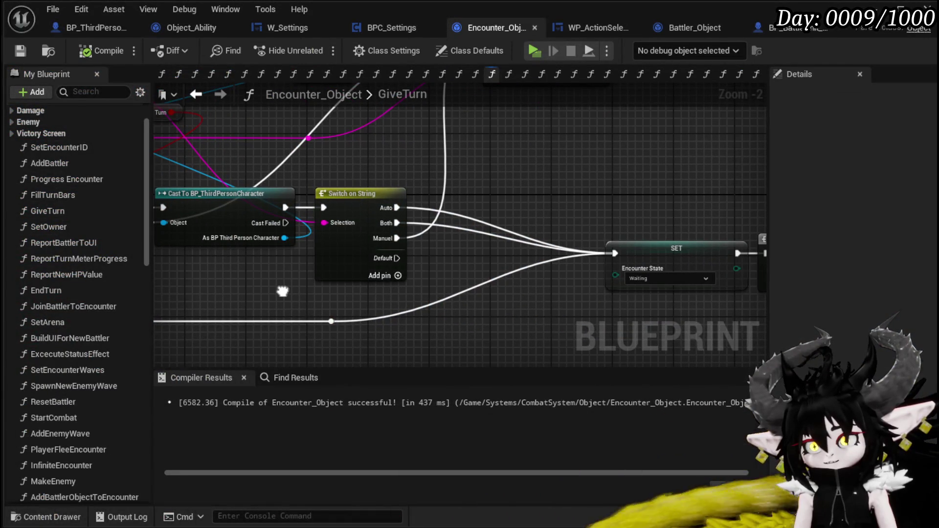
mouse_move(365, 270)
mouse_down()
mouse_move(433, 276)
mouse_move(355, 287)
mouse_up()
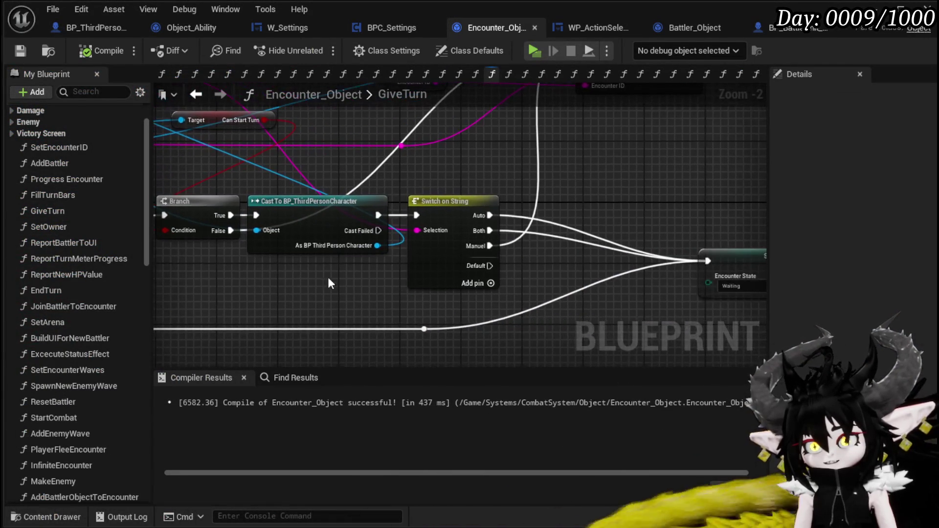
mouse_move(654, 286)
mouse_down()
mouse_move(419, 294)
mouse_move(565, 308)
mouse_up()
mouse_move(471, 309)
mouse_down()
mouse_move(656, 325)
mouse_move(637, 290)
mouse_move(387, 261)
mouse_move(245, 261)
mouse_move(630, 291)
mouse_up()
scroll(490, 281, down, 2)
Add a breakpoint to the GiveTurn entry node, then launch a playtest.
drag(240, 267, 344, 261)
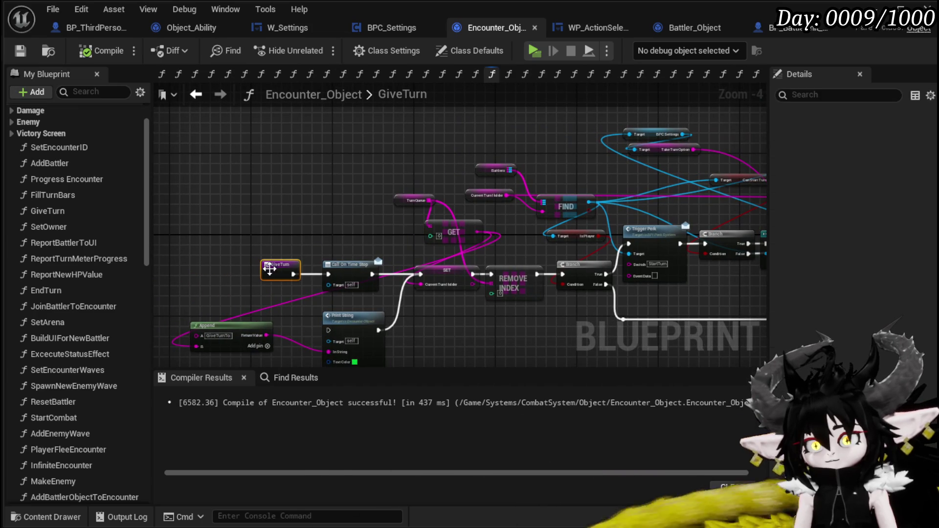
right_click(269, 268)
click(320, 525)
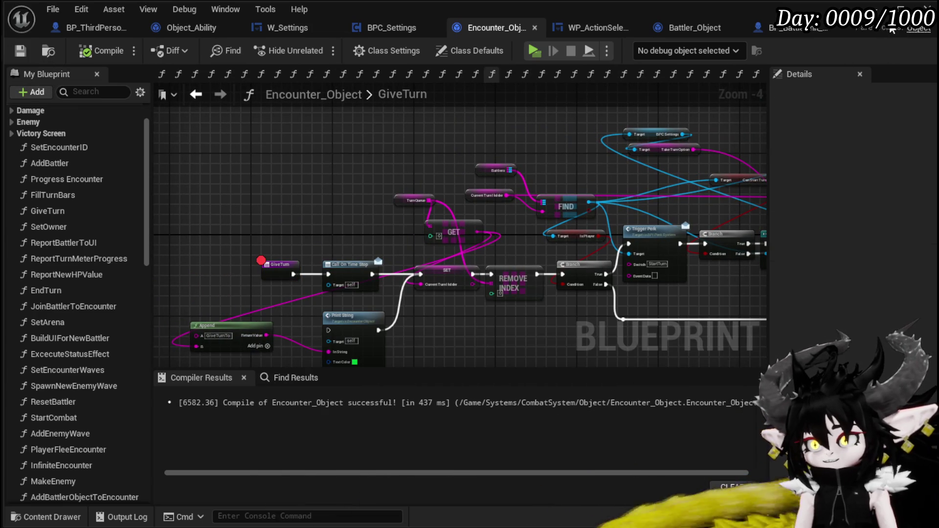
click(899, 8)
click(337, 49)
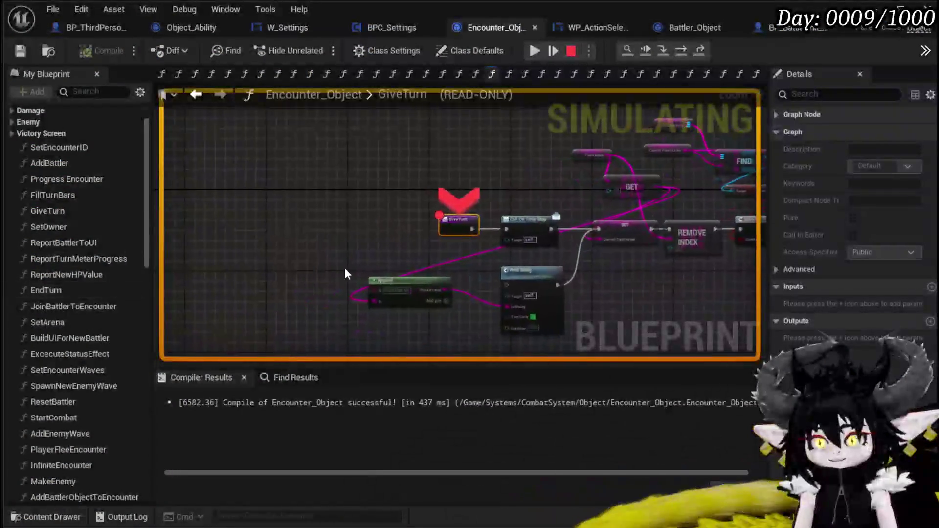
Step over GiveTurn's nodes up to and past Switch on String.
click(691, 51)
click(691, 51)
click(691, 51)
click(691, 51)
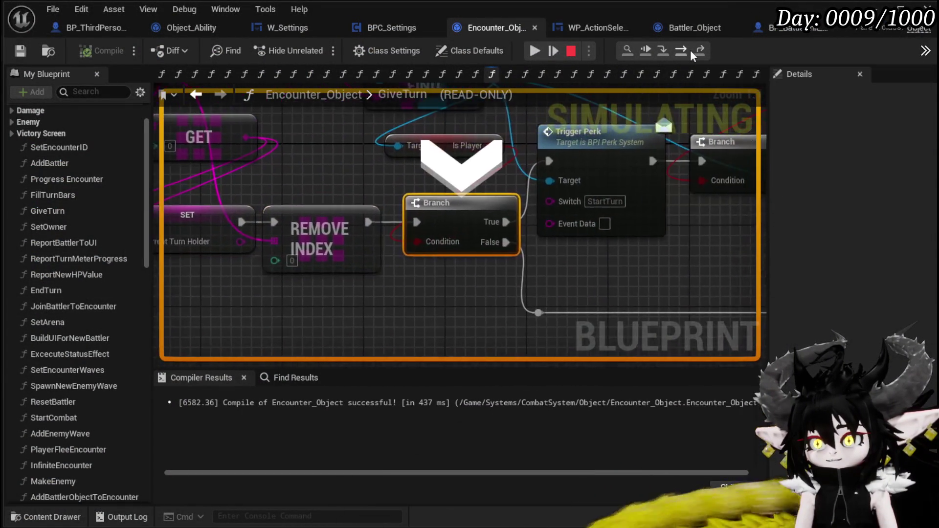
click(691, 50)
click(691, 50)
click(691, 50)
click(690, 50)
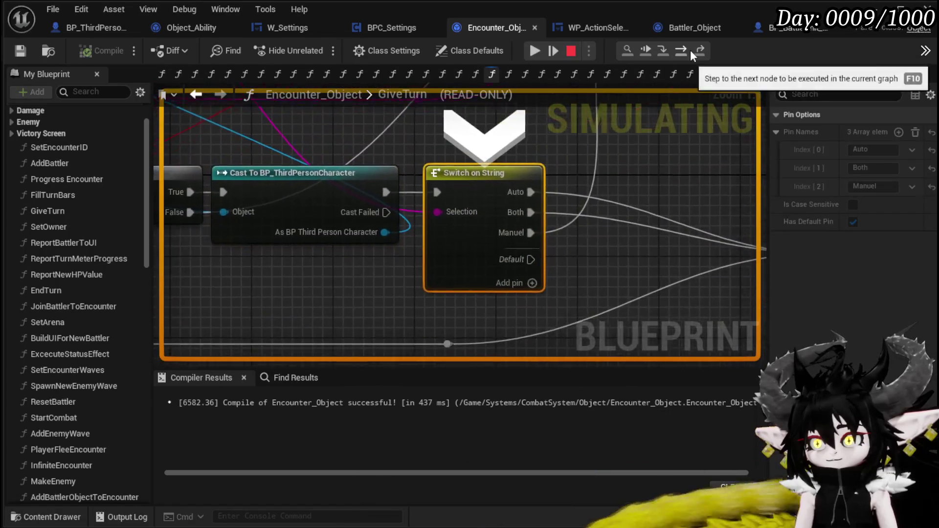
click(691, 50)
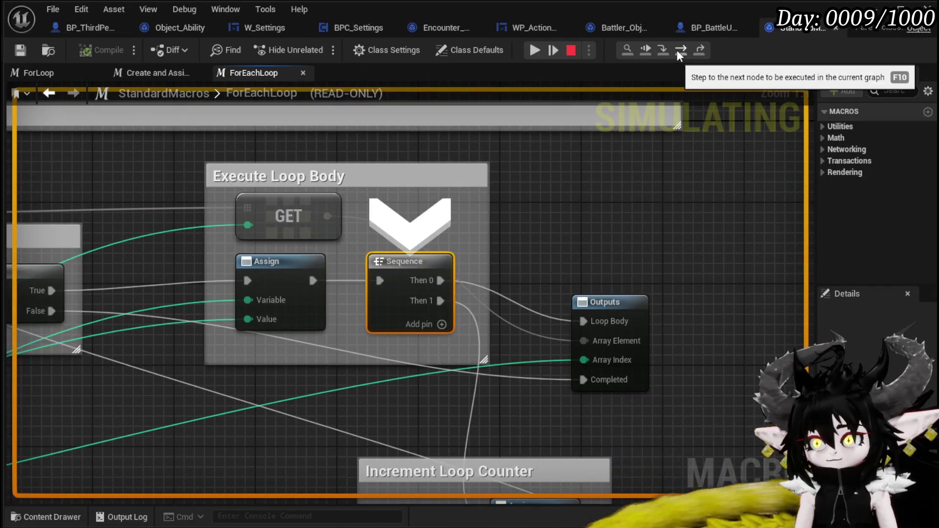
Step through the loop back into GiveTurn up to the Trigger Perk node.
click(677, 51)
click(677, 50)
click(677, 51)
click(677, 51)
click(677, 51)
click(677, 50)
click(677, 51)
click(677, 51)
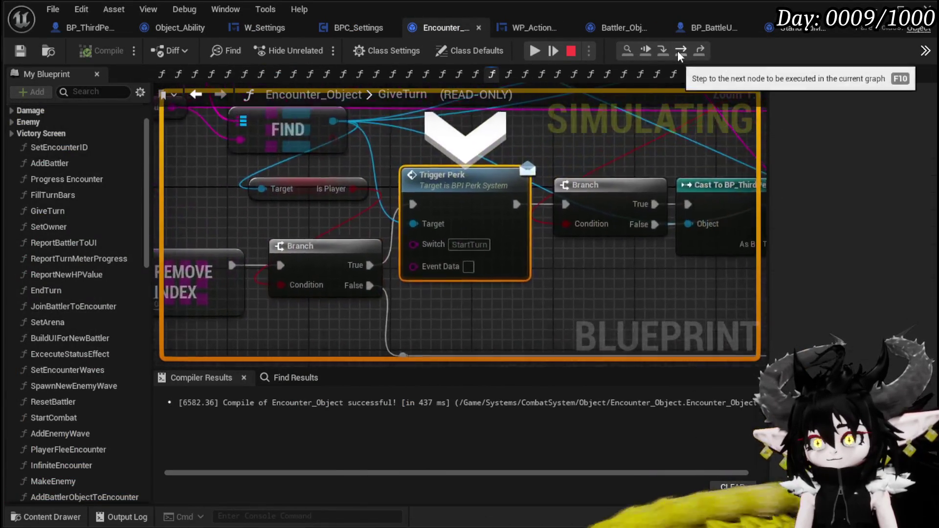
Step past Switch on String into the loop, then resume and stop the simulation.
click(677, 51)
click(677, 51)
click(677, 51)
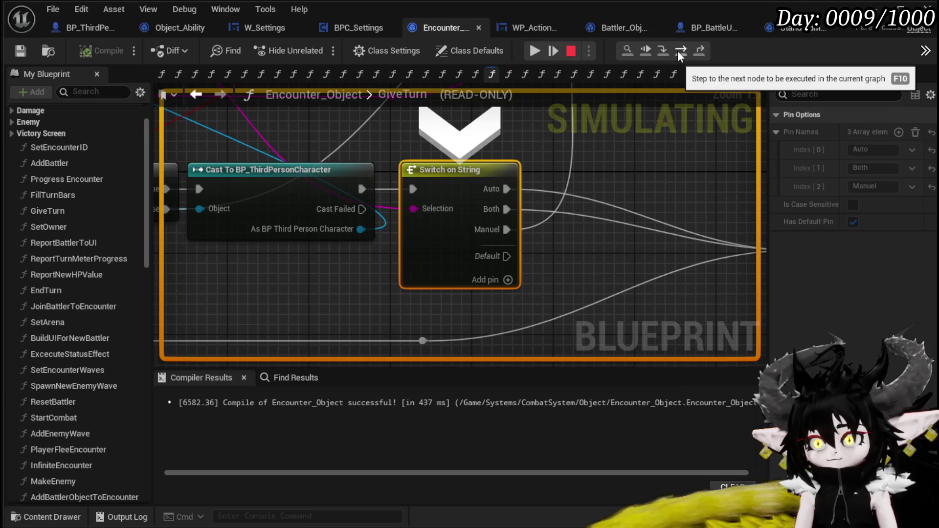
click(677, 51)
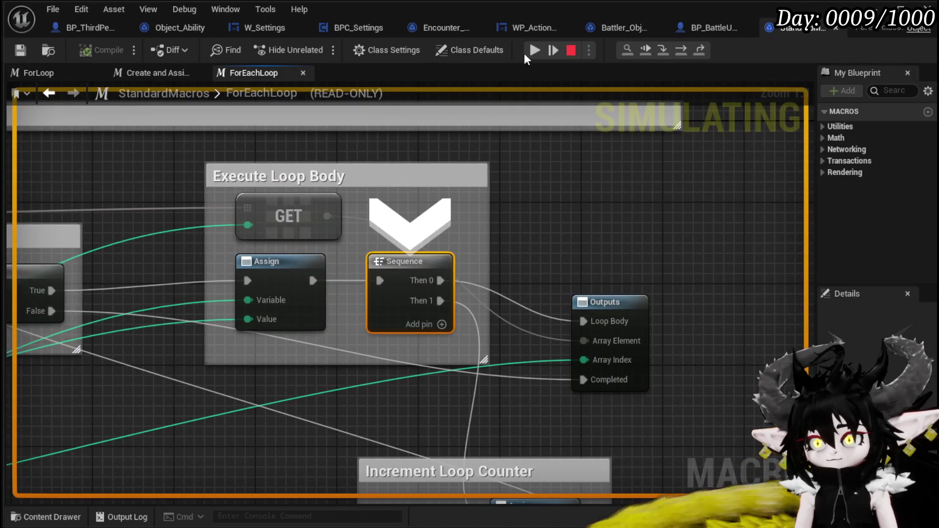
click(535, 50)
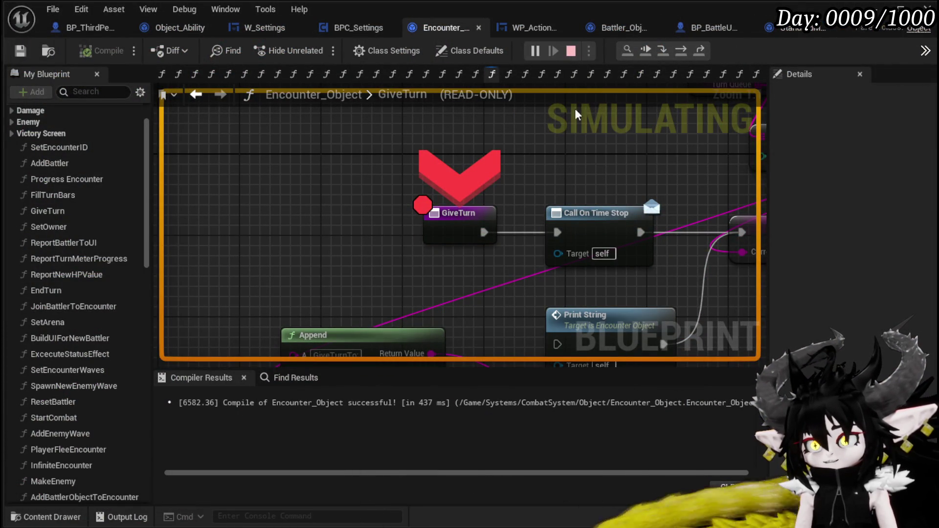
click(571, 50)
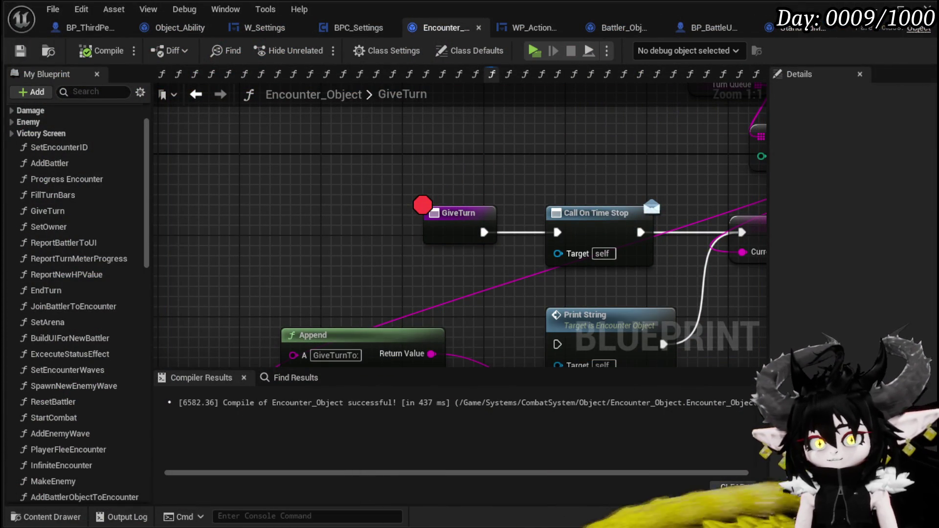
Save the blueprint, bring the GiveTurn entry node into view, clear the selection, and save again.
click(20, 50)
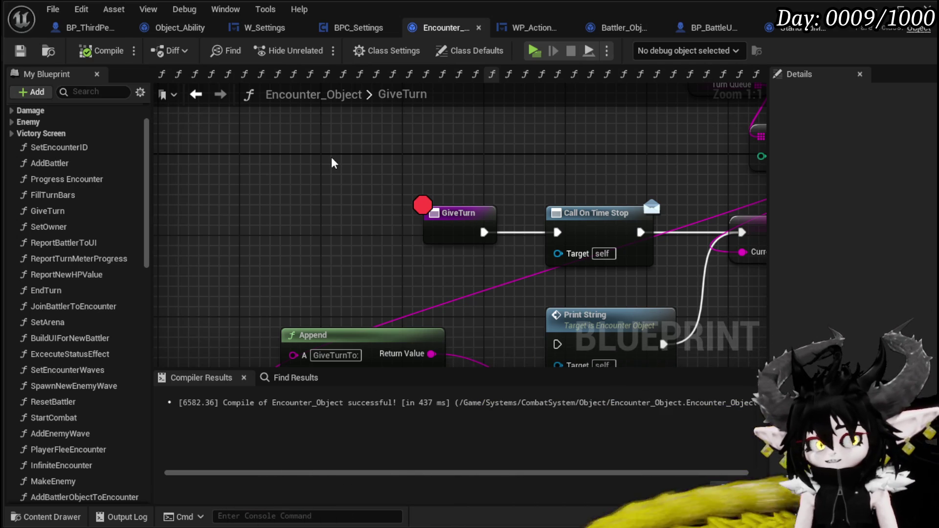
scroll(332, 163, down, 2)
drag(349, 166, 550, 156)
mouse_move(281, 176)
mouse_down()
mouse_move(430, 202)
mouse_move(404, 193)
mouse_move(584, 160)
mouse_move(293, 164)
mouse_move(488, 181)
mouse_move(597, 167)
mouse_up()
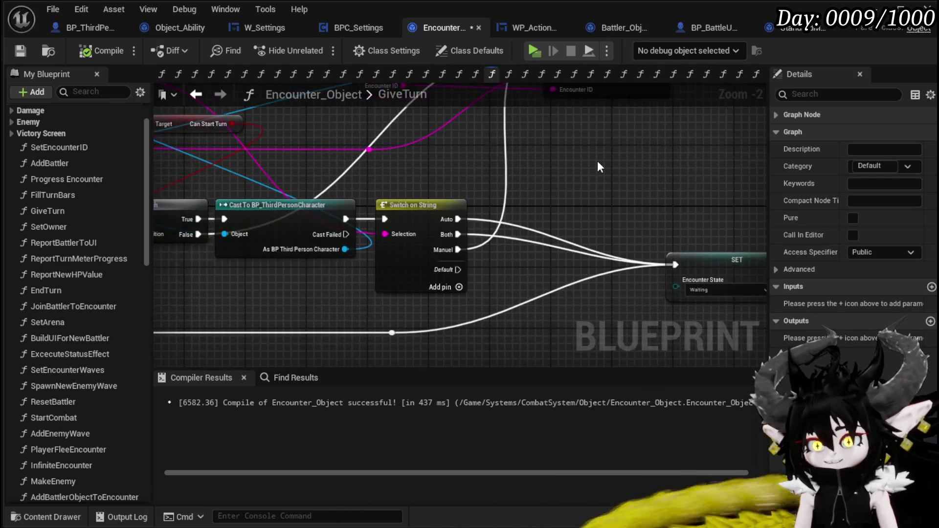
click(600, 168)
click(19, 51)
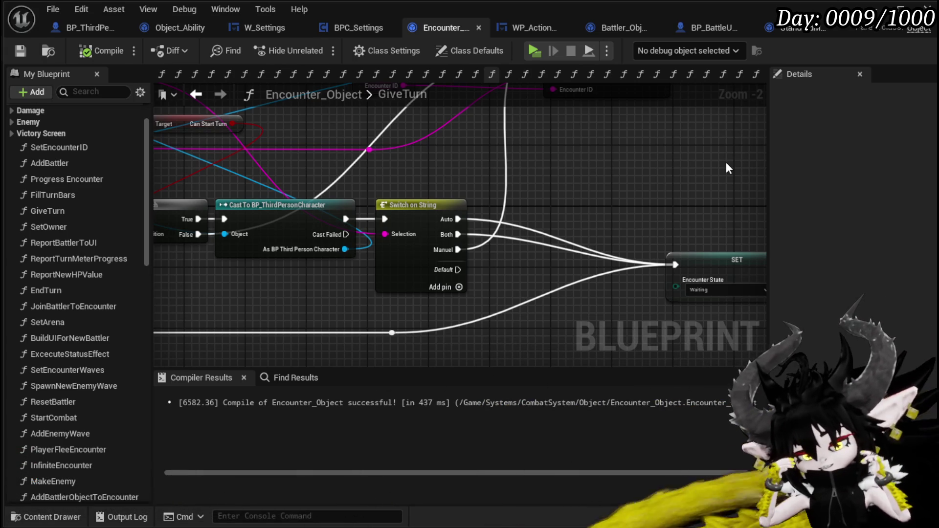
Check Switch on String feeding Server End Turn Check, save all, and close the StandardMacros tab.
mouse_move(708, 149)
mouse_down()
mouse_move(704, 167)
mouse_move(554, 211)
mouse_up()
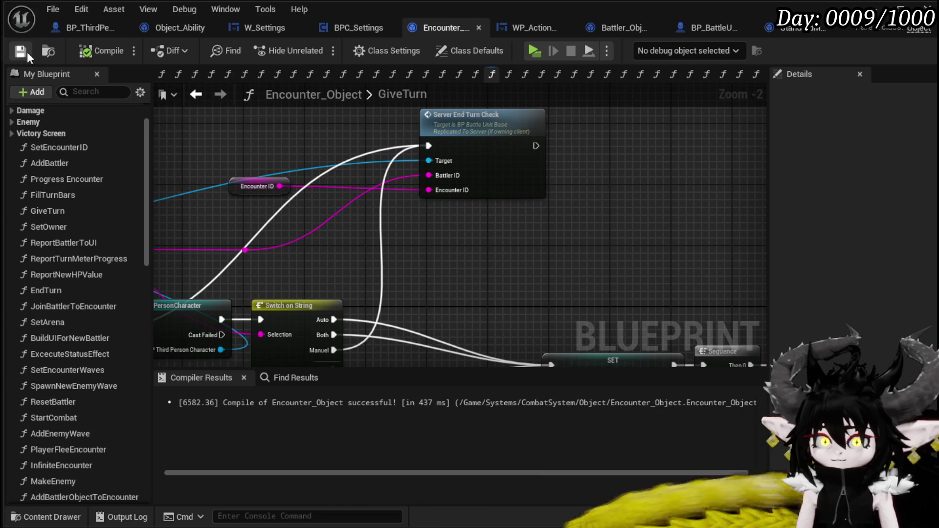
drag(552, 245, 419, 226)
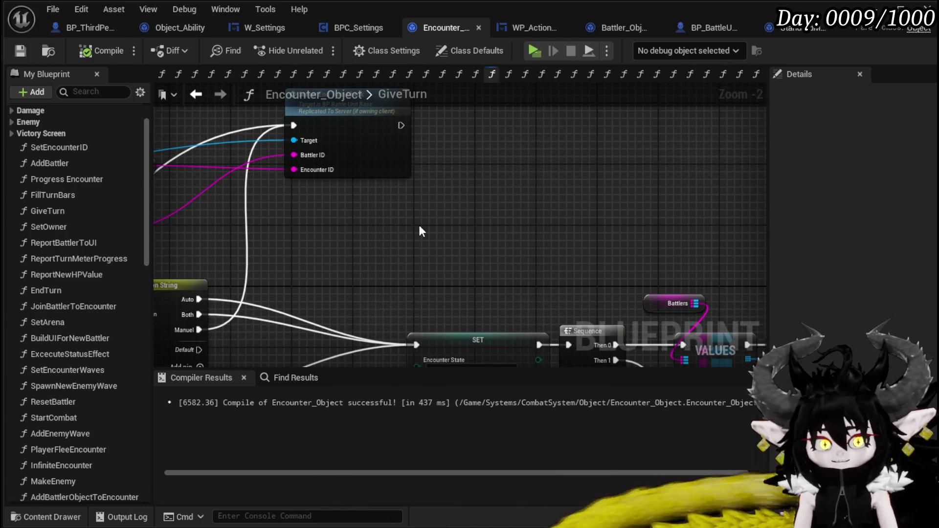
mouse_move(383, 227)
mouse_down()
mouse_move(317, 168)
mouse_move(490, 181)
mouse_move(602, 215)
mouse_move(596, 224)
mouse_up()
key(ctrl+s)
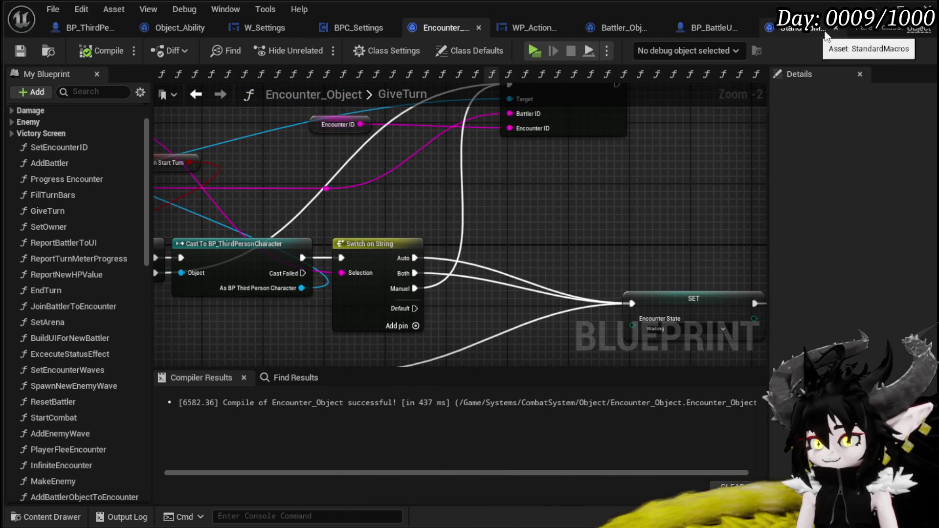
click(836, 28)
click(20, 50)
Pan back to Server End Turn Check and adjust the graph view.
drag(646, 183, 582, 213)
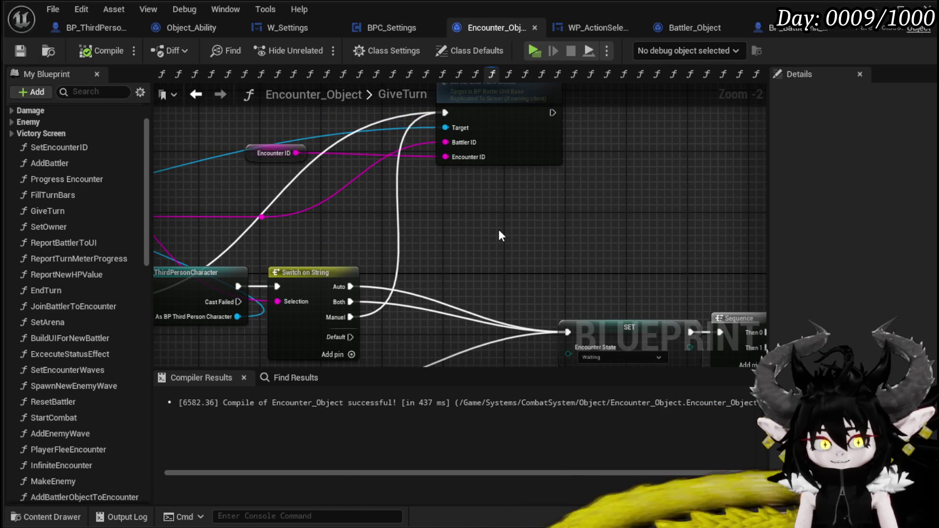
mouse_move(499, 236)
mouse_down()
mouse_move(491, 240)
mouse_move(523, 258)
mouse_up()
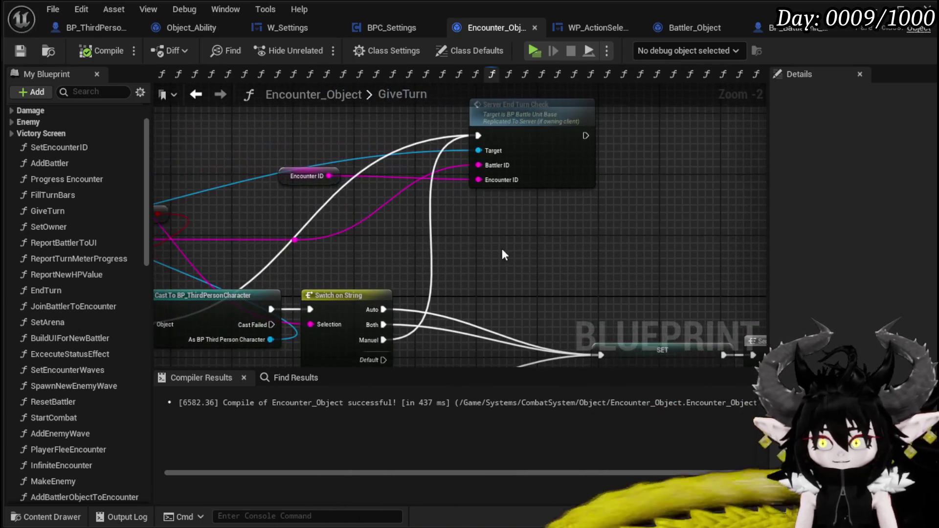
drag(363, 251, 354, 232)
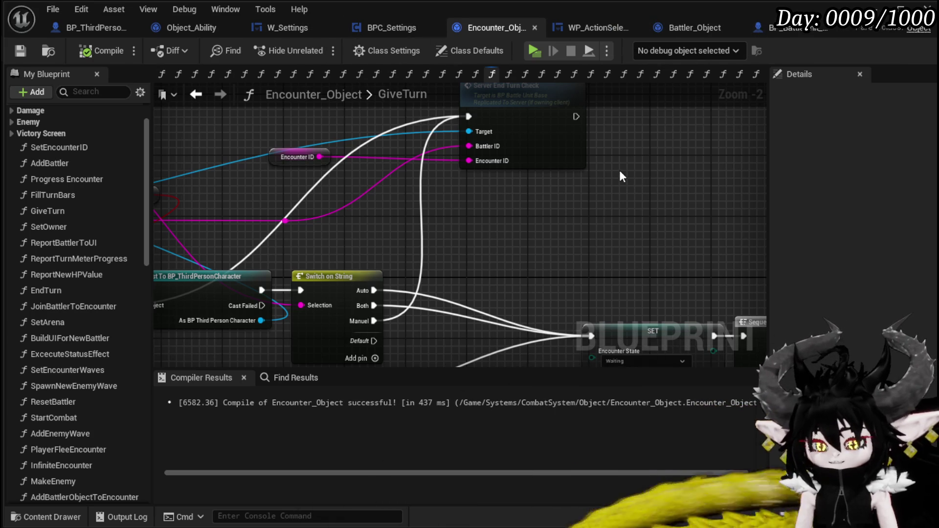
drag(606, 189, 578, 185)
mouse_move(357, 205)
mouse_down()
mouse_move(278, 164)
mouse_move(453, 181)
mouse_move(463, 167)
mouse_move(574, 170)
mouse_up()
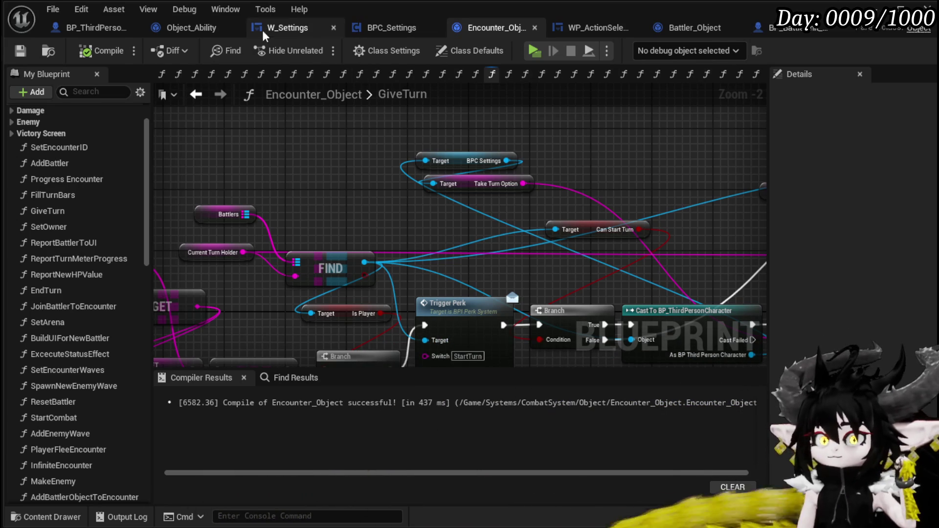
scroll(458, 140, down, 2)
drag(260, 125, 348, 117)
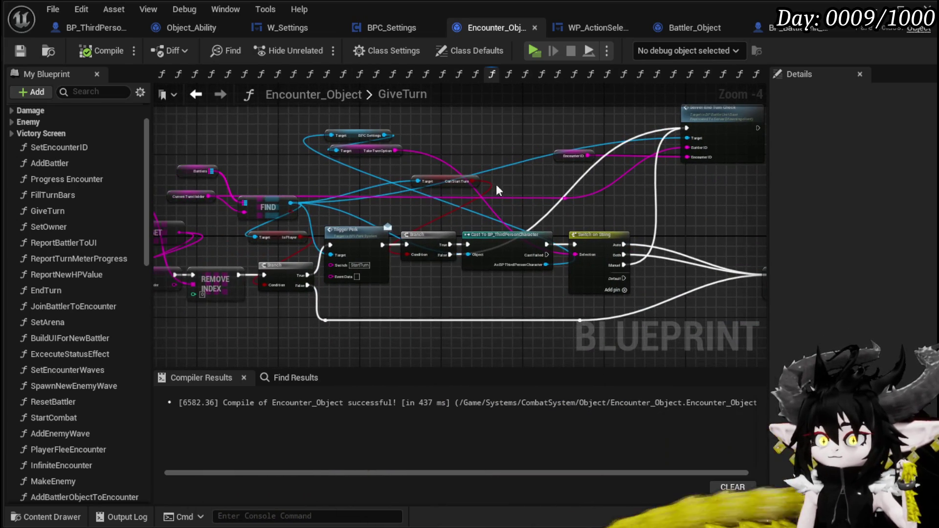
drag(344, 171, 383, 167)
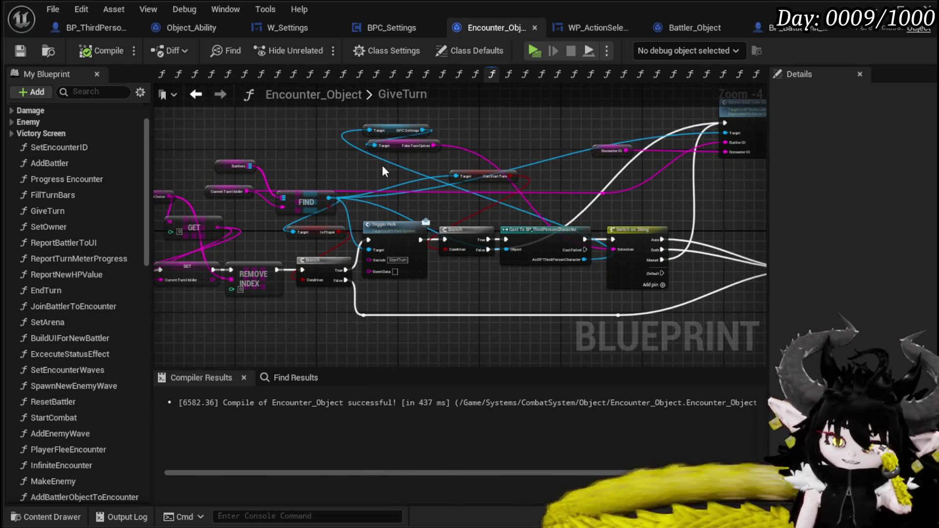
mouse_move(383, 165)
mouse_down()
mouse_move(418, 171)
mouse_move(294, 172)
mouse_up()
drag(577, 176, 431, 195)
drag(575, 203, 413, 211)
drag(589, 243, 429, 216)
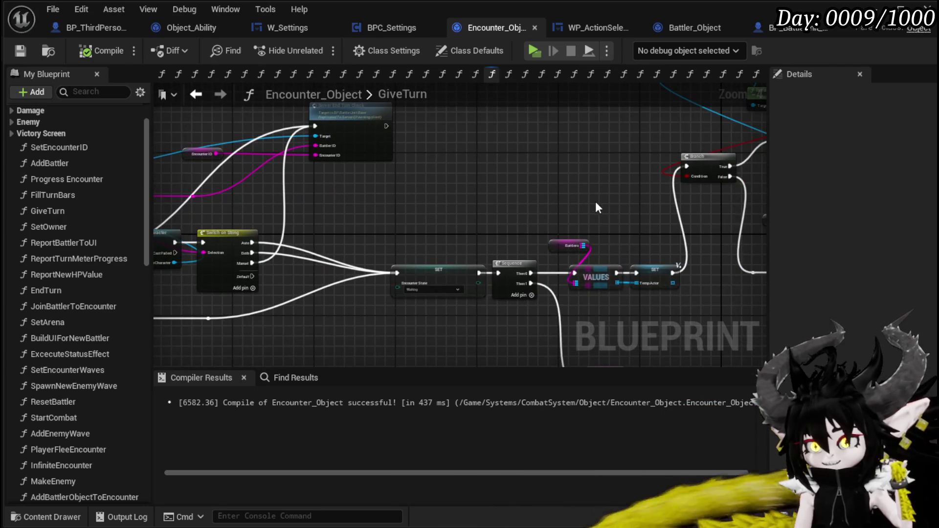
scroll(601, 208, down, 3)
mouse_move(555, 236)
mouse_down()
mouse_move(584, 167)
mouse_move(680, 227)
mouse_up()
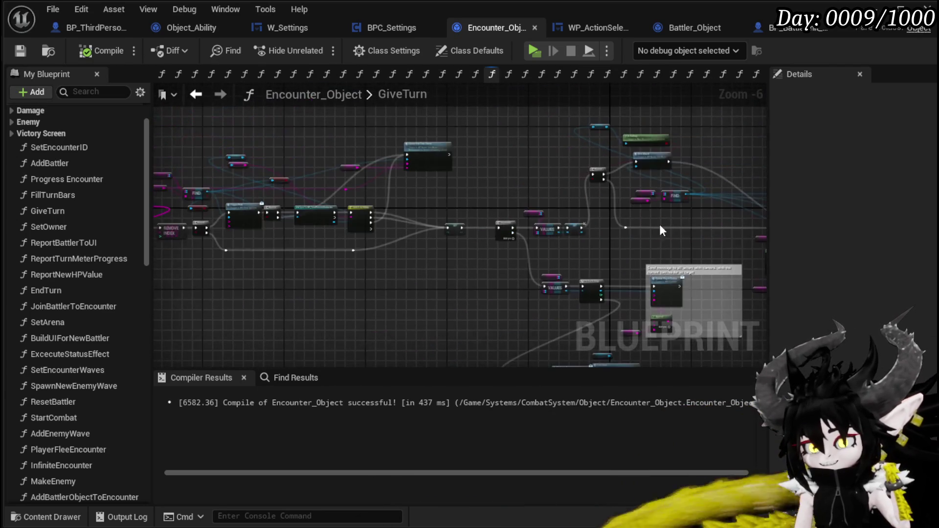
scroll(431, 195, up, 2)
drag(430, 195, 556, 208)
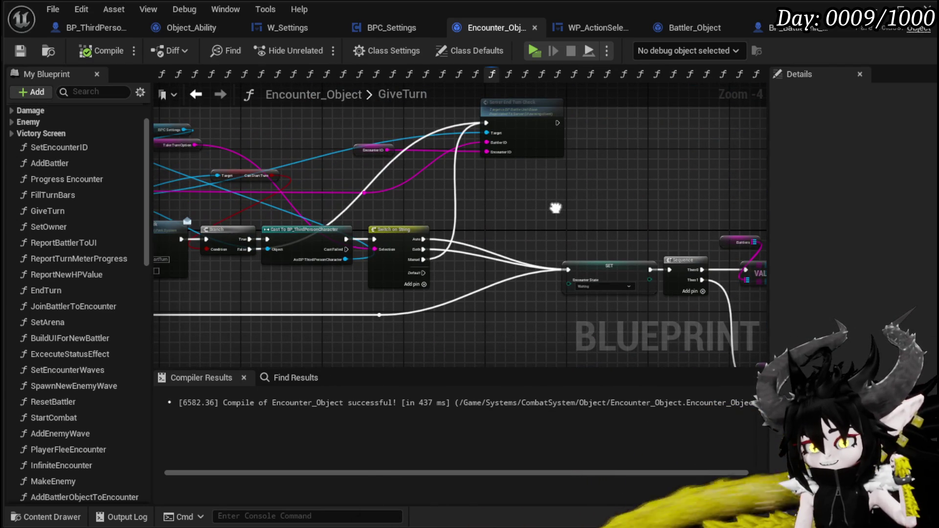
click(277, 28)
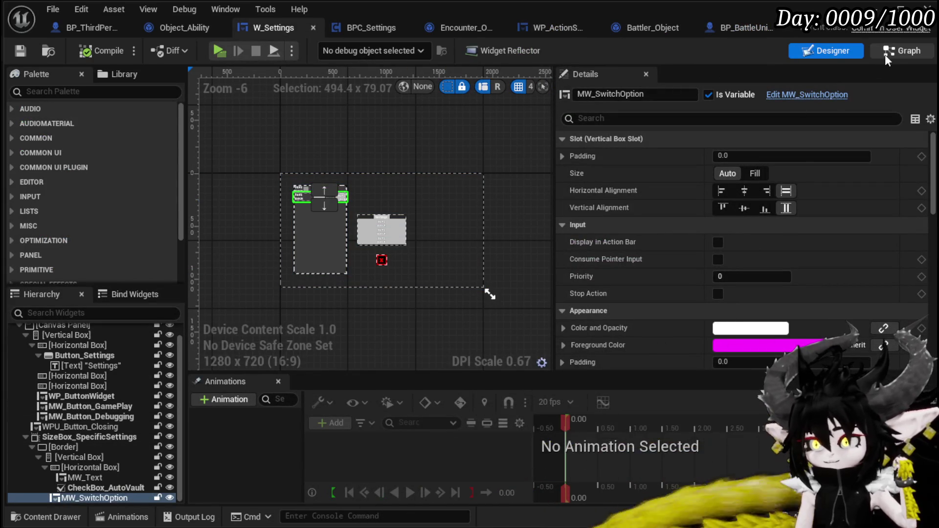
Inspect the Take Turn Option setter's variable in the W_Settings graph.
click(903, 50)
click(533, 310)
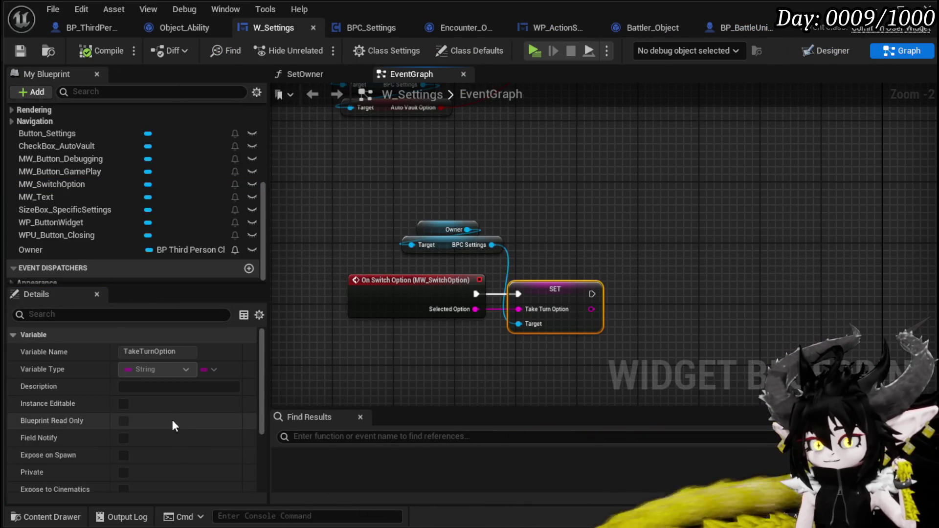
scroll(172, 419, down, 3)
scroll(124, 216, up, 5)
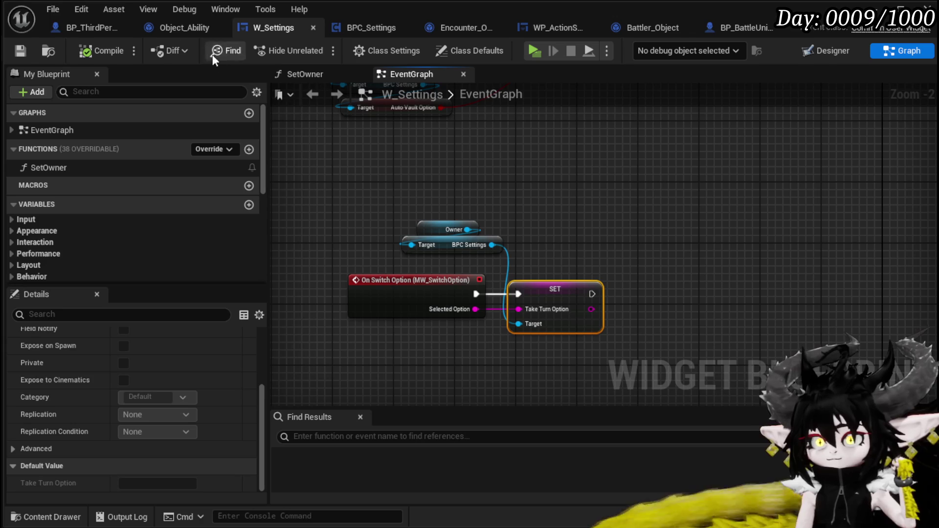
Select the TakeTurnOption variable in BPC_Settings, then return to the level and start a playtest.
click(377, 40)
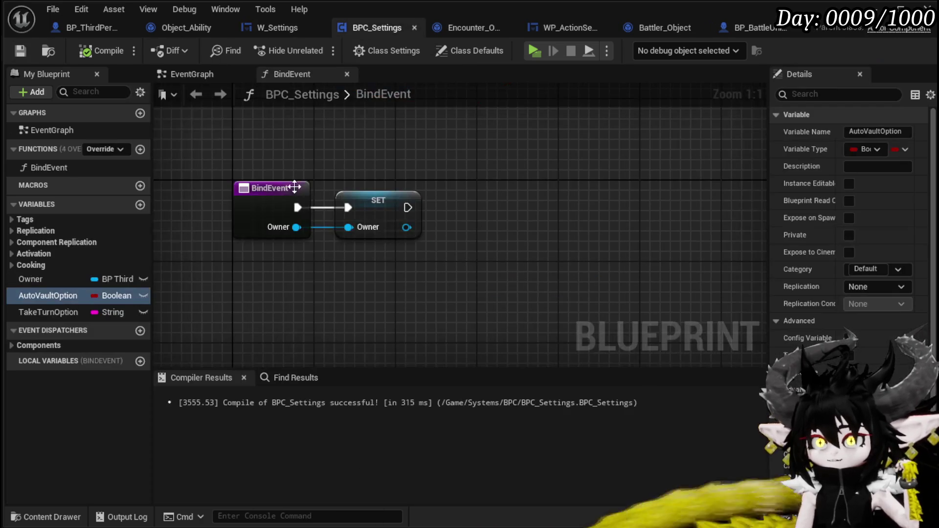
click(50, 314)
scroll(851, 221, down, 2)
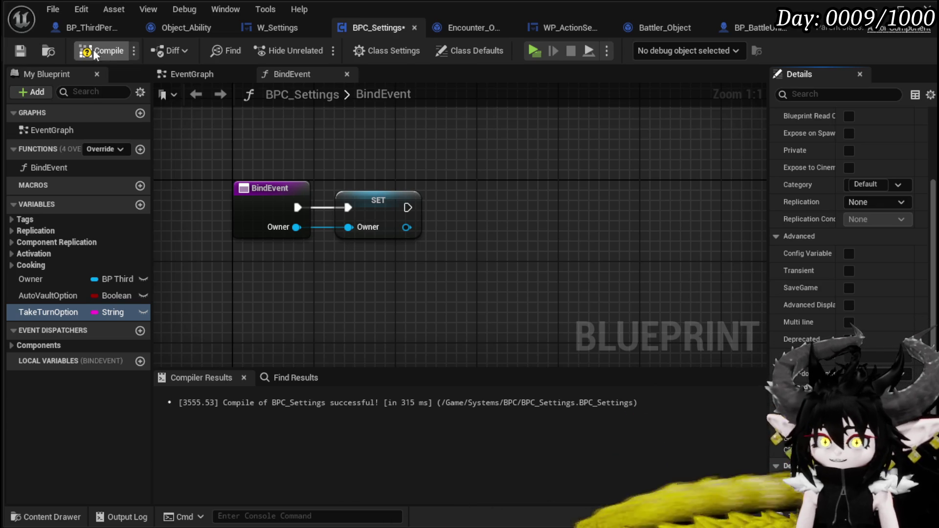
scroll(851, 220, down, 2)
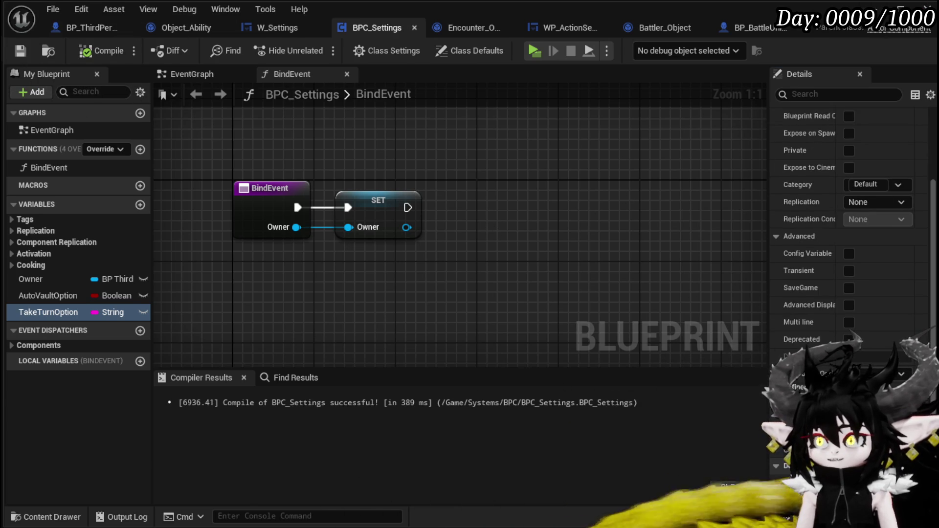
click(897, 22)
click(319, 47)
Walk into the fire slime with W and pick the X option when combat begins.
key(w)
key(w)
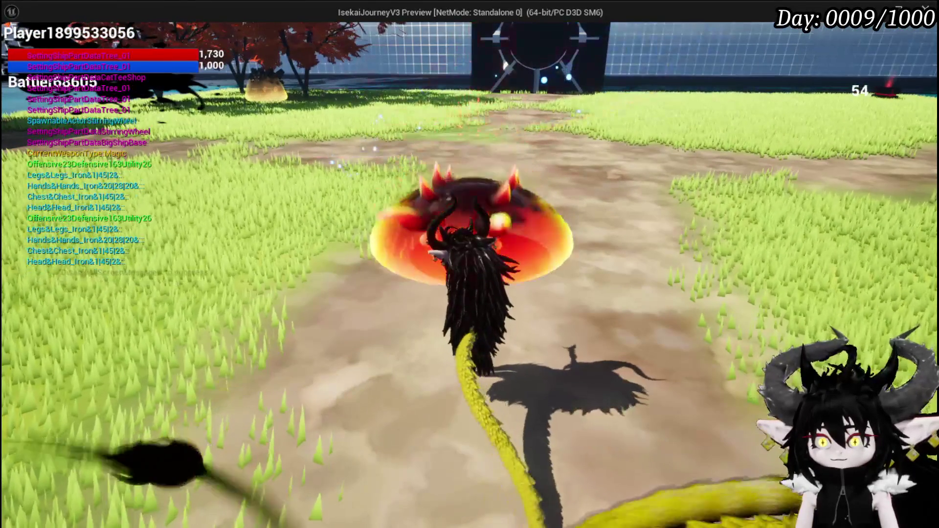
key(w)
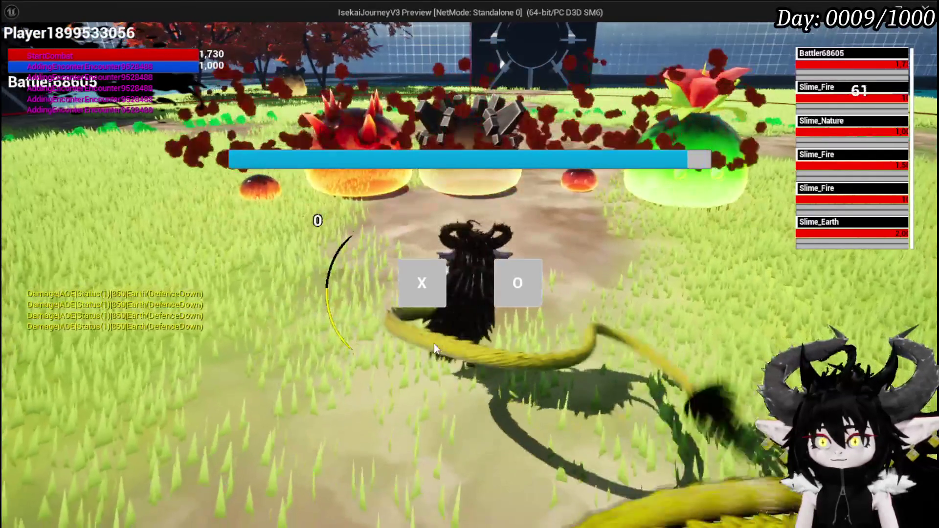
click(426, 287)
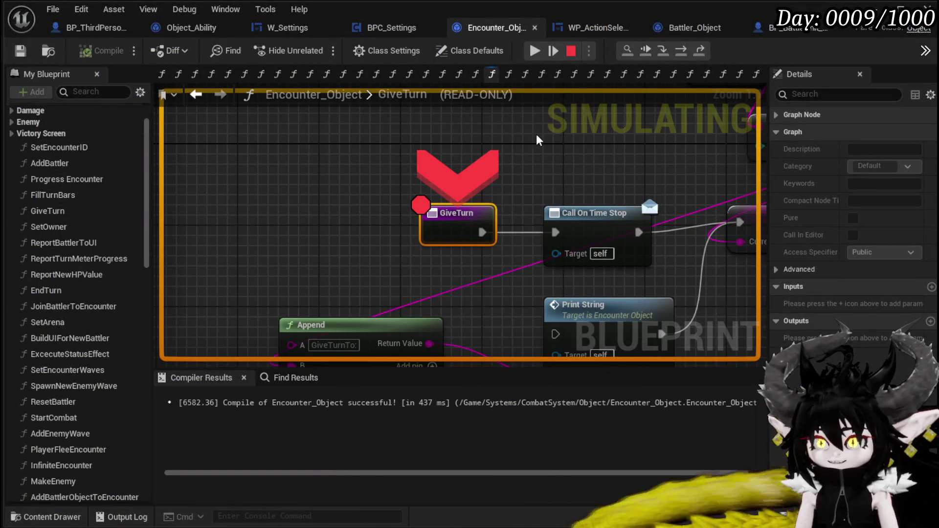
Step over GiveTurn through Trigger Perk, the cast and Switch on String to Encounter State.
click(681, 53)
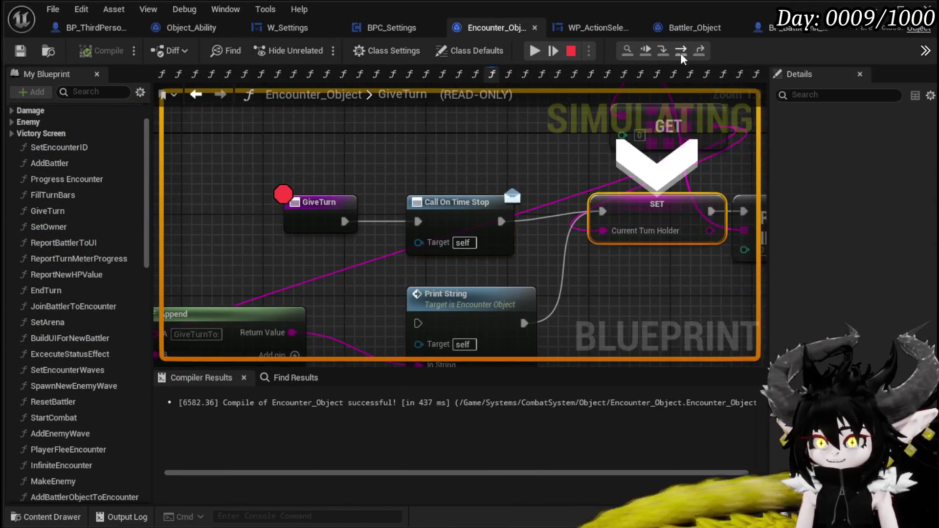
click(680, 53)
click(680, 52)
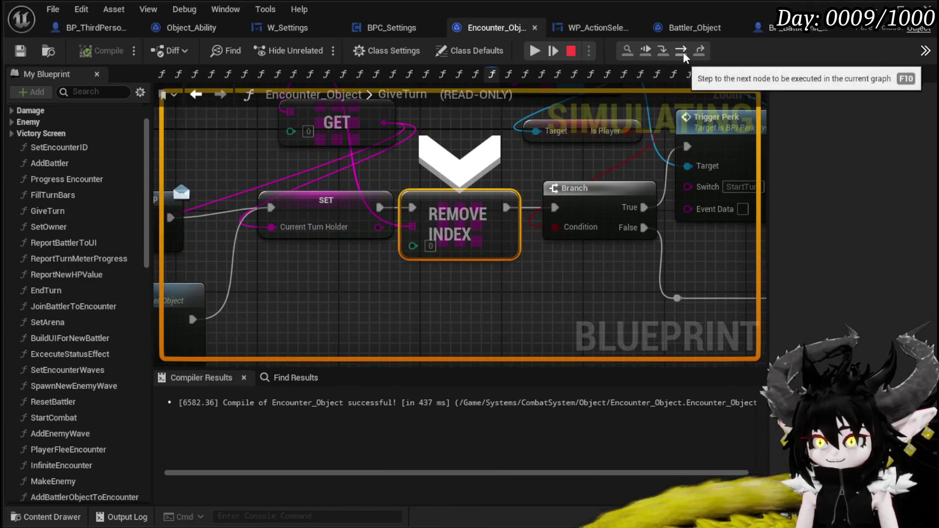
click(683, 52)
click(683, 51)
click(683, 52)
click(683, 52)
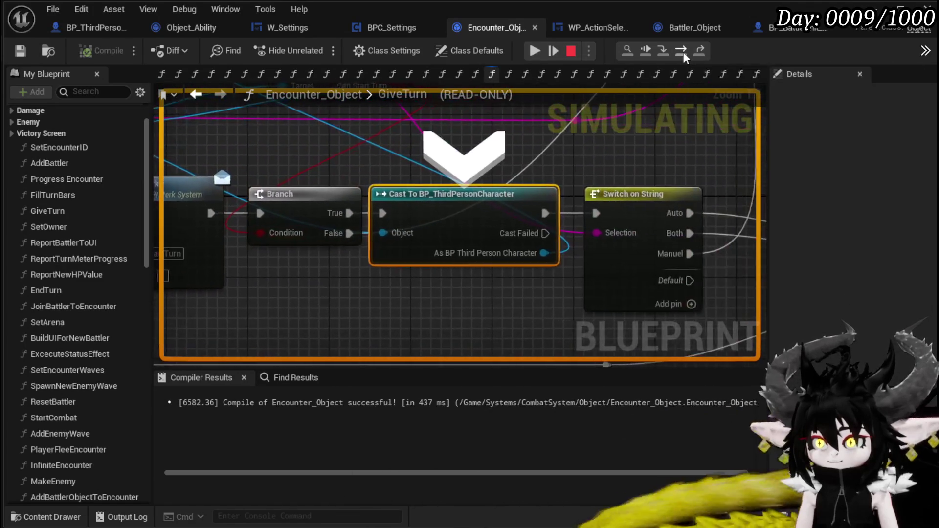
click(683, 52)
click(683, 52)
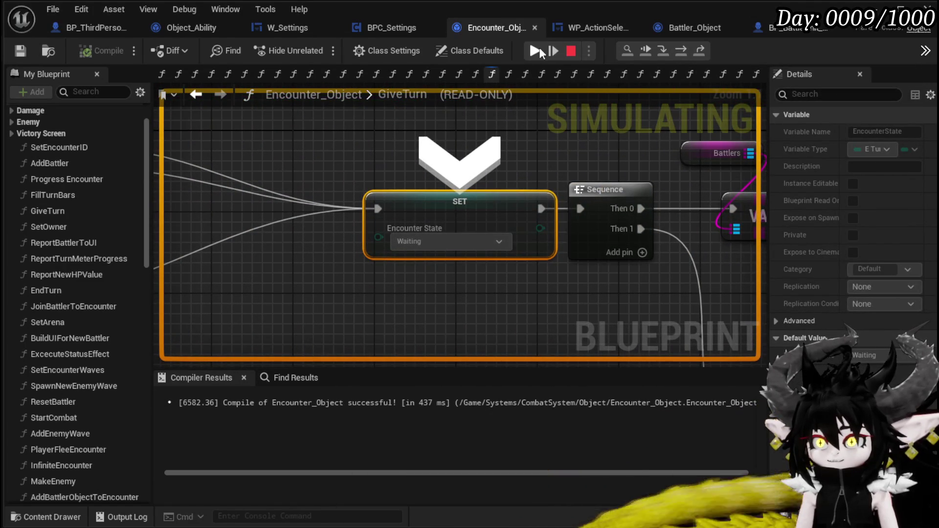
Open the GiveTurn entry node's options, then resume the game from the breakpoint.
scroll(440, 220, down, 3)
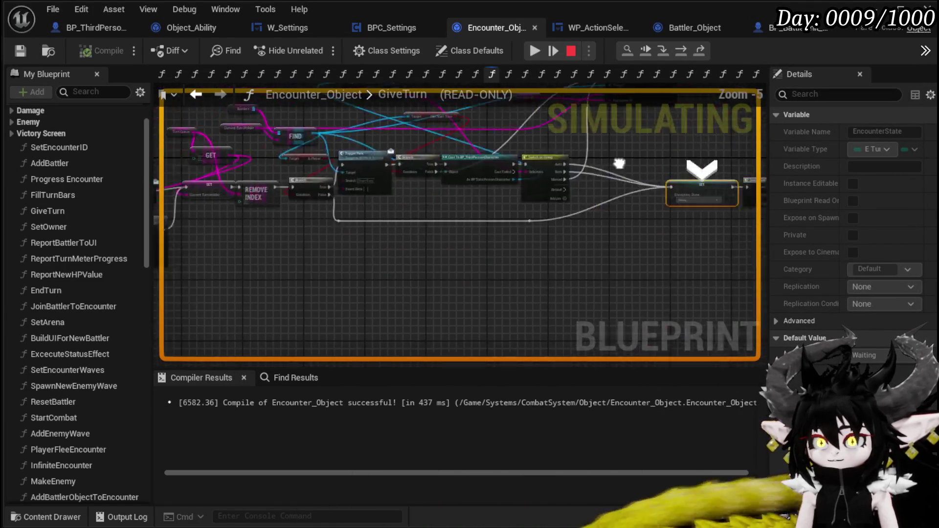
scroll(256, 191, up, 3)
right_click(259, 197)
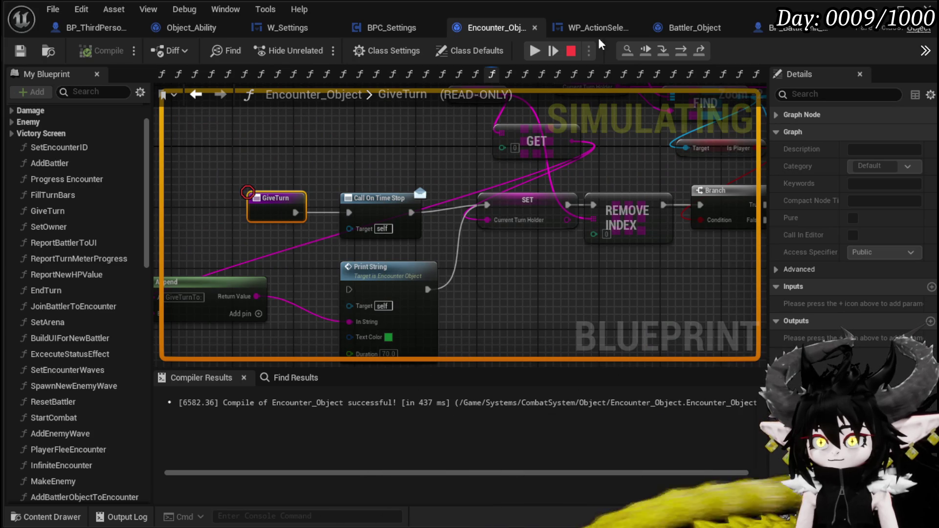
click(535, 52)
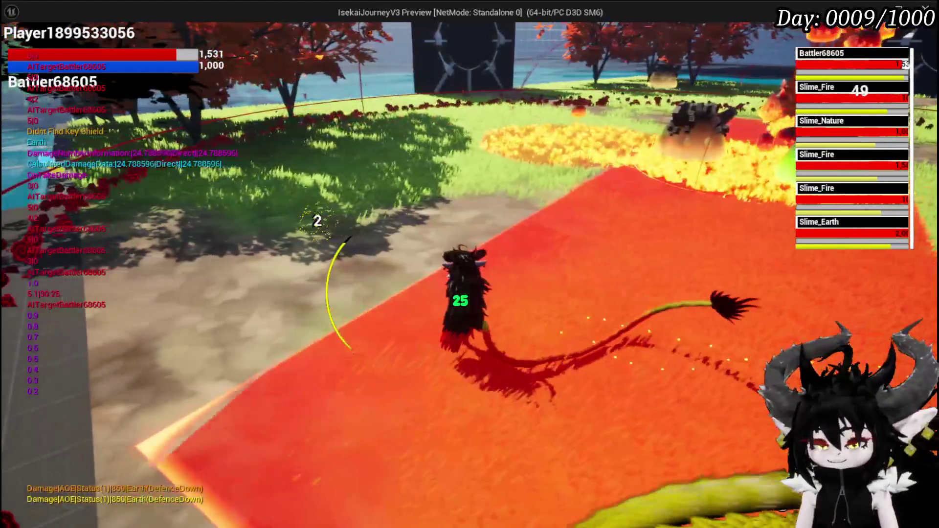
Return to the graph, view the turn option switch and Encounter State setter, and hide the editor.
key(alt+Tab)
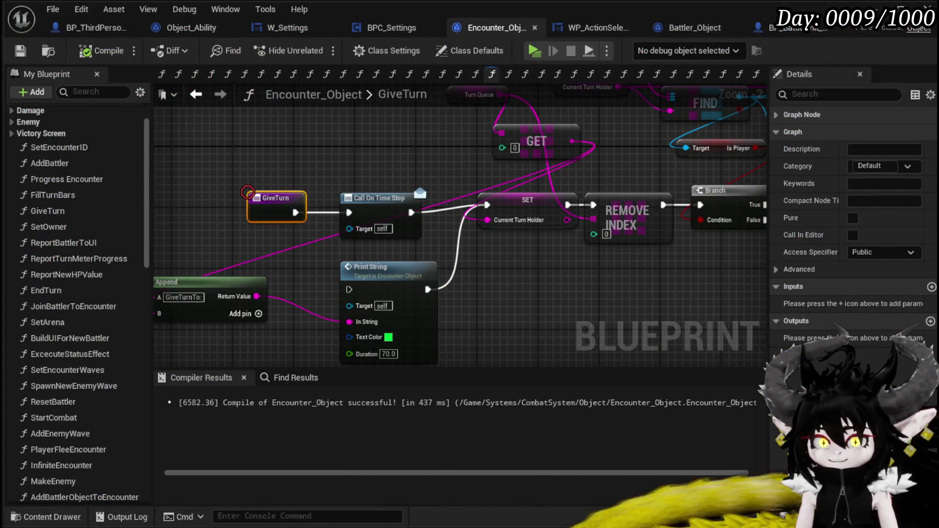
scroll(477, 183, down, 4)
scroll(473, 260, up, 3)
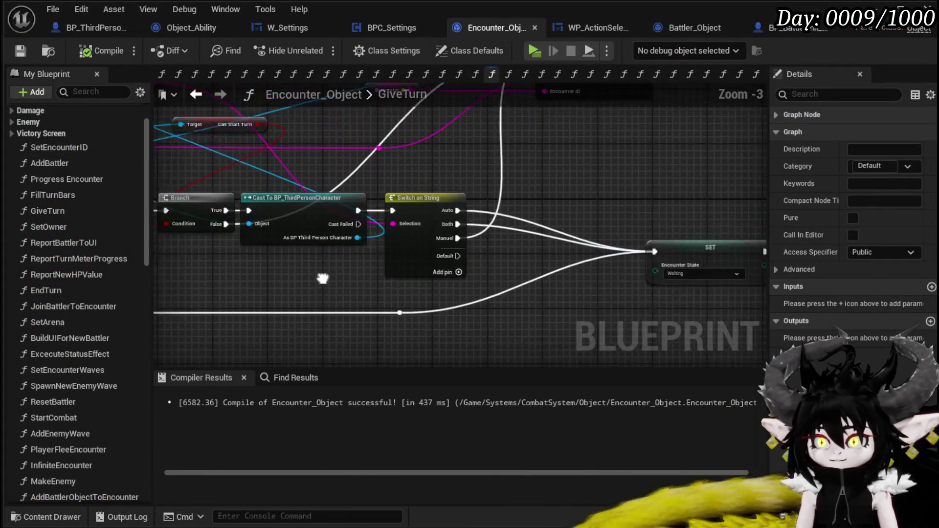
mouse_move(480, 208)
mouse_down()
mouse_move(477, 186)
mouse_move(471, 236)
mouse_move(459, 208)
mouse_move(504, 209)
mouse_up()
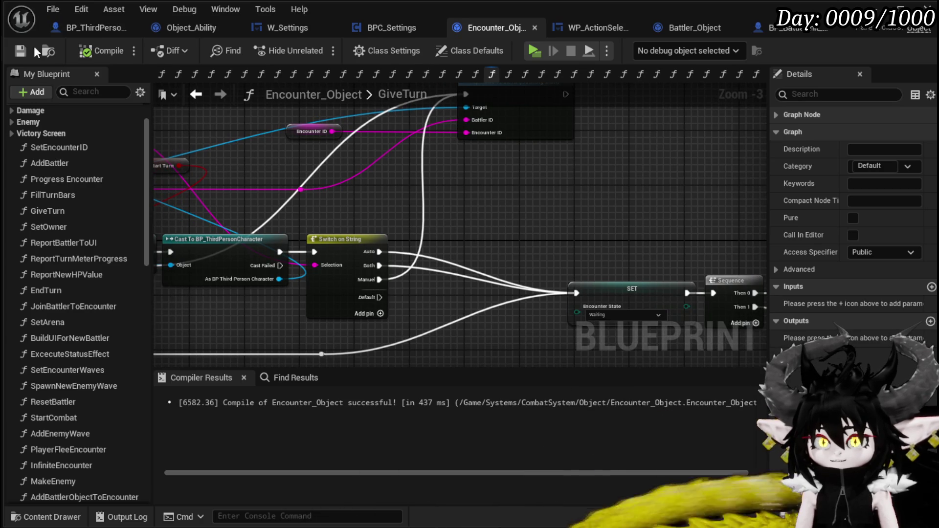
click(902, 7)
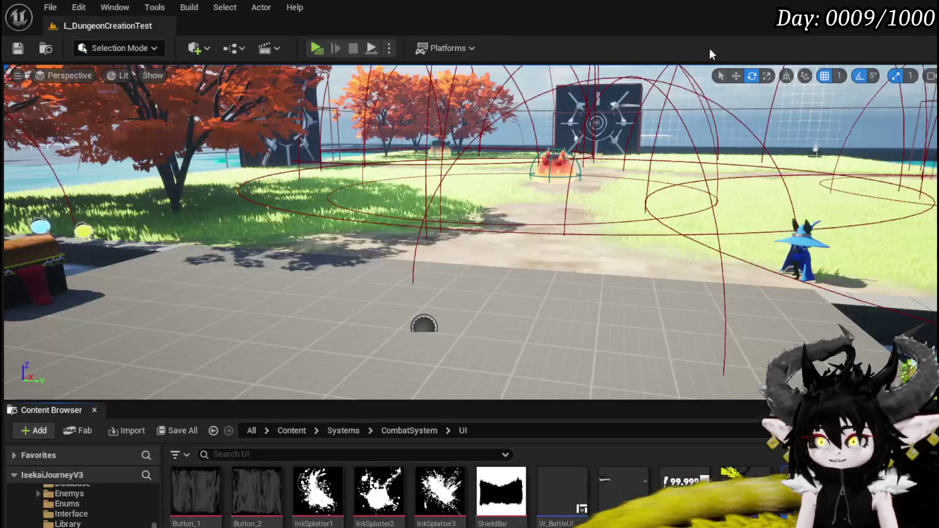
Start a playtest and change the Game Play Take Turn setting from Auto to Manuel.
click(312, 46)
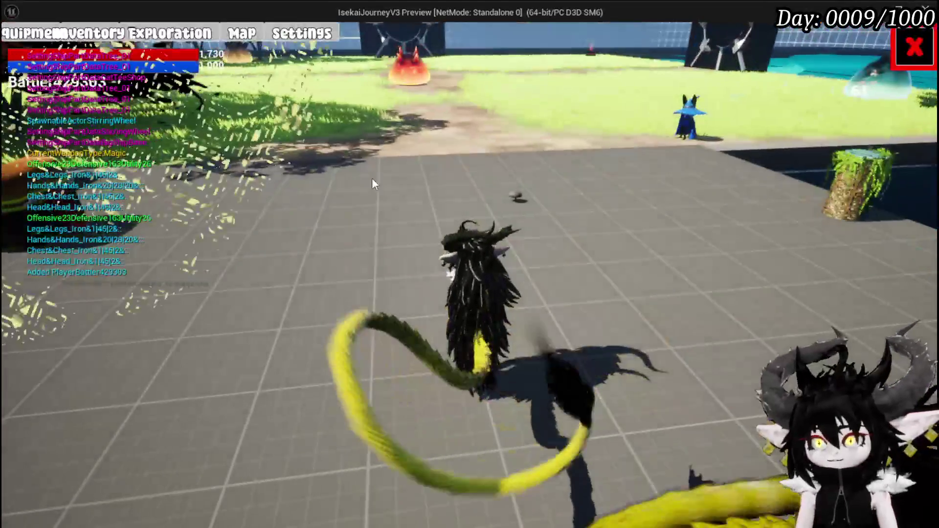
click(302, 33)
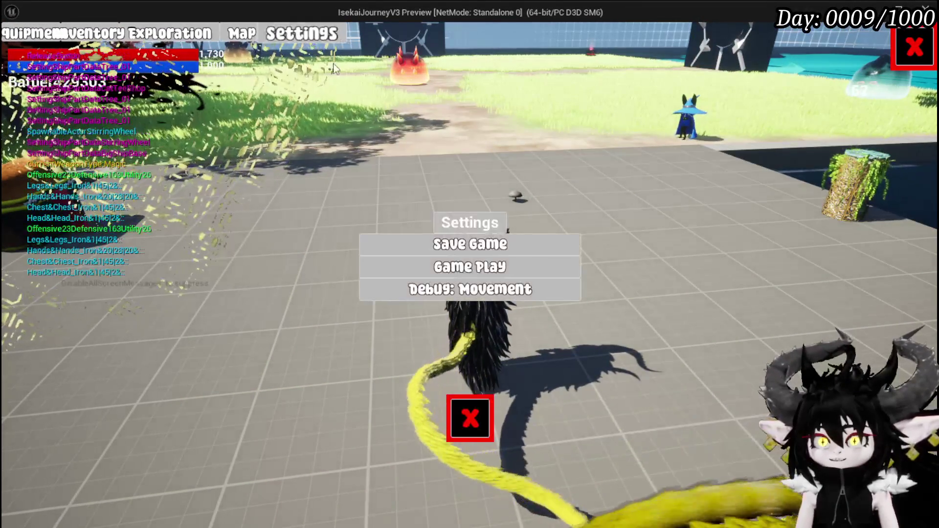
click(434, 268)
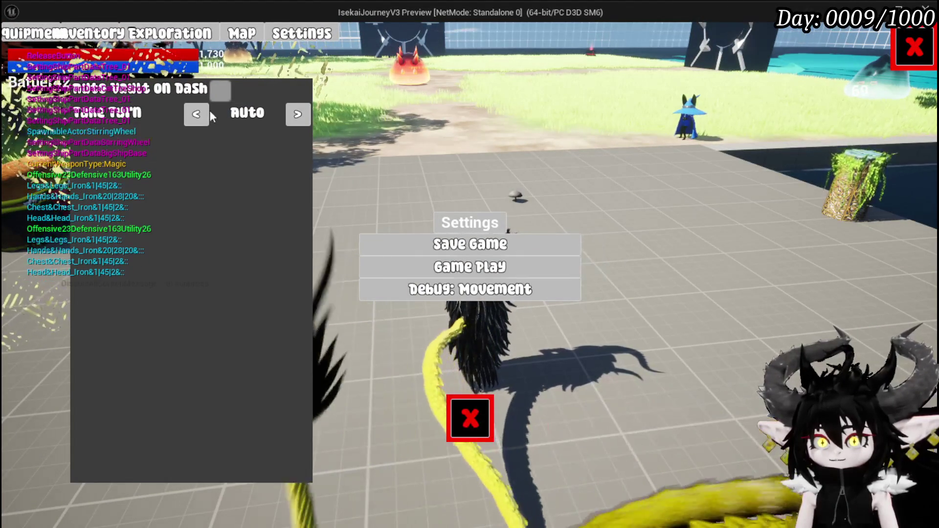
click(298, 114)
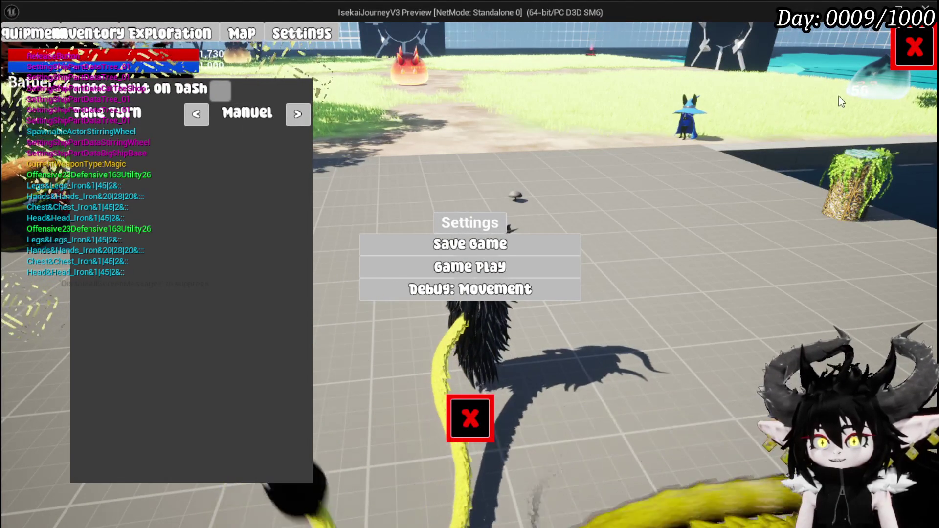
Close the settings, run the character into the red slime, and stop the playtest.
drag(911, 54, 828, 67)
click(459, 427)
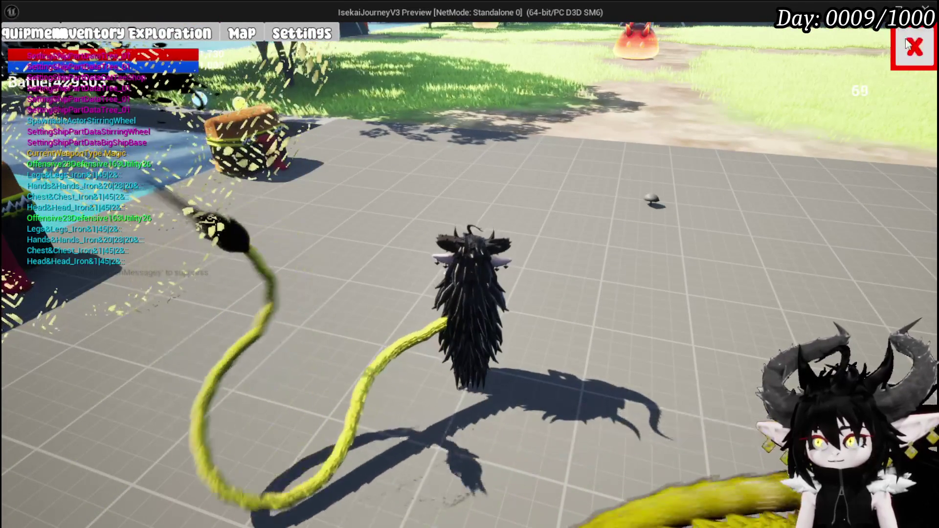
key(w)
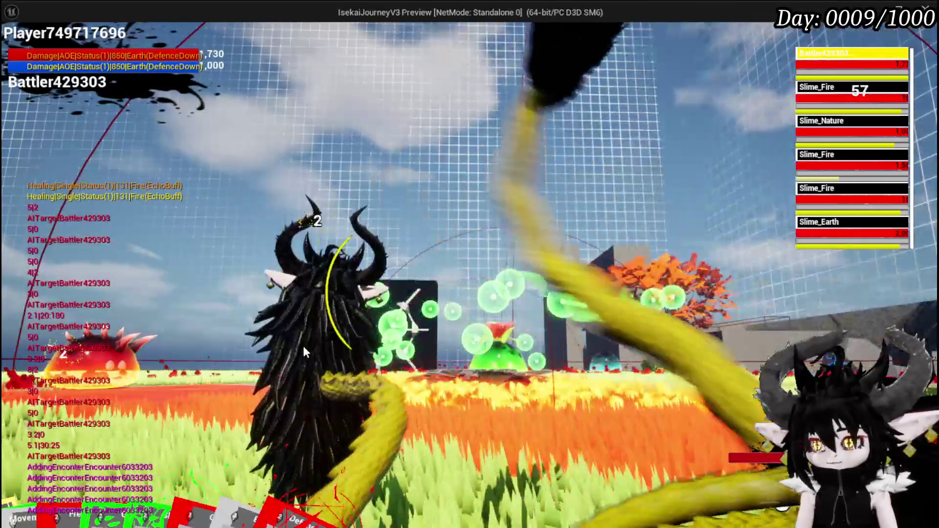
key(Escape)
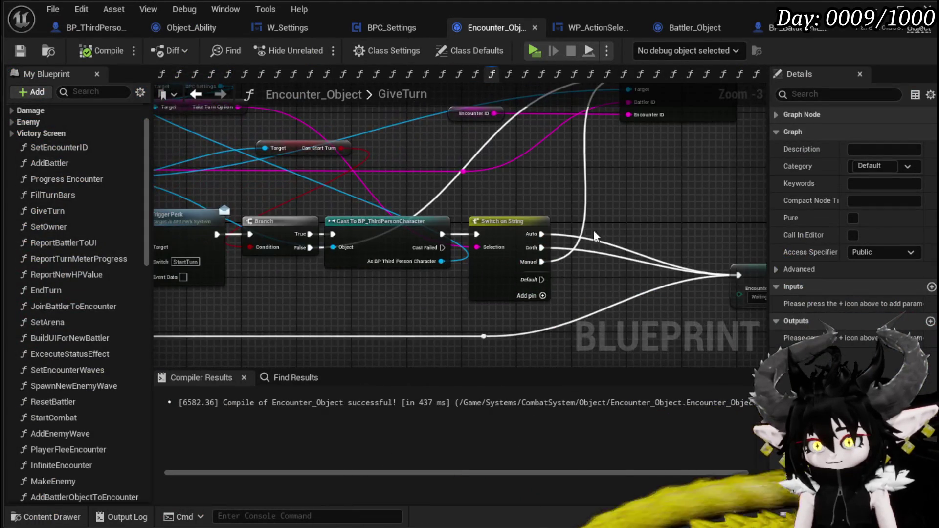
Check the Switch on String's Auto/Both/Manuel options and move the two Target getter nodes aside.
click(509, 235)
mouse_move(531, 317)
mouse_down()
mouse_move(543, 377)
mouse_move(609, 330)
mouse_up()
drag(664, 184, 375, 196)
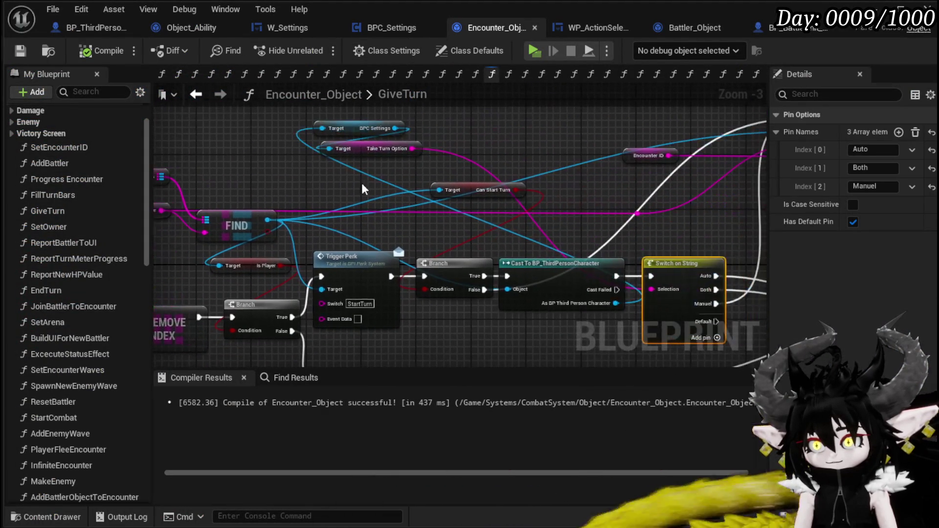
mouse_move(362, 121)
mouse_down()
mouse_move(666, 208)
mouse_move(659, 182)
mouse_move(456, 187)
mouse_move(731, 187)
mouse_up()
Re-enable the breakpoint on the GiveTurn entry node.
mouse_move(293, 195)
mouse_down()
mouse_move(357, 198)
mouse_move(607, 149)
mouse_up()
right_click(364, 254)
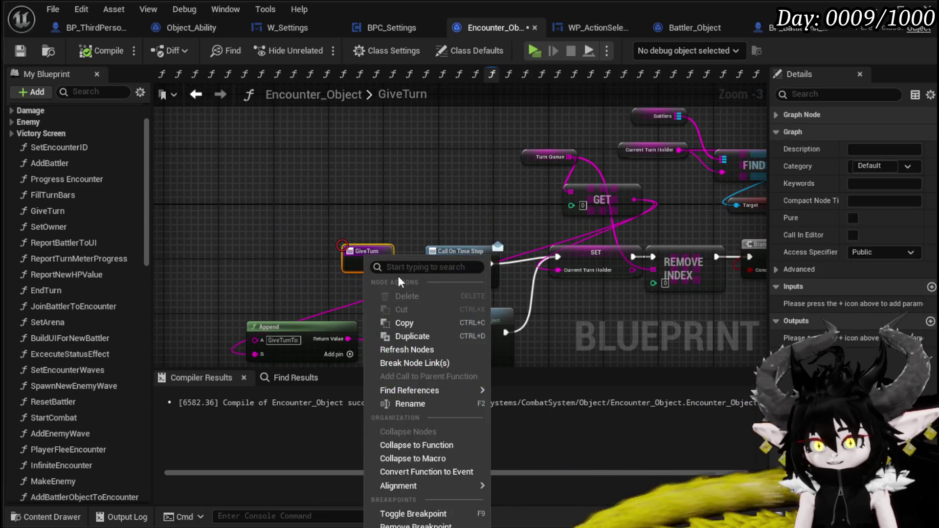
click(416, 526)
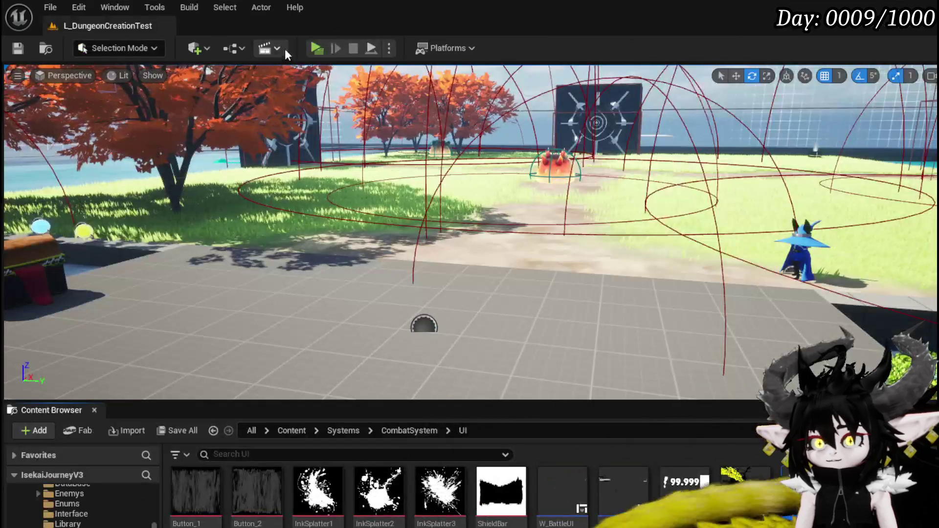
Start a new playtest, set Take Turn to Manuel in Game Play settings, and run into the slimes.
click(309, 43)
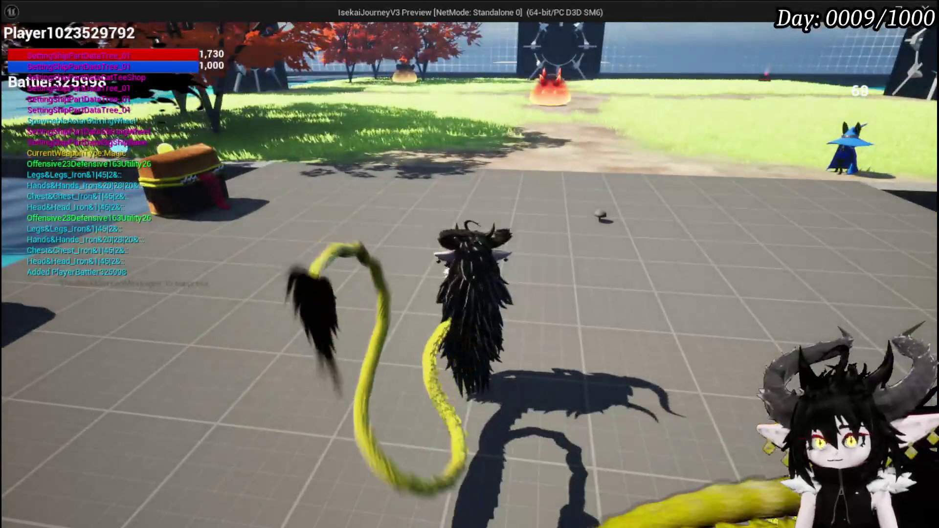
key(Escape)
click(457, 269)
click(296, 114)
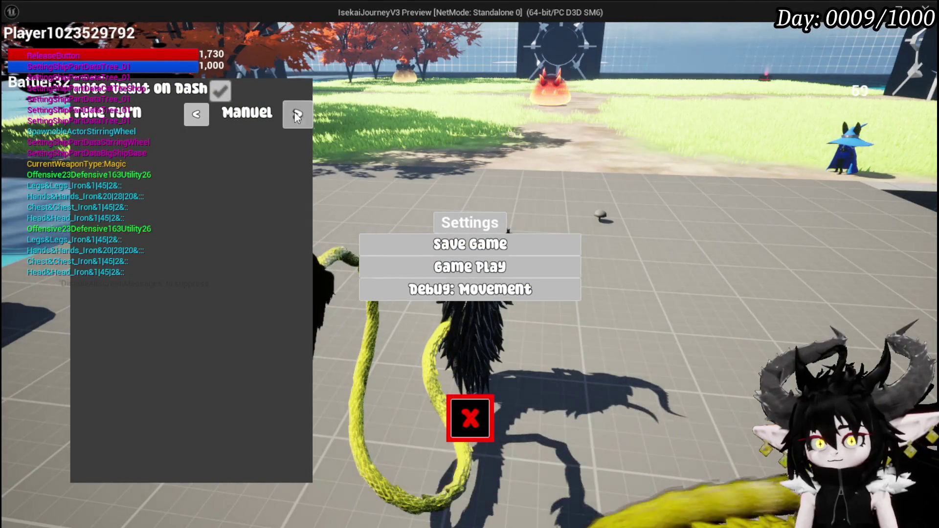
click(483, 406)
key(w)
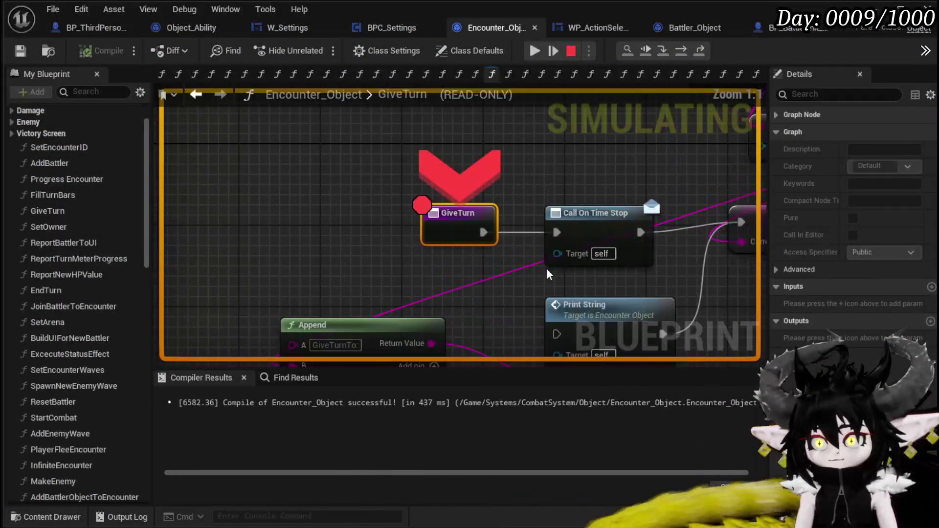
Step from the GiveTurn breakpoint through the queue removal to Server End Turn Check, then resume.
click(687, 50)
click(687, 49)
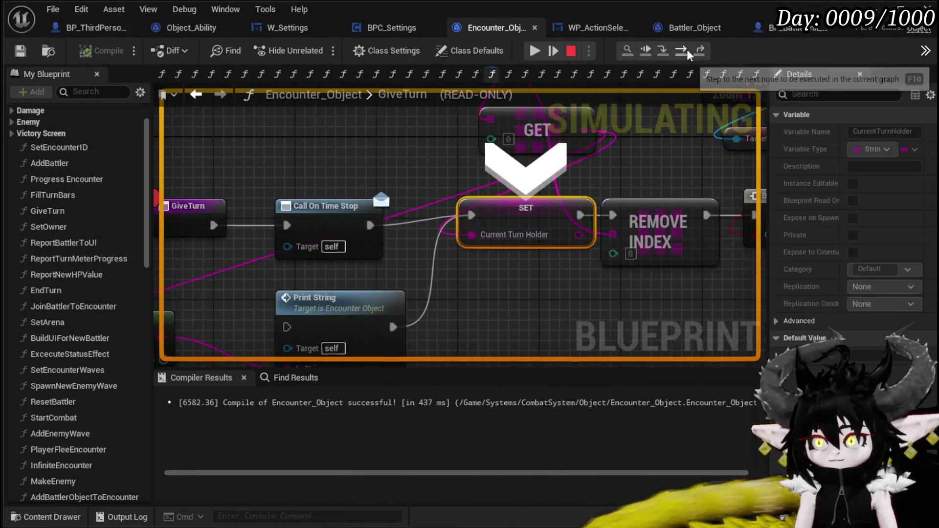
click(687, 49)
click(687, 49)
click(687, 49)
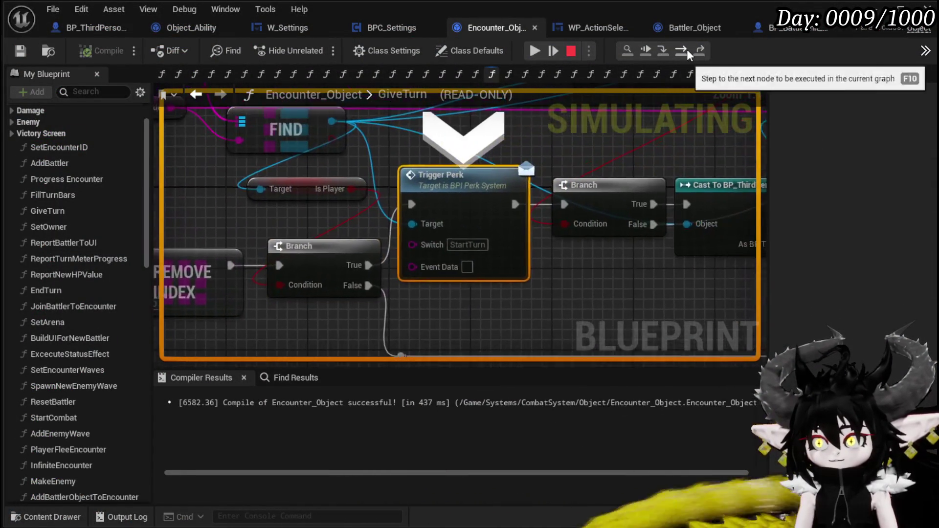
click(687, 49)
click(687, 49)
click(687, 49)
click(687, 49)
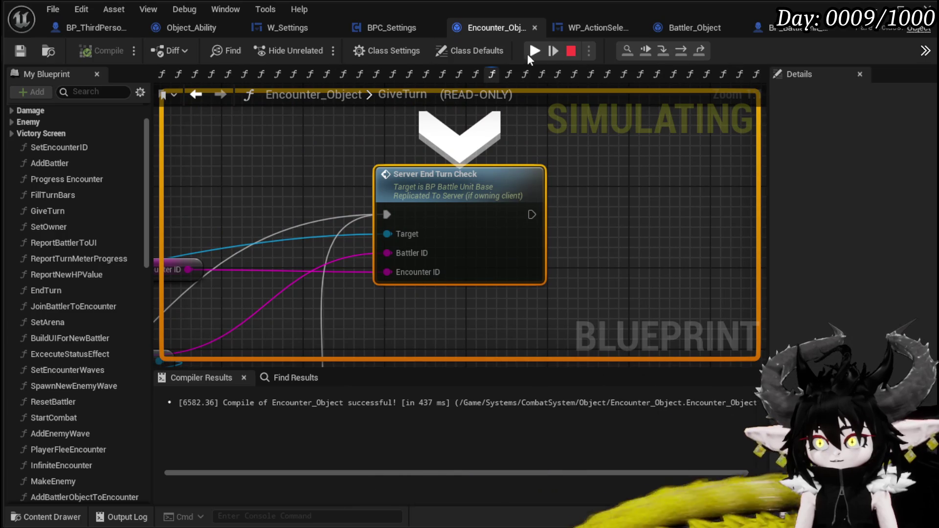
click(532, 52)
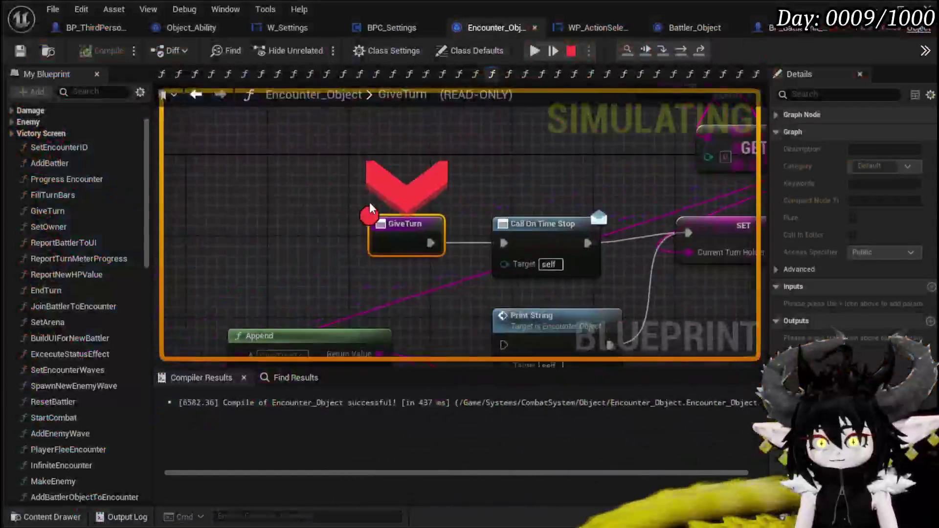
Step the next GiveTurn call past Call On Time Stop and Trigger Perk to Server End Turn Check.
click(681, 51)
click(681, 51)
click(681, 51)
click(681, 51)
click(681, 51)
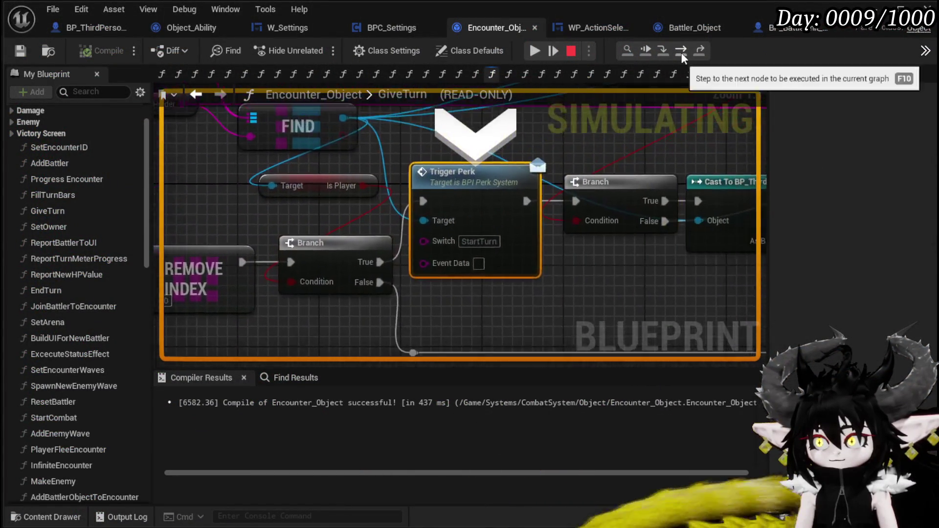
click(681, 51)
click(681, 51)
click(681, 51)
click(681, 51)
click(683, 52)
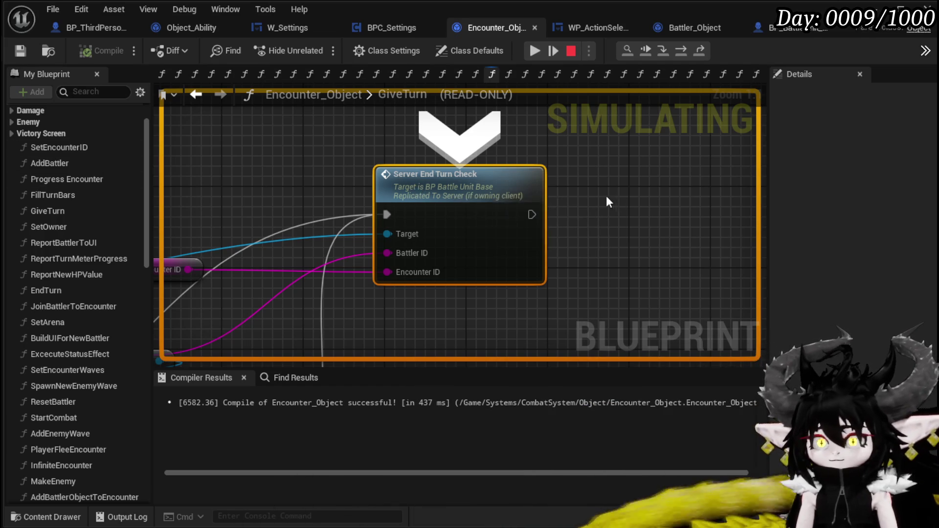
Inspect the Start Turn node, then step execution past Server End Turn Check with F10.
scroll(619, 197, down, 2)
scroll(539, 177, down, 2)
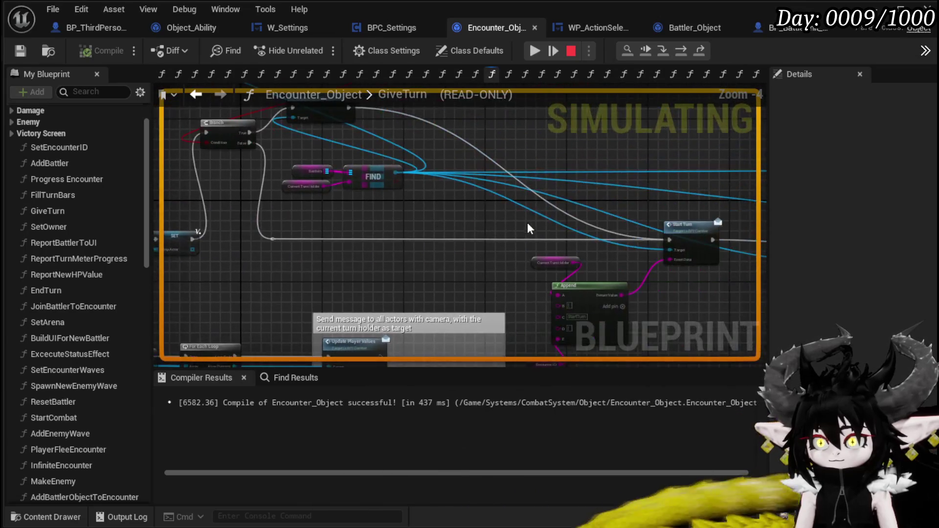
scroll(333, 196, up, 3)
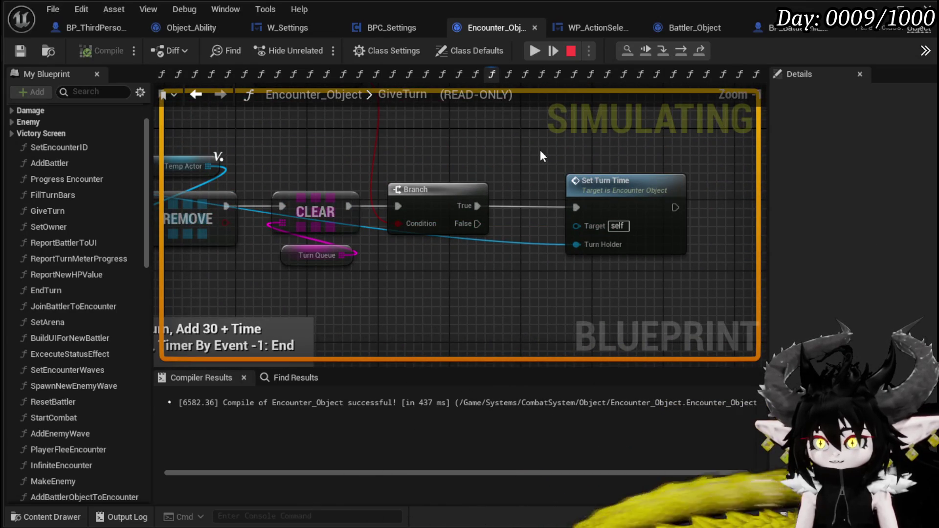
scroll(540, 156, down, 3)
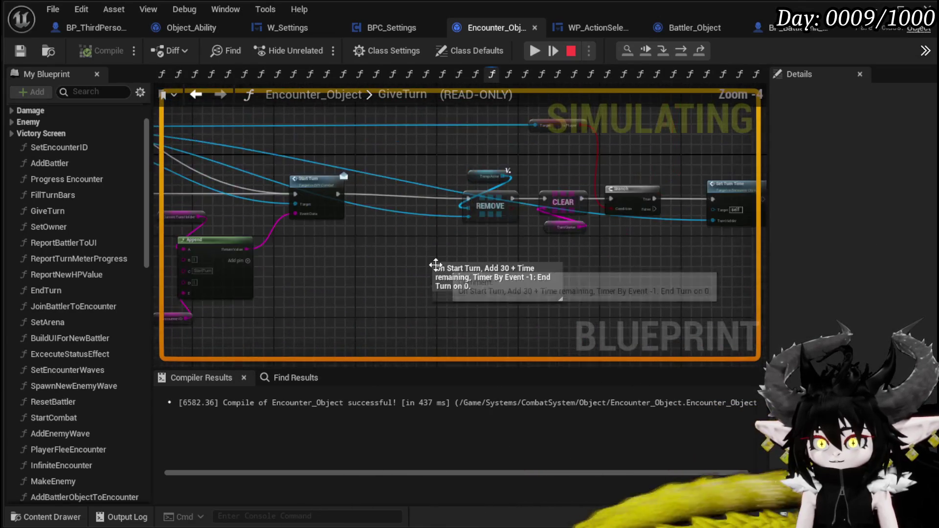
scroll(462, 267, up, 3)
click(483, 215)
mouse_move(571, 188)
mouse_down()
mouse_move(574, 271)
mouse_move(615, 186)
mouse_move(480, 273)
mouse_up()
scroll(615, 187, down, 1)
key(F10)
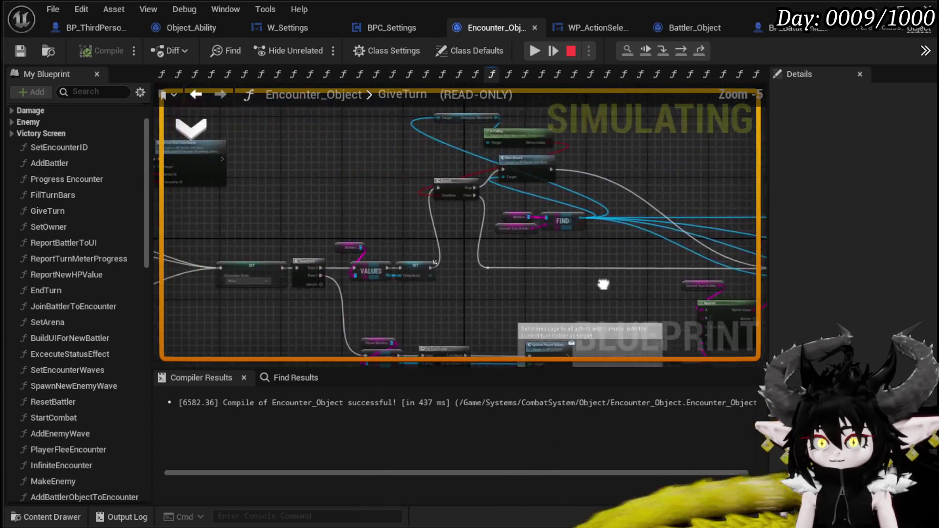
key(F10)
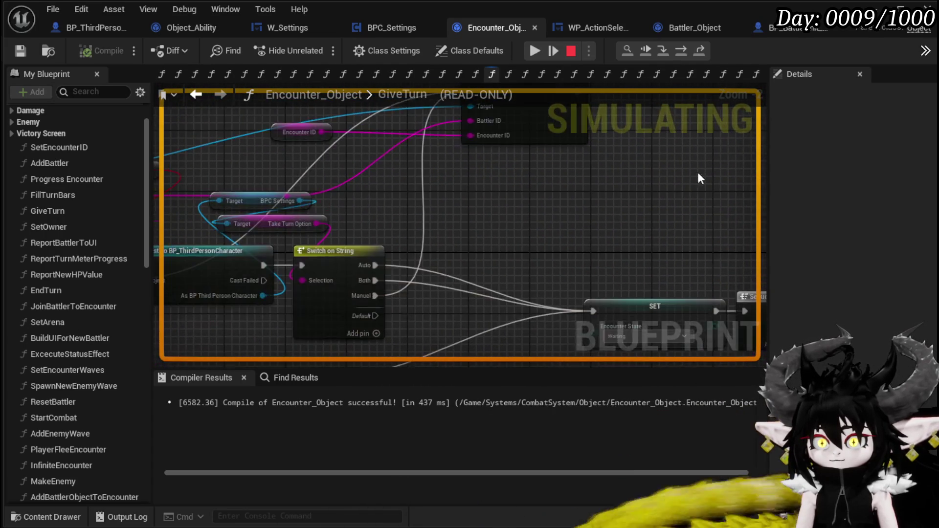
key(F10)
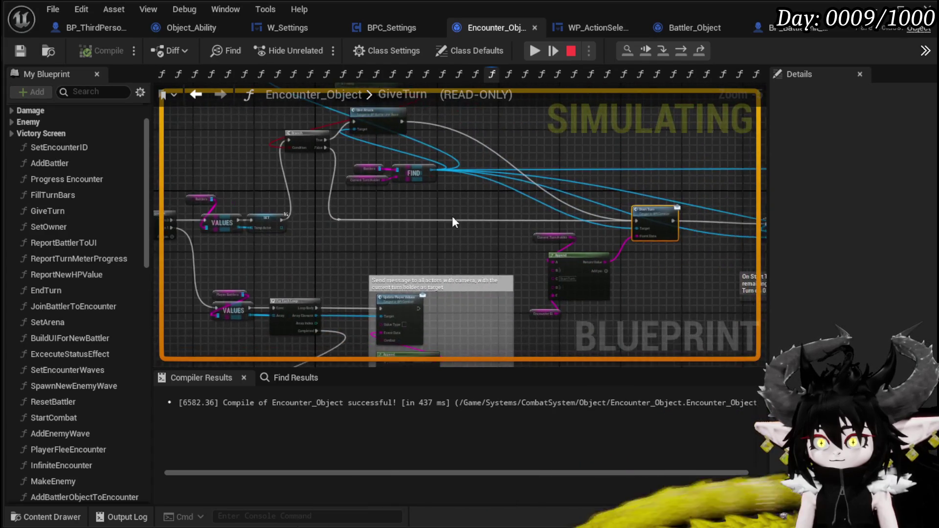
Resume the paused battle, then stop the playtest and return to the GiveTurn graph.
drag(260, 181, 315, 183)
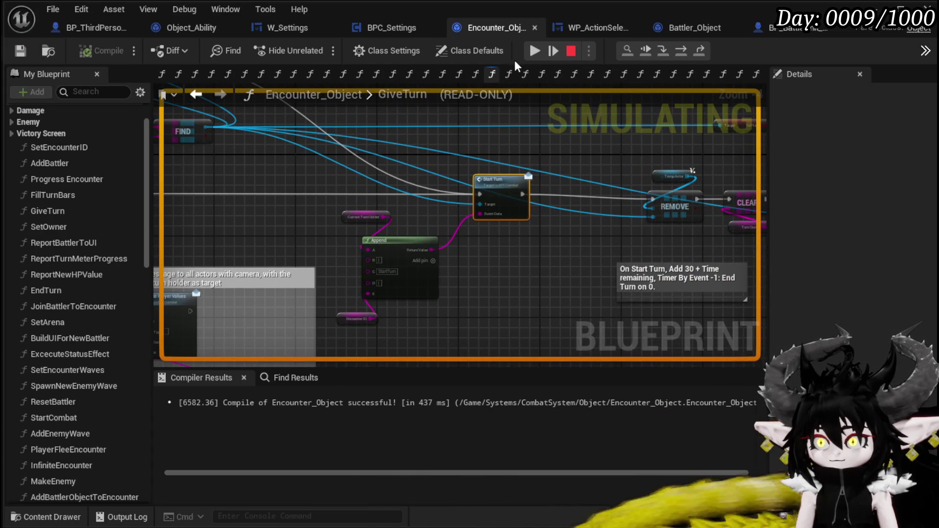
click(534, 52)
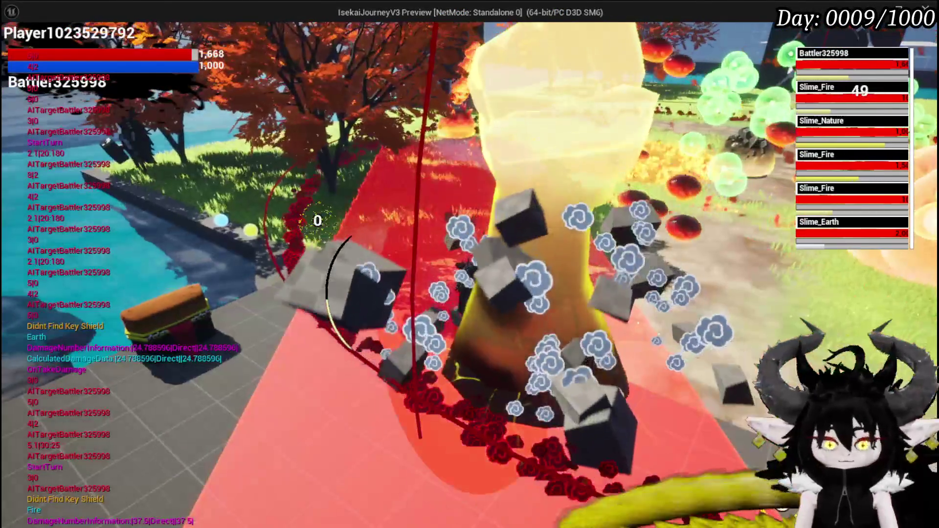
key(Escape)
mouse_move(415, 175)
mouse_down()
mouse_move(441, 206)
mouse_move(523, 244)
mouse_move(420, 179)
mouse_up()
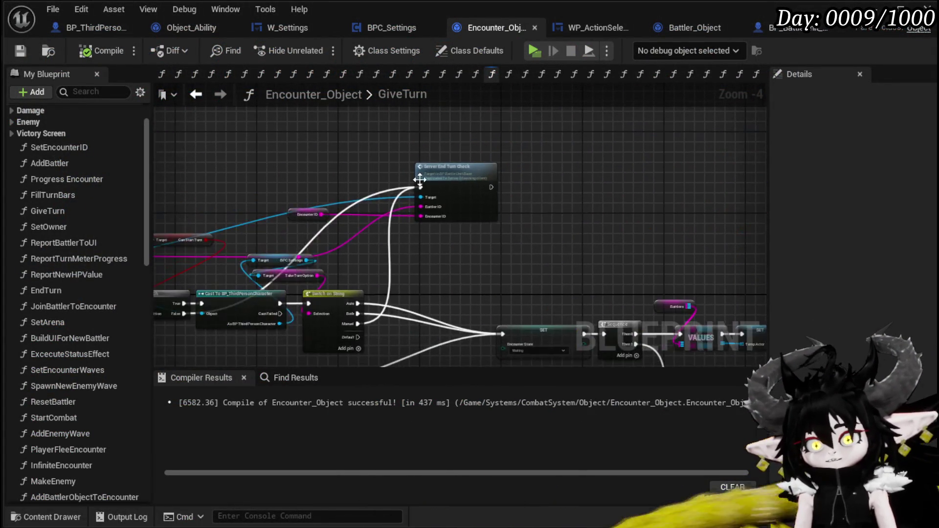
Pan the GiveTurn graph from Server End Turn Check over to the Start Turn and Append nodes.
scroll(420, 180, up, 4)
mouse_move(670, 171)
mouse_down()
mouse_move(677, 153)
mouse_move(598, 223)
mouse_up()
scroll(599, 228, down, 2)
mouse_move(394, 229)
mouse_down()
mouse_move(431, 230)
mouse_move(493, 134)
mouse_up()
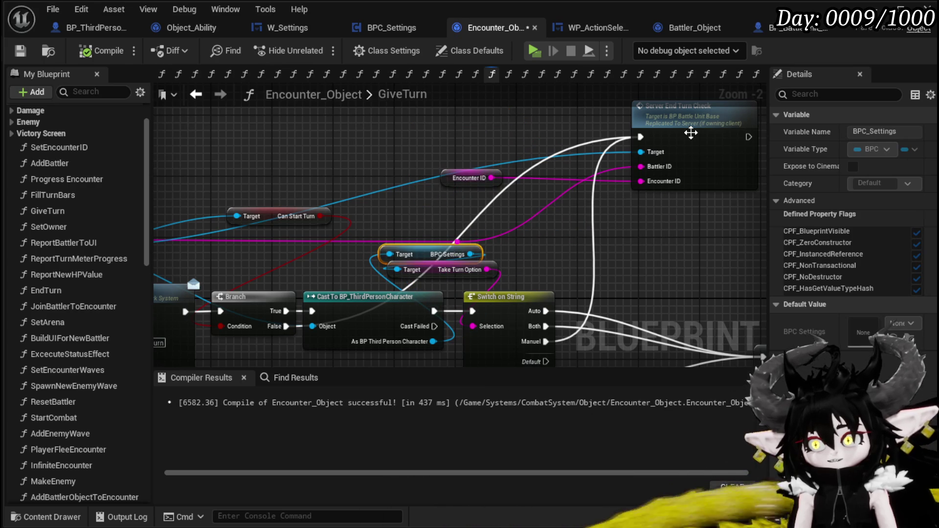
click(691, 133)
mouse_move(669, 136)
mouse_down()
mouse_move(449, 132)
mouse_move(392, 205)
mouse_move(421, 152)
mouse_move(360, 162)
mouse_up()
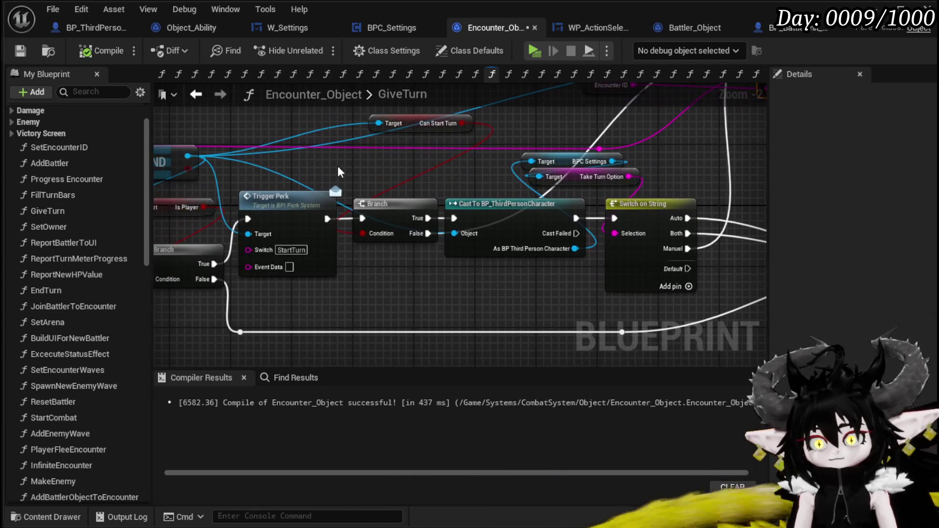
mouse_move(334, 301)
mouse_down()
mouse_move(347, 292)
mouse_move(254, 233)
mouse_move(230, 175)
mouse_up()
mouse_move(715, 121)
mouse_down()
mouse_move(471, 224)
mouse_move(404, 239)
mouse_move(677, 91)
mouse_up()
mouse_move(662, 203)
mouse_down()
mouse_move(585, 181)
mouse_move(399, 196)
mouse_move(267, 182)
mouse_up()
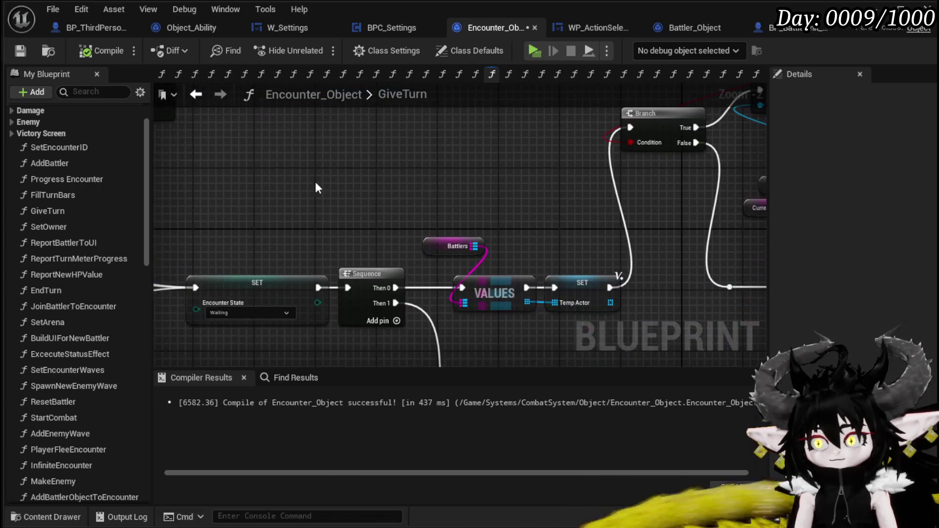
mouse_move(636, 293)
mouse_down()
mouse_move(352, 200)
mouse_move(299, 193)
mouse_move(243, 159)
mouse_move(422, 232)
mouse_up()
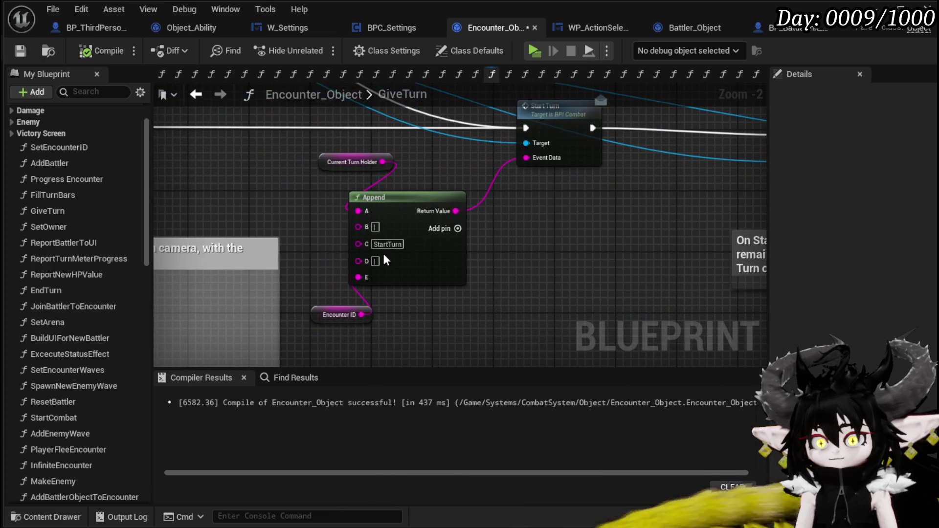
Move the Encounter ID and Current Turn Holder getters beside Append and save Encounter_Object.
drag(330, 308, 285, 270)
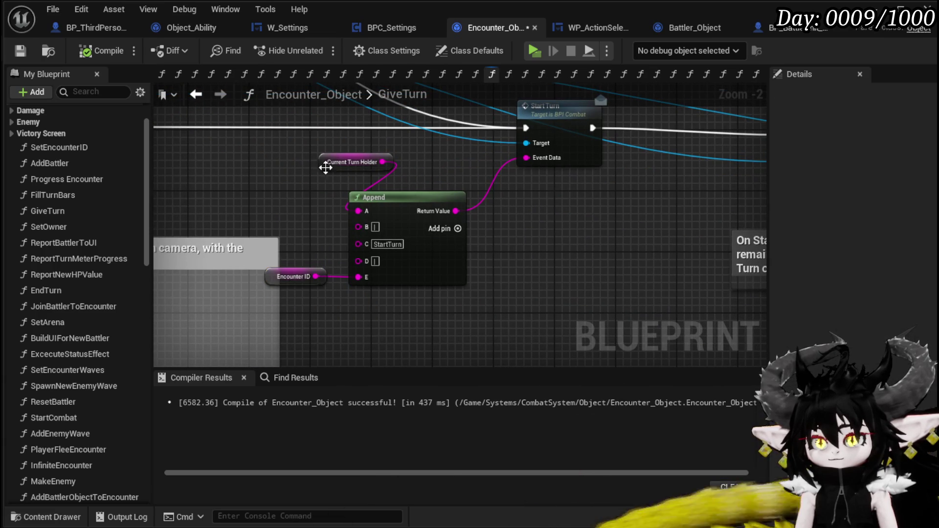
drag(328, 169, 275, 207)
click(202, 189)
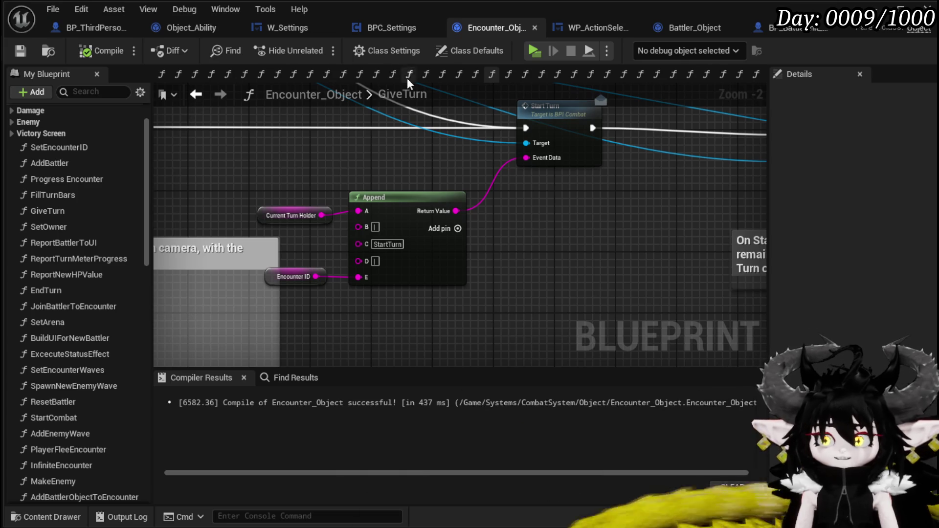
drag(273, 223, 272, 215)
click(232, 186)
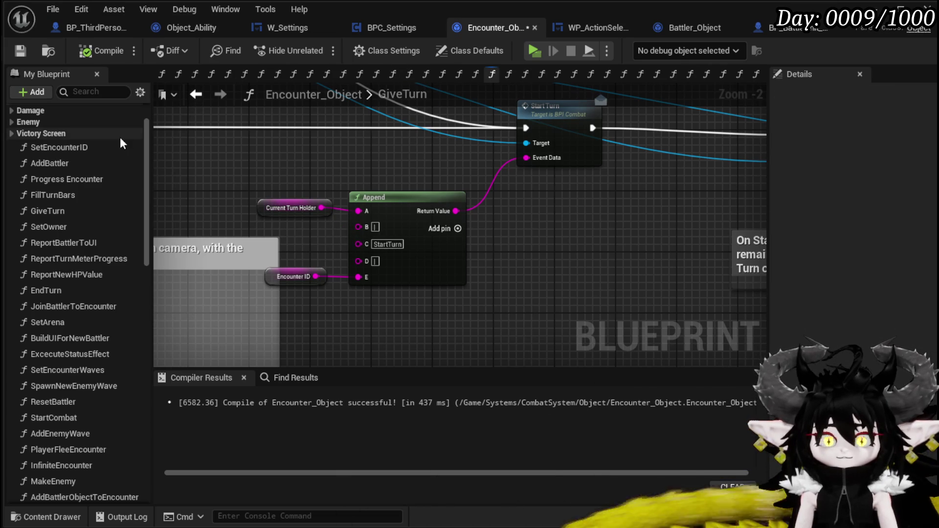
click(22, 51)
click(200, 96)
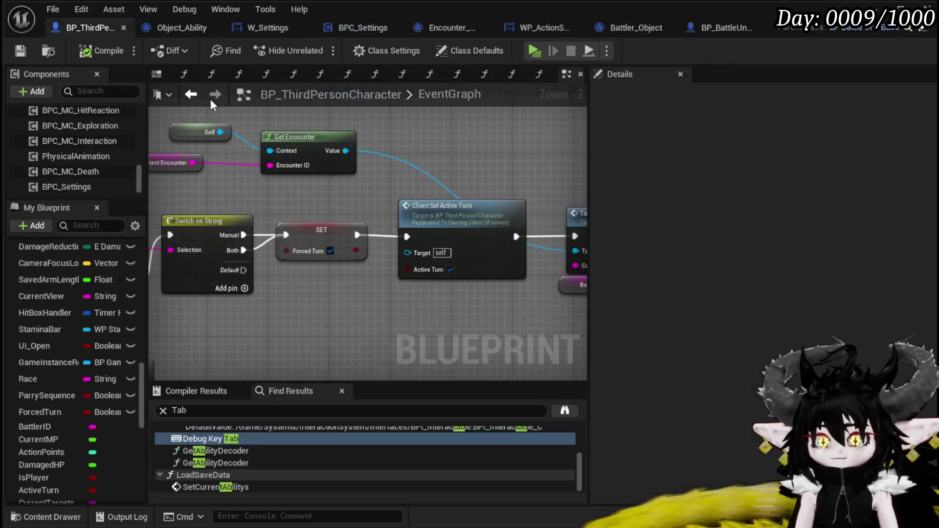
scroll(383, 145, down, 9)
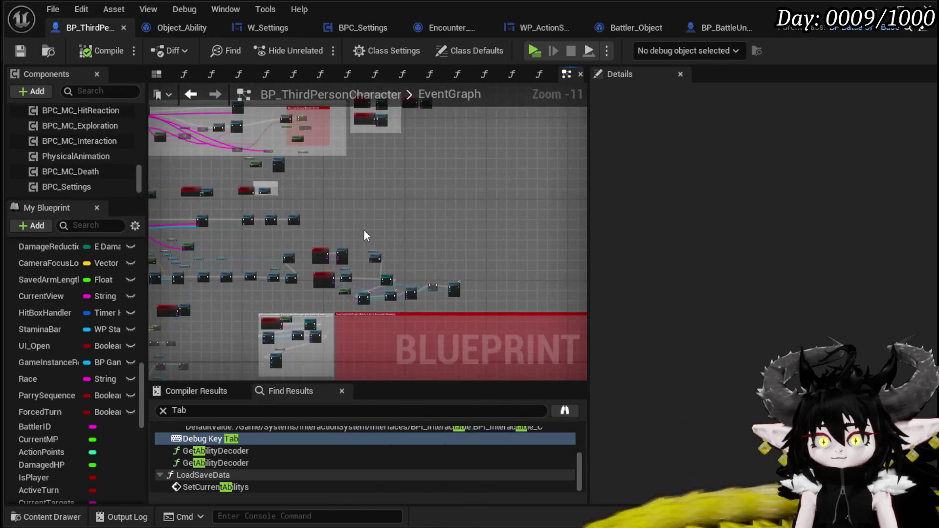
scroll(497, 163, down, 1)
scroll(375, 99, up, 3)
scroll(308, 314, up, 7)
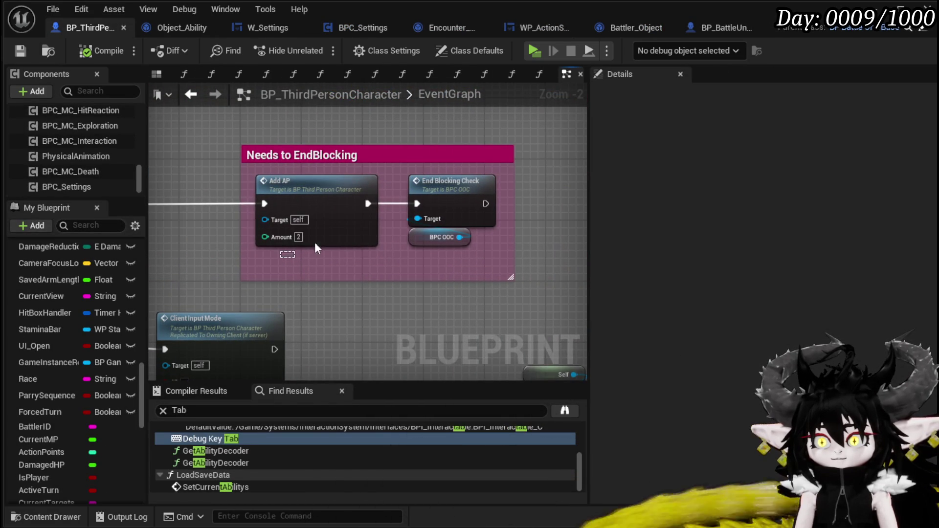
mouse_move(376, 178)
mouse_down()
mouse_move(475, 172)
mouse_move(324, 167)
mouse_move(218, 108)
mouse_move(140, 151)
mouse_up()
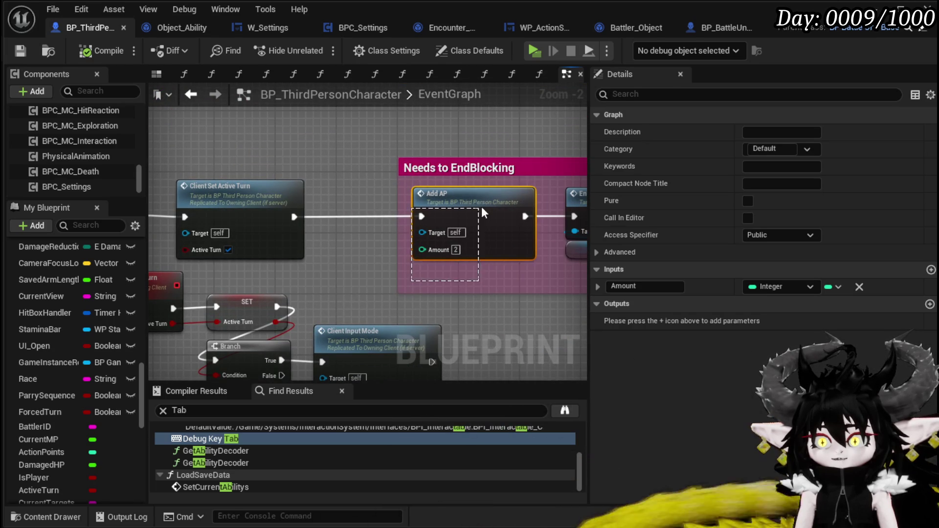
click(350, 181)
scroll(351, 181, down, 2)
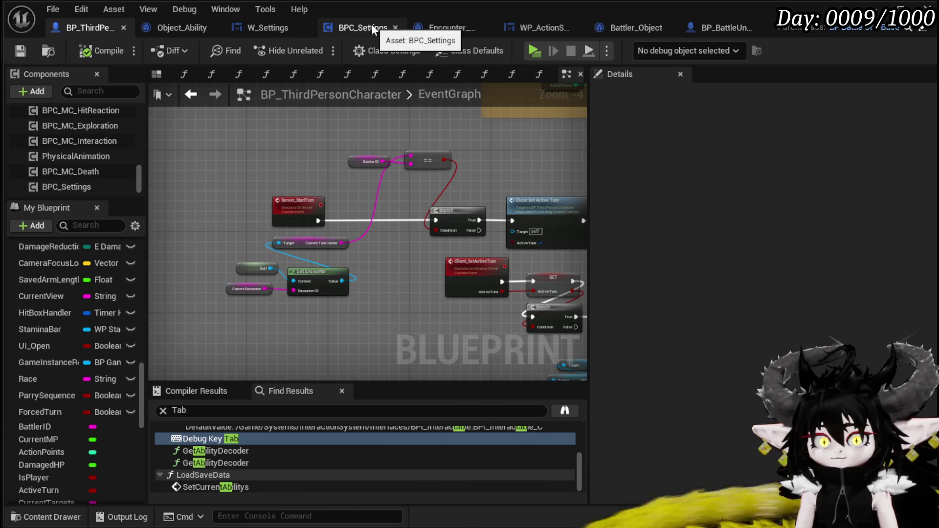
click(459, 28)
scroll(396, 161, down, 3)
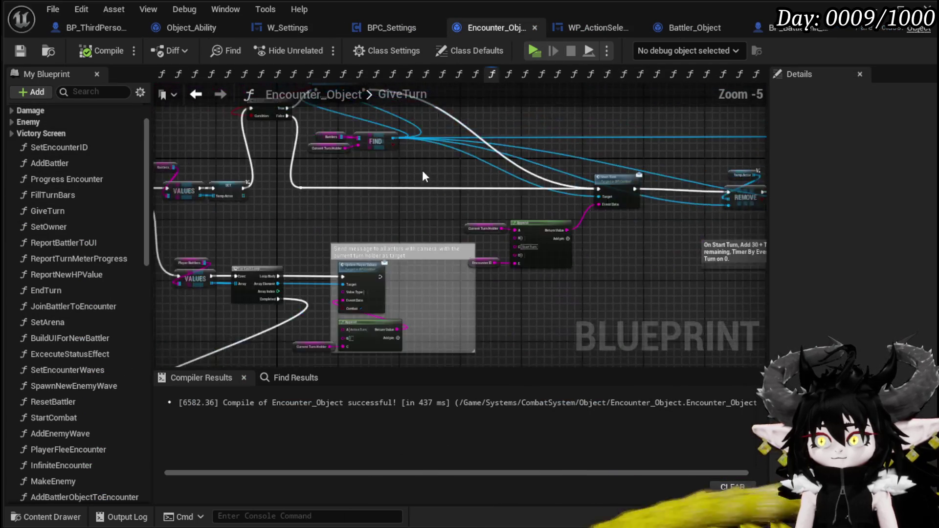
Add an Add AP node on the cast character, chain it into a pasted Server End Turn Check, and connect Manuel to it.
scroll(363, 257, up, 2)
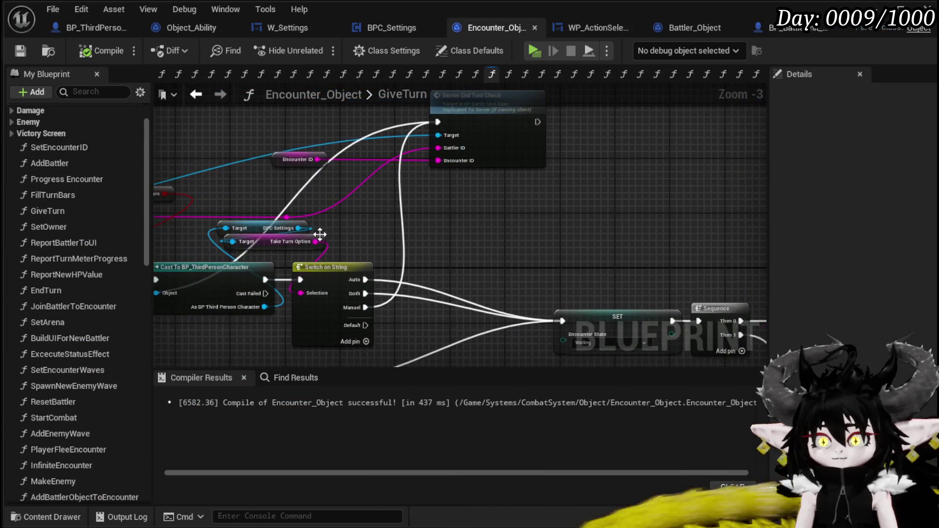
drag(312, 284, 517, 216)
text(add ap)
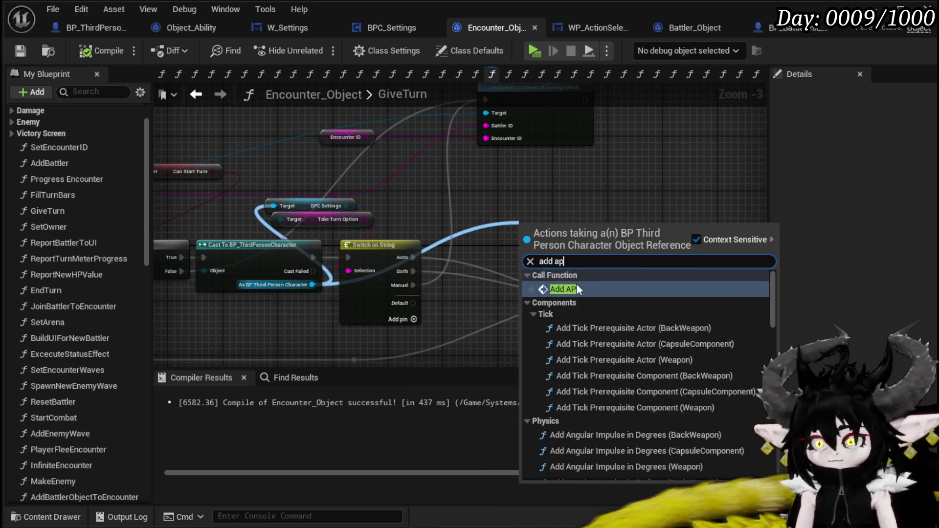
click(573, 288)
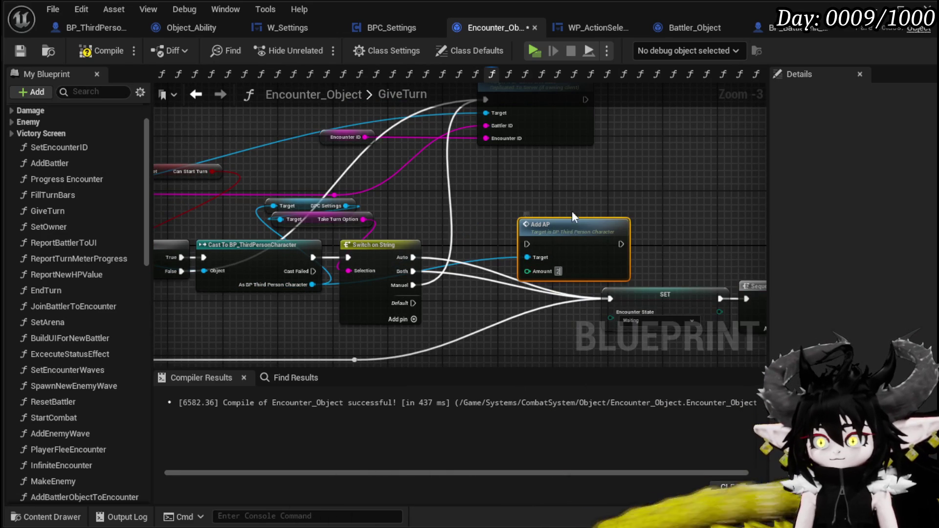
drag(565, 238, 524, 149)
mouse_move(418, 169)
mouse_down()
mouse_move(535, 169)
mouse_move(494, 156)
mouse_move(476, 129)
mouse_up()
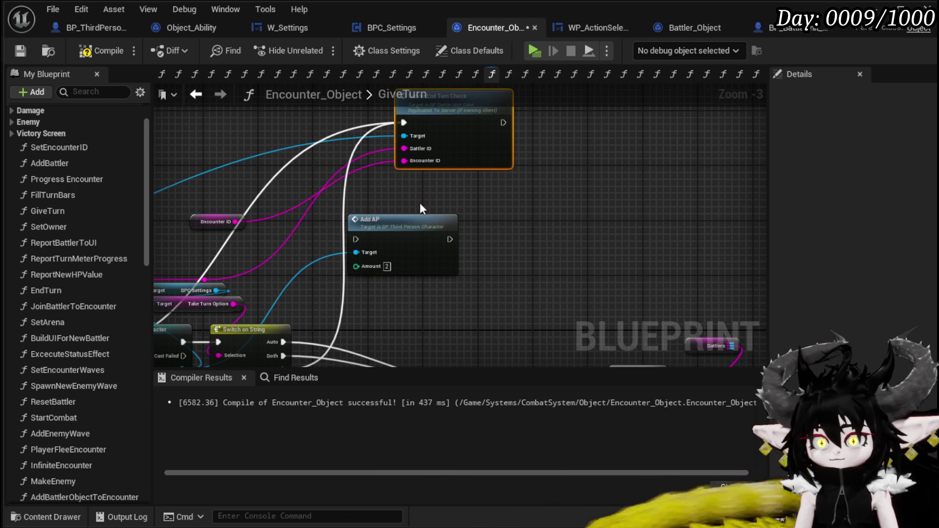
key(ctrl+v)
drag(449, 239, 470, 240)
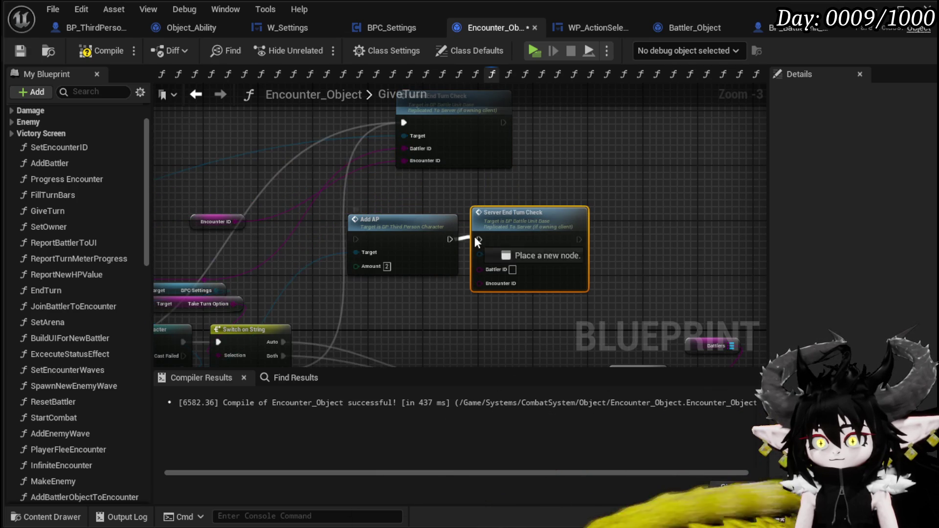
drag(413, 224, 469, 213)
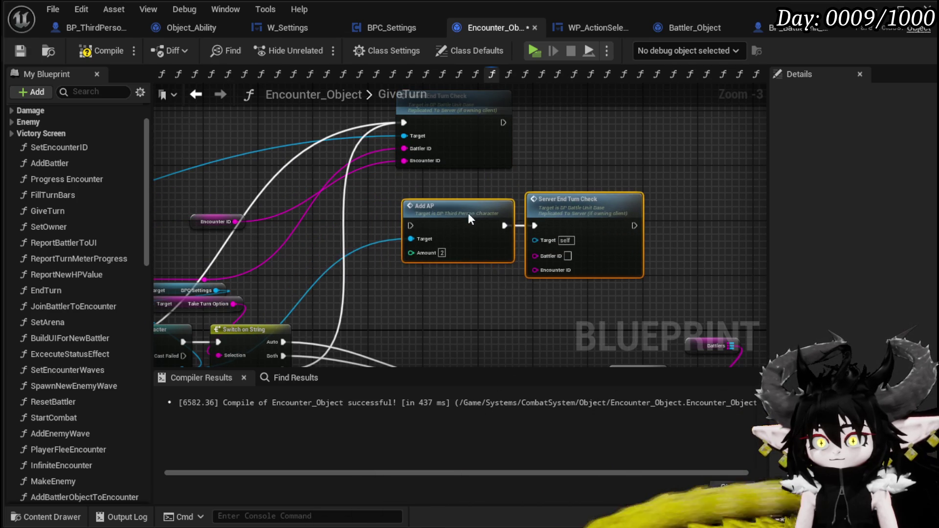
drag(307, 345, 434, 201)
Copy the Encounter ID getter and wire it into the new Server End Turn Check's Encounter ID input.
click(233, 213)
key(ctrl+c)
click(454, 272)
key(ctrl+v)
drag(502, 281, 568, 259)
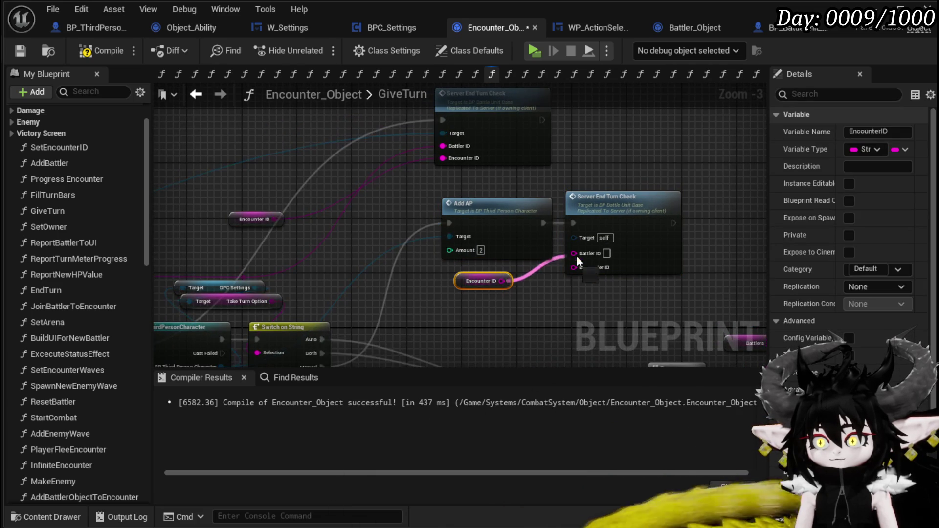
mouse_move(448, 276)
mouse_down()
mouse_move(928, 231)
mouse_move(385, 248)
mouse_move(401, 280)
mouse_up()
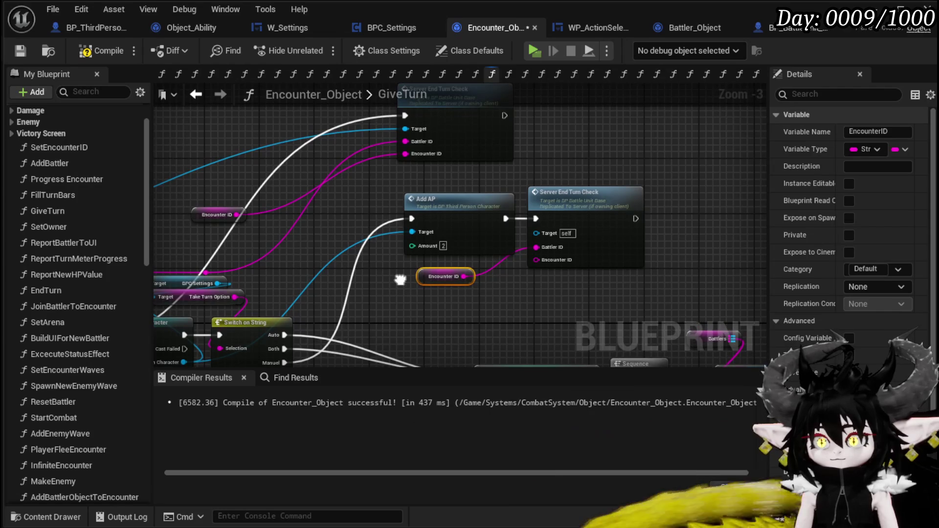
drag(464, 276, 537, 260)
alt+click(541, 248)
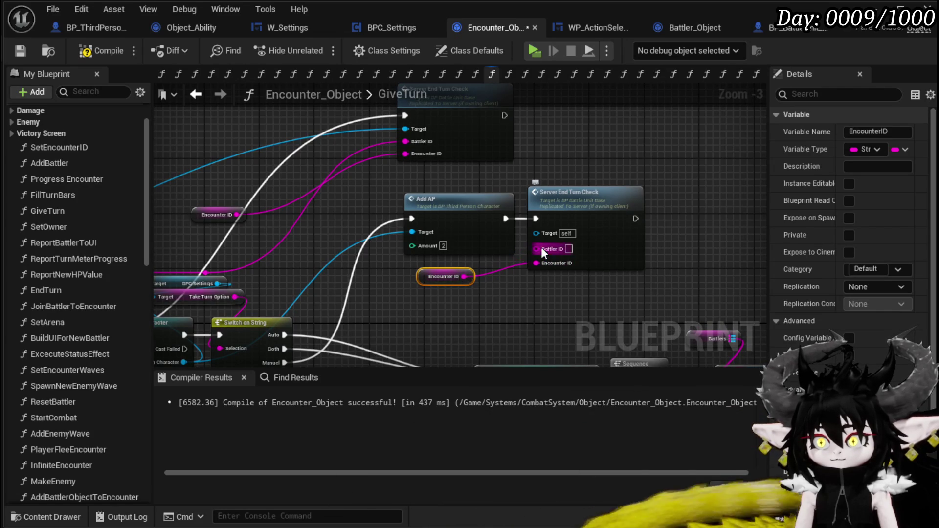
drag(440, 277, 558, 296)
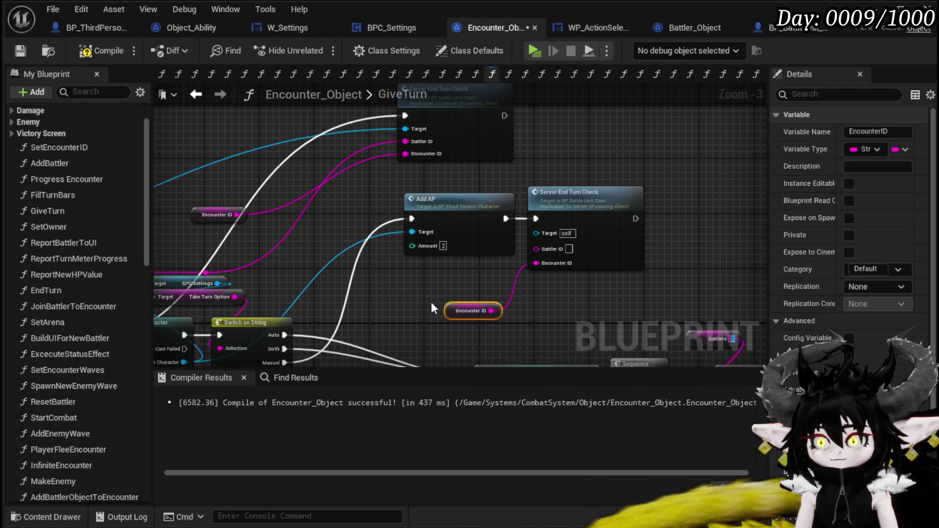
drag(443, 309, 734, 278)
drag(478, 211, 669, 197)
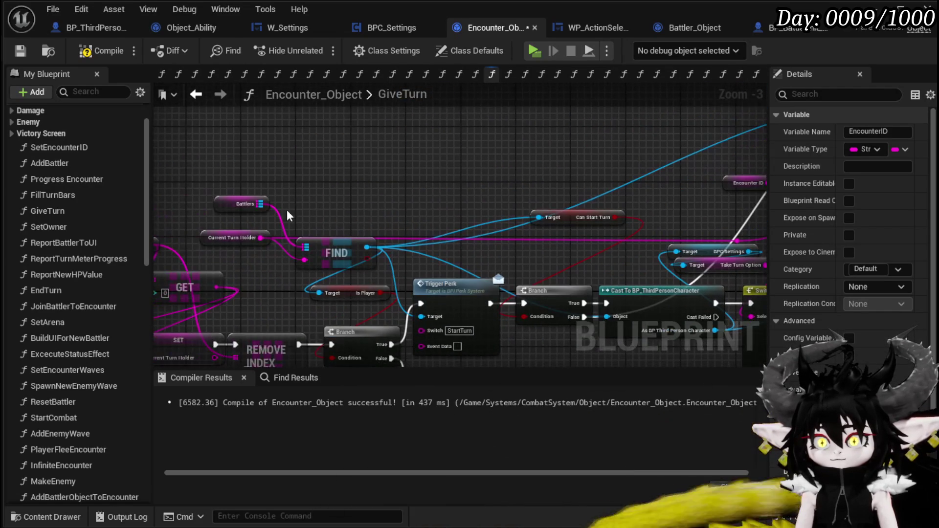
Paste a Current Turn Holder getter into the Battler ID input and align it above Encounter ID.
click(230, 237)
scroll(439, 239, up, 4)
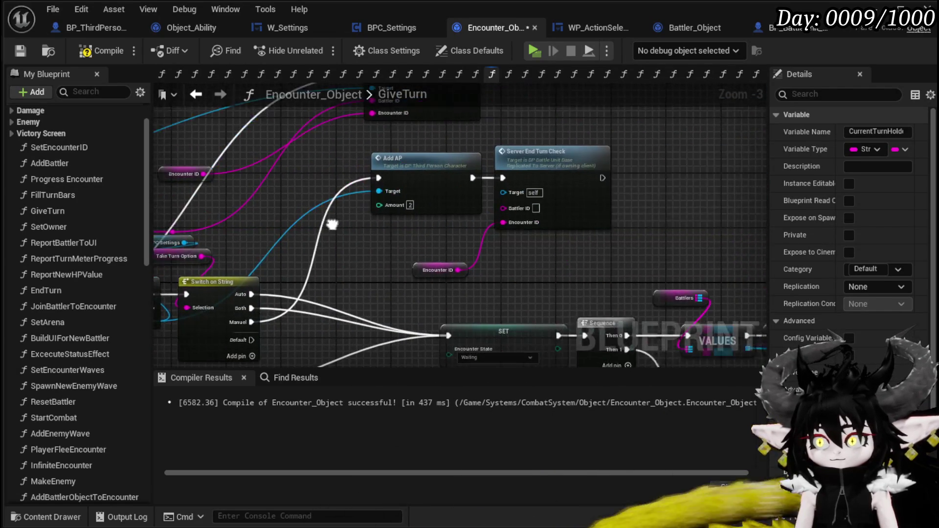
click(439, 238)
key(ctrl+v)
drag(483, 239, 551, 195)
scroll(433, 277, down, 1)
drag(436, 263, 436, 255)
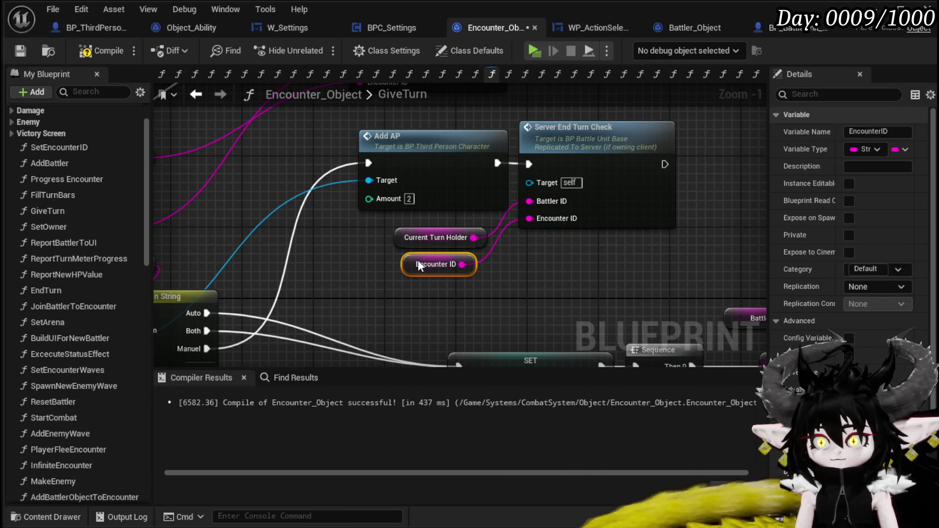
click(369, 273)
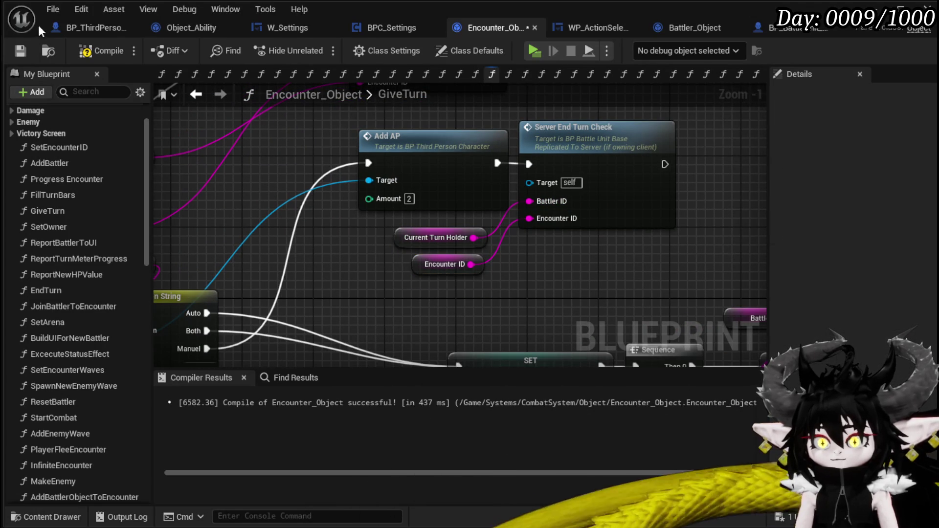
Fix the compile error by giving Server End Turn Check a Target, recompile, and start a playtest.
click(19, 52)
scroll(415, 176, down, 2)
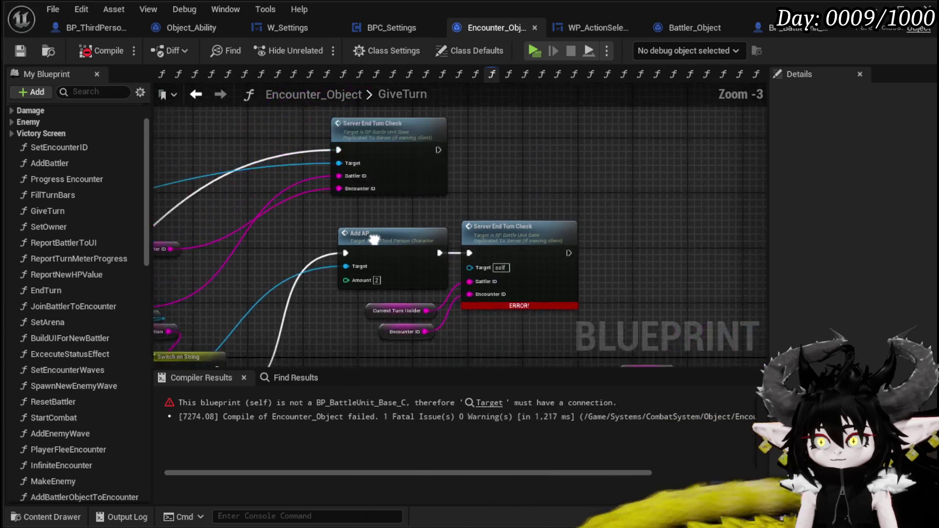
drag(592, 185, 439, 160)
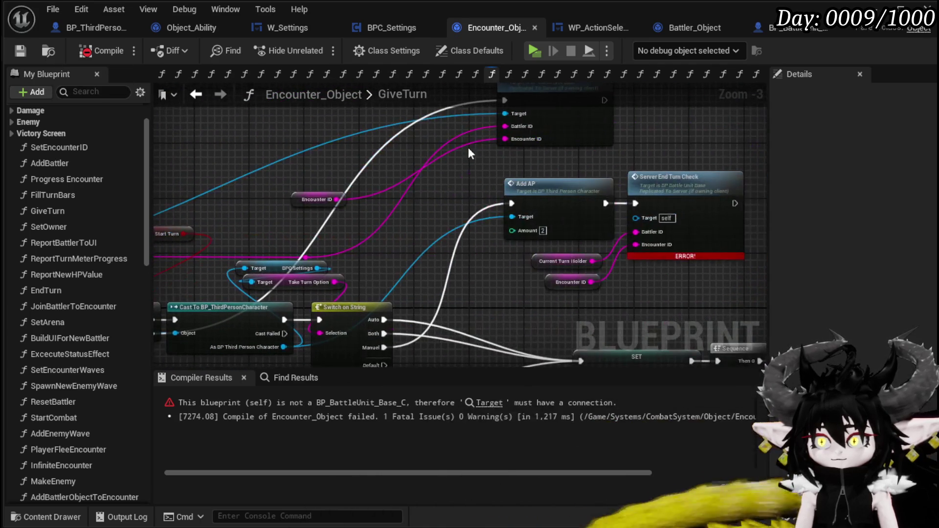
mouse_move(507, 117)
mouse_down()
mouse_move(639, 204)
mouse_move(638, 215)
mouse_up()
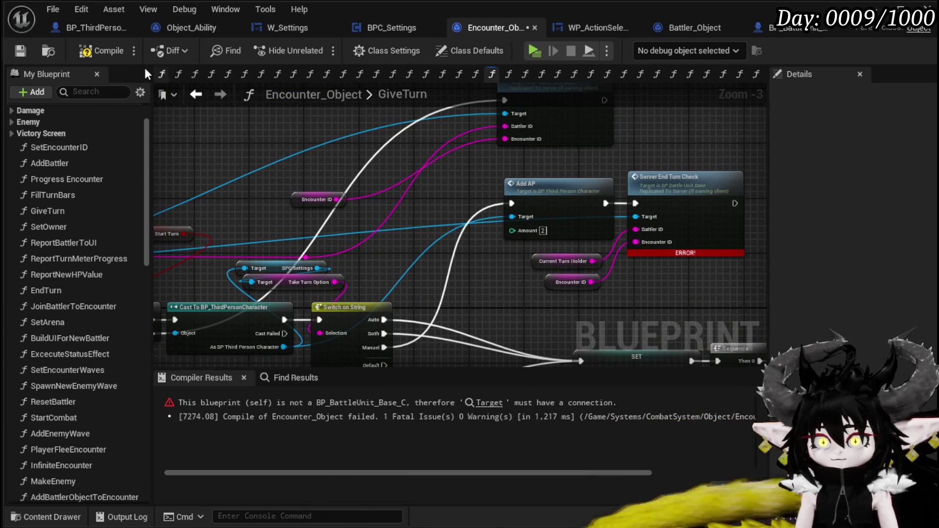
click(19, 52)
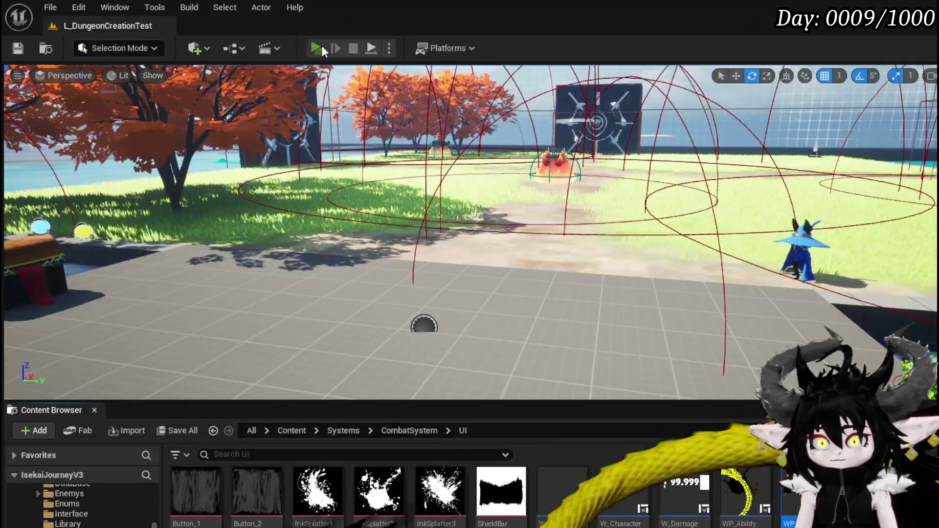
click(322, 46)
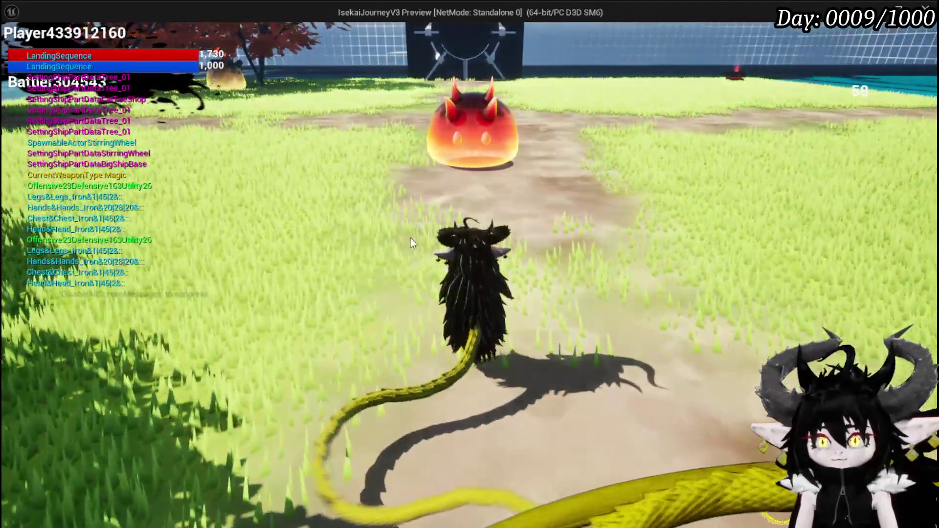
Check the Take Turn option in the in-game Game Play settings and continue playing.
key(Escape)
click(510, 271)
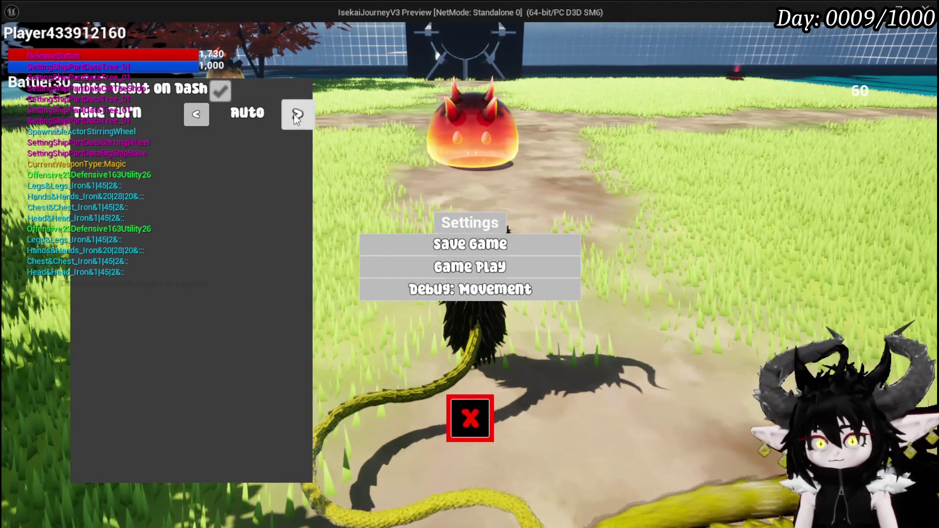
click(470, 418)
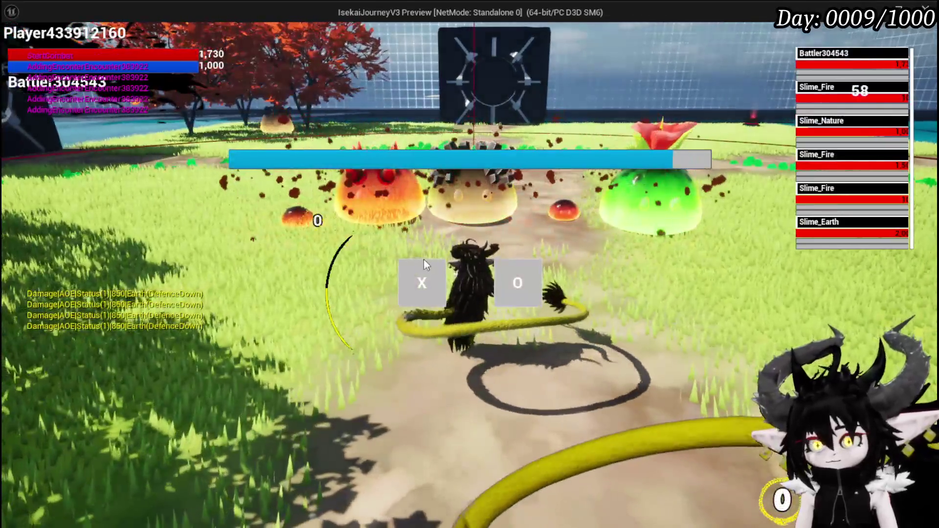
click(423, 264)
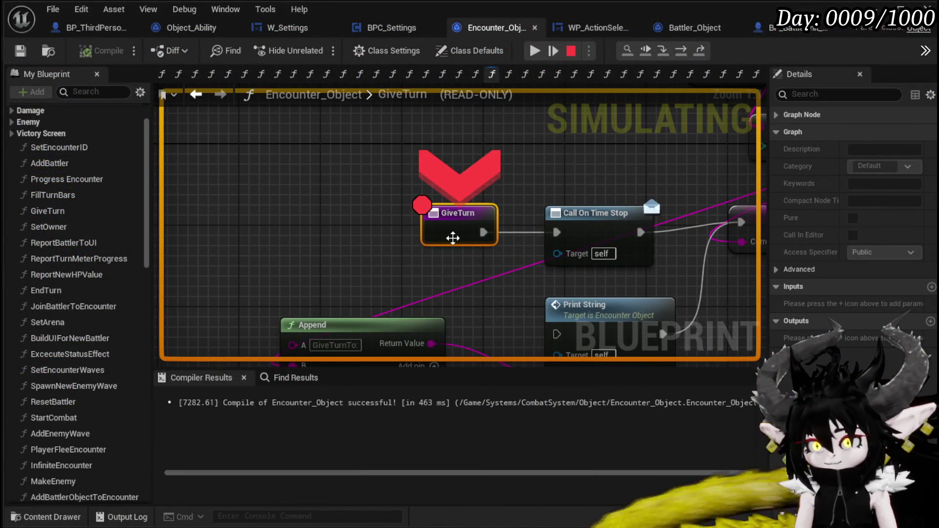
Disable the GiveTurn breakpoint, resume the game, then stop the playtest.
right_click(459, 231)
click(510, 319)
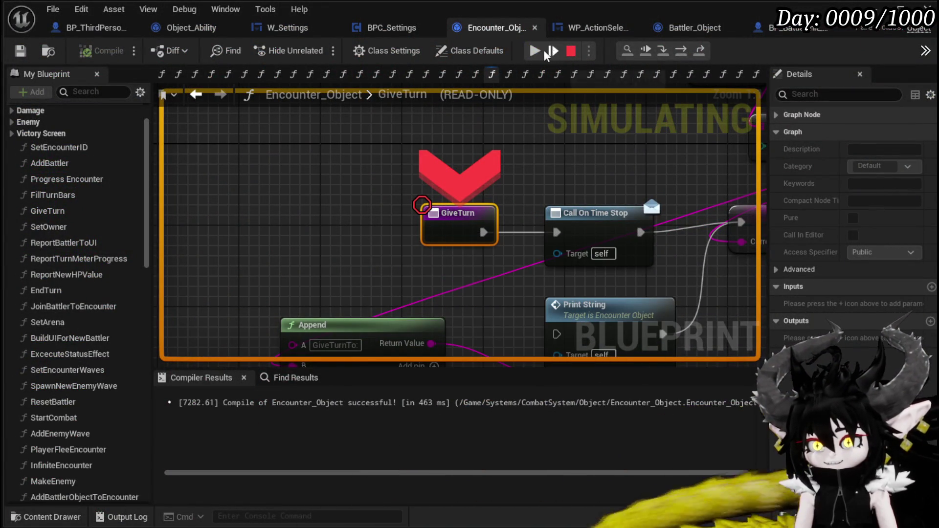
click(552, 52)
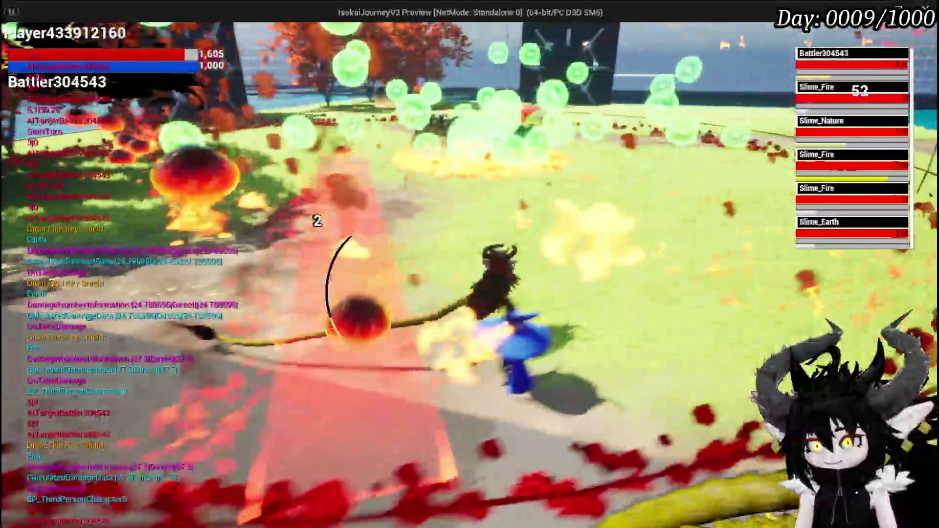
key(Escape)
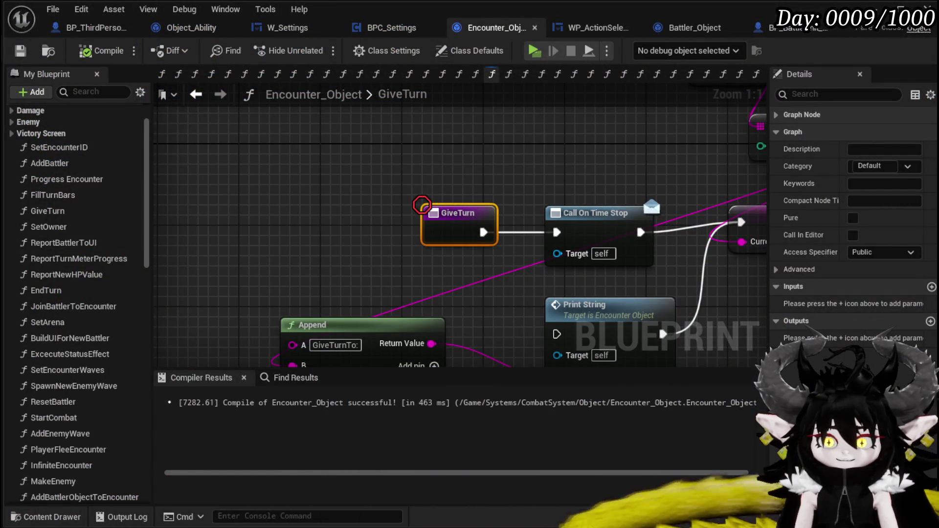
Save with Ctrl+S and review the Add AP and Server End Turn Check section across GiveTurn.
key(ctrl+s)
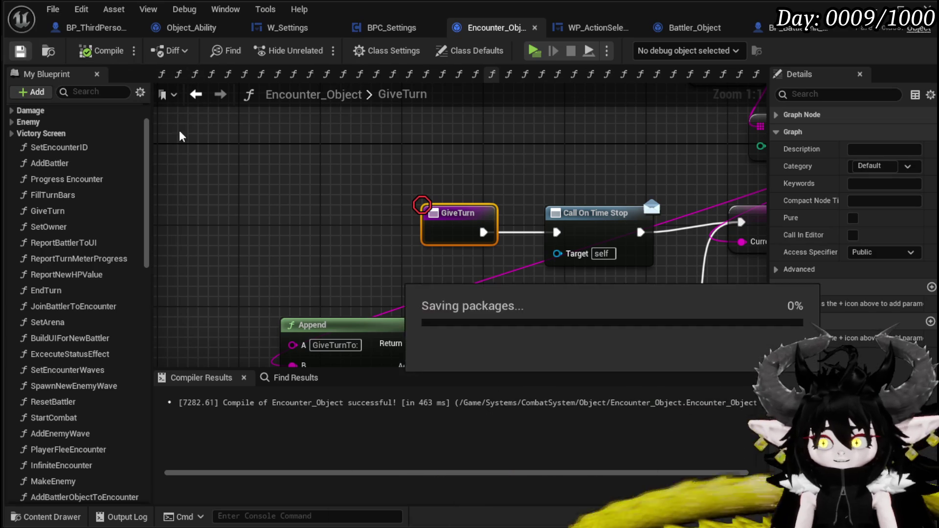
scroll(336, 216, down, 3)
mouse_move(335, 216)
mouse_down()
mouse_move(290, 310)
mouse_move(348, 313)
mouse_up()
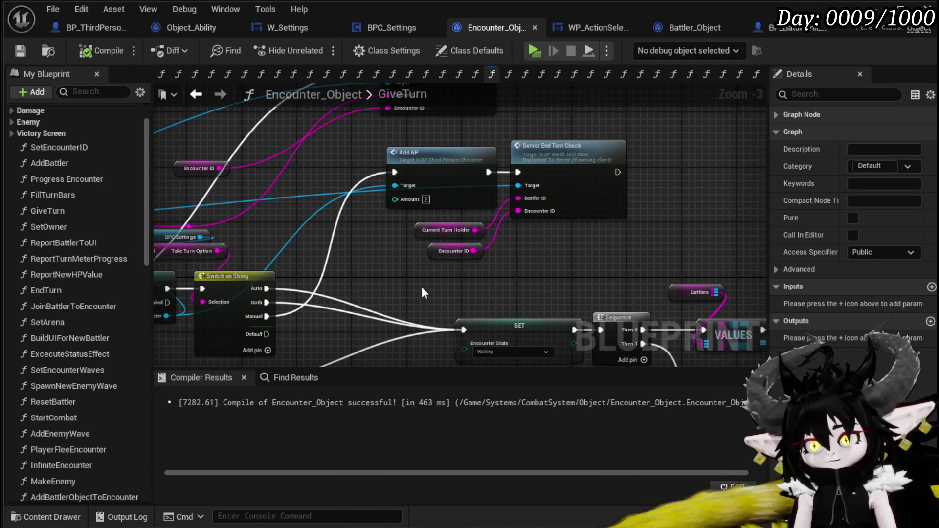
mouse_move(396, 272)
mouse_down()
mouse_move(659, 200)
mouse_move(401, 83)
mouse_move(542, 216)
mouse_up()
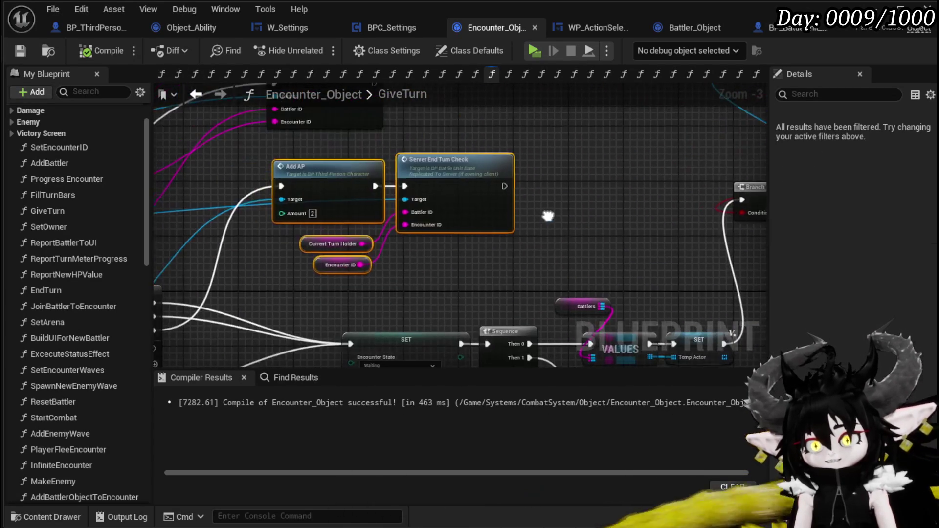
click(542, 215)
scroll(489, 206, down, 3)
mouse_move(399, 193)
mouse_down()
mouse_move(321, 184)
mouse_move(610, 195)
mouse_up()
drag(547, 306, 538, 254)
scroll(350, 157, up, 2)
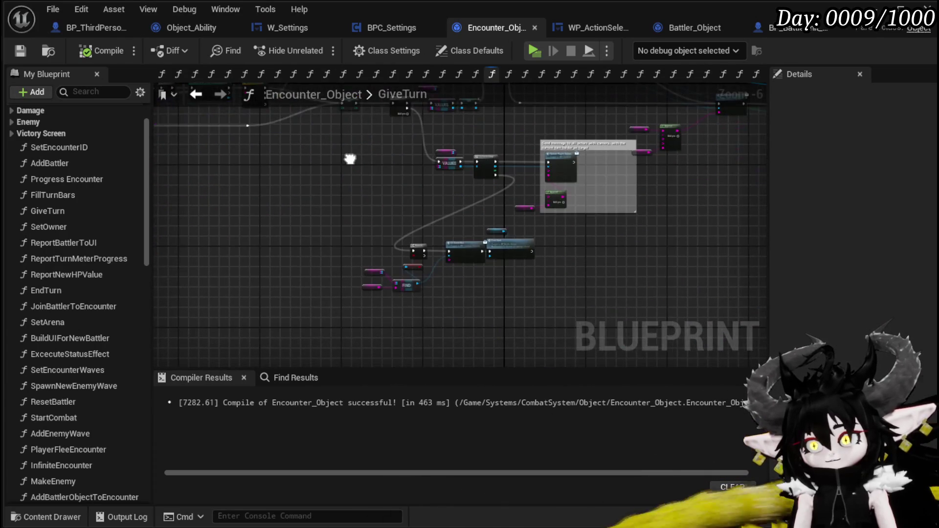
scroll(436, 218, down, 2)
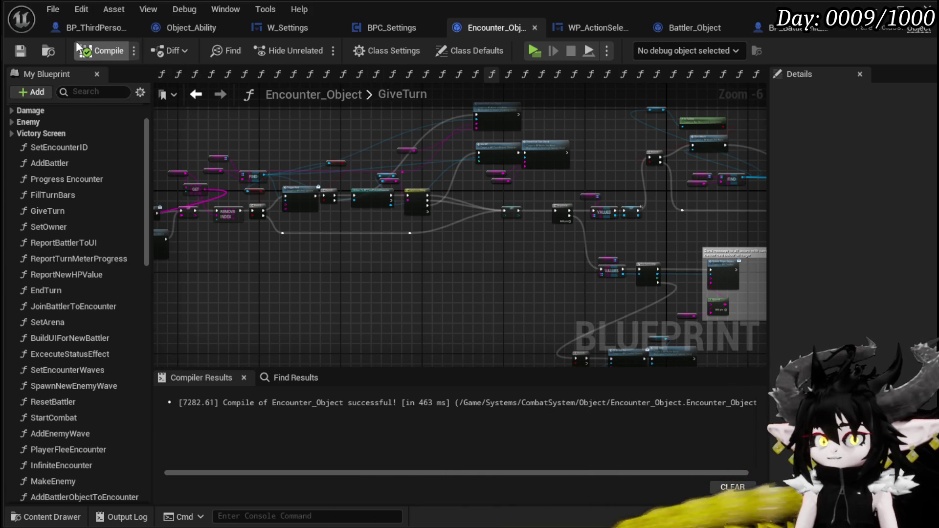
drag(471, 237, 538, 240)
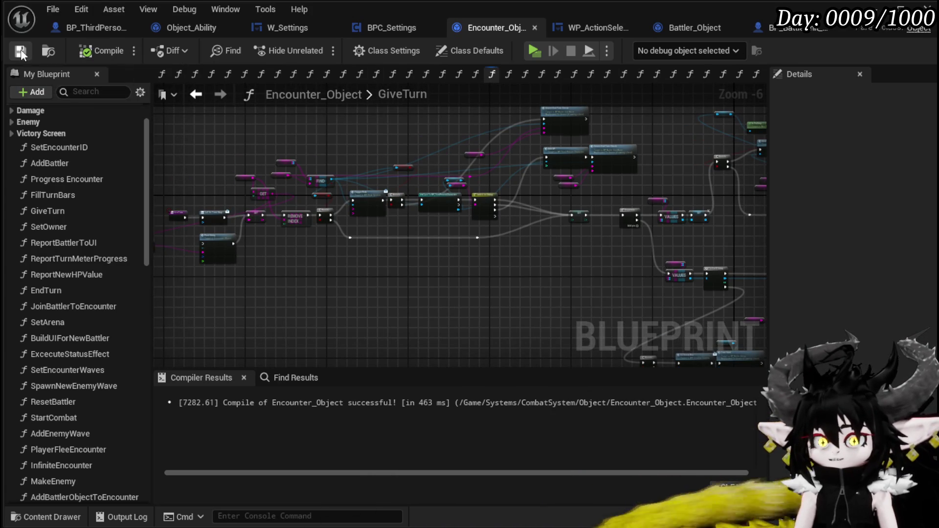
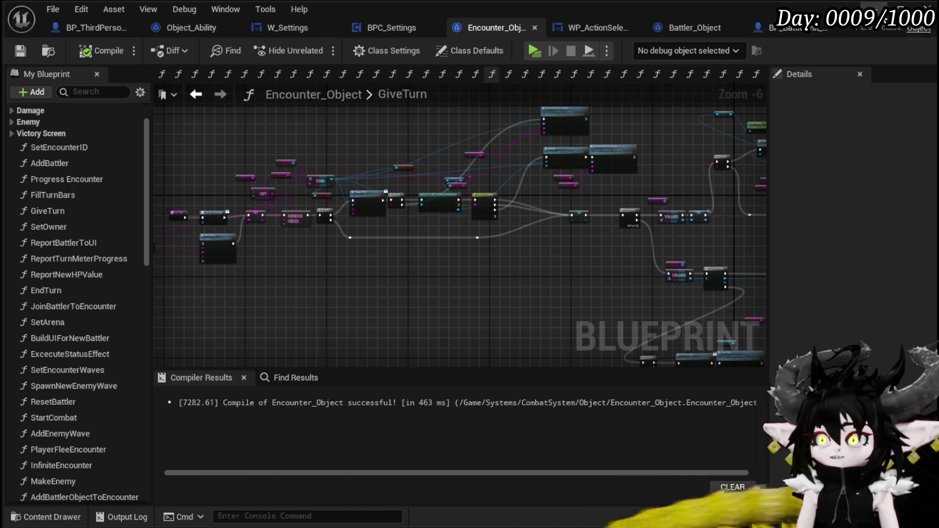
Open BPC_MC_HitReaction from the Content > Systems > BPC folder.
scroll(110, 519, down, 5)
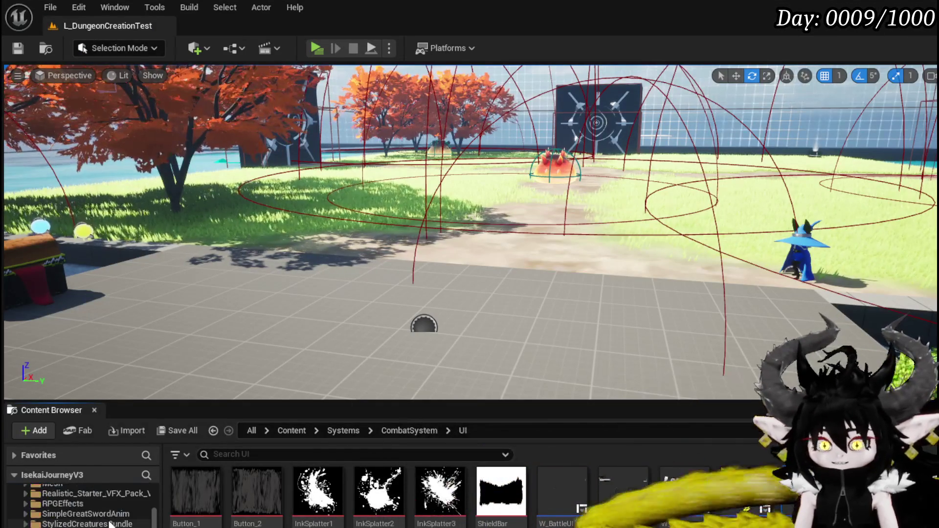
click(214, 431)
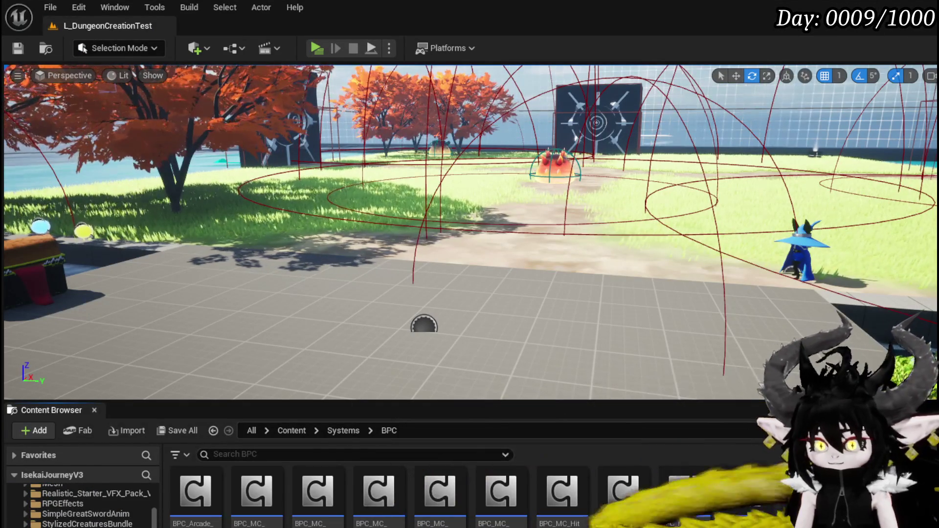
double_click(318, 492)
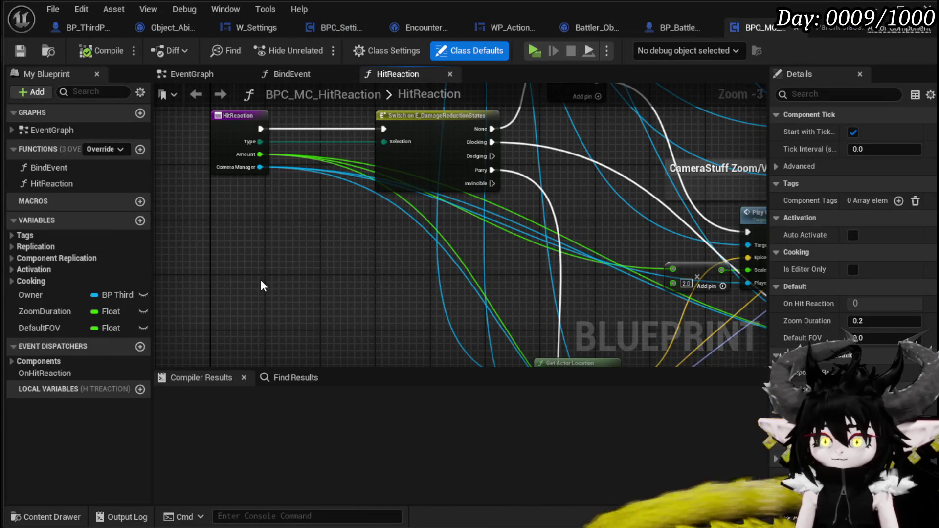
Wire the switch's Dodging output into Play Camera Shake, then launch a play test.
drag(262, 286, 189, 331)
mouse_move(346, 283)
mouse_down()
mouse_move(271, 287)
mouse_move(489, 255)
mouse_move(588, 280)
mouse_move(258, 333)
mouse_move(236, 140)
mouse_move(261, 159)
mouse_move(287, 150)
mouse_move(260, 316)
mouse_move(294, 264)
mouse_move(307, 176)
mouse_move(245, 278)
mouse_move(235, 110)
mouse_move(279, 155)
mouse_move(380, 206)
mouse_move(575, 191)
mouse_move(522, 206)
mouse_move(375, 344)
mouse_move(372, 179)
mouse_up()
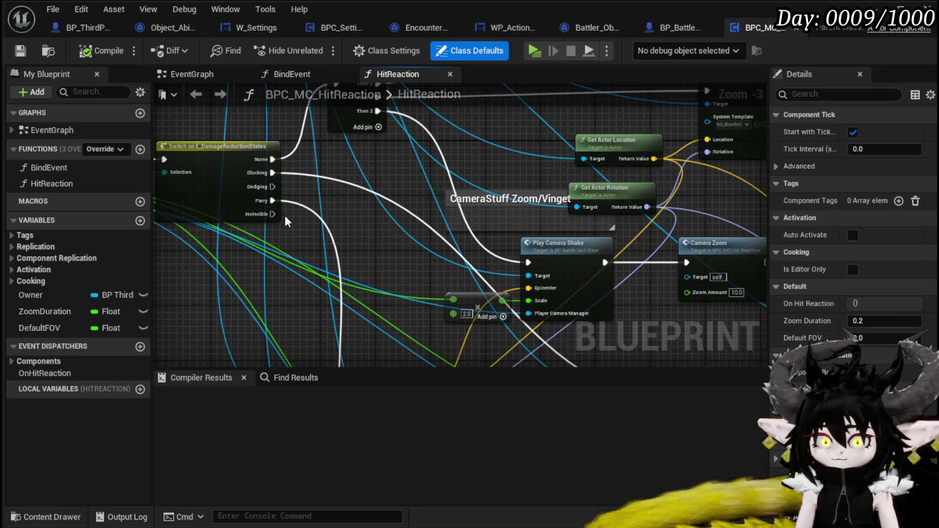
drag(272, 187, 473, 271)
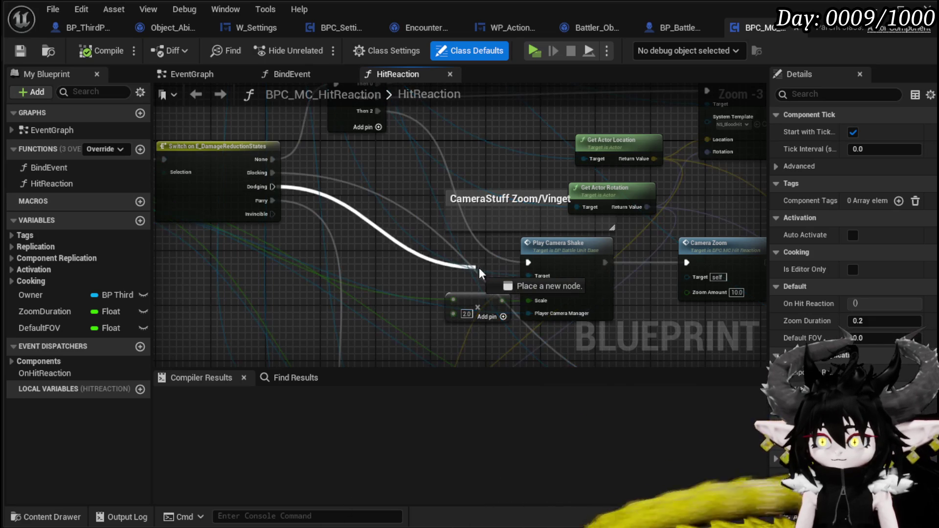
drag(540, 265, 531, 264)
mouse_move(523, 122)
mouse_down()
mouse_move(473, 249)
mouse_move(451, 357)
mouse_move(441, 286)
mouse_move(387, 100)
mouse_up()
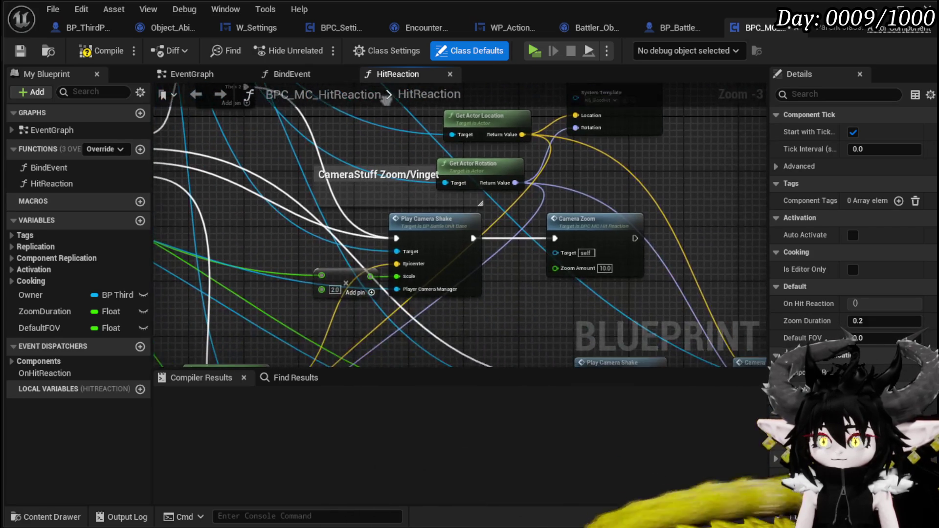
mouse_move(598, 299)
mouse_down()
mouse_move(384, 143)
mouse_move(384, 122)
mouse_move(505, 198)
mouse_move(512, 265)
mouse_up()
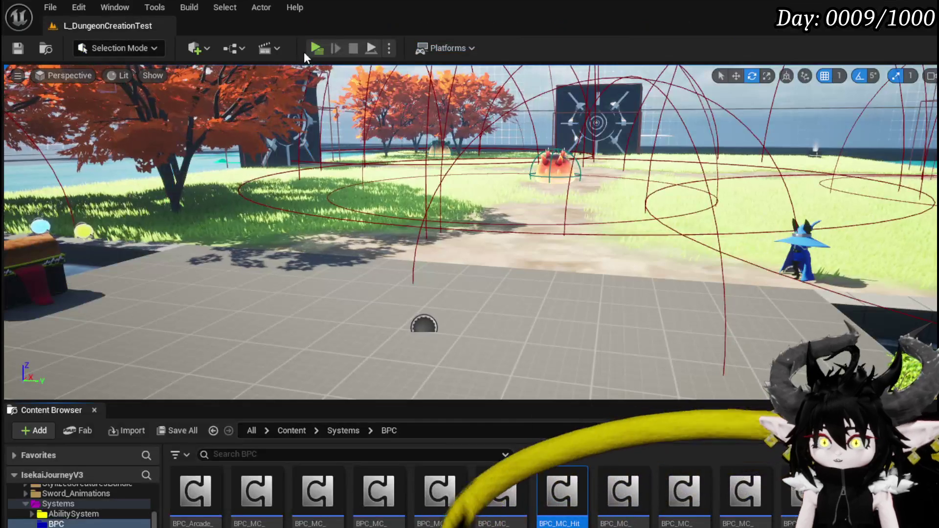
click(316, 48)
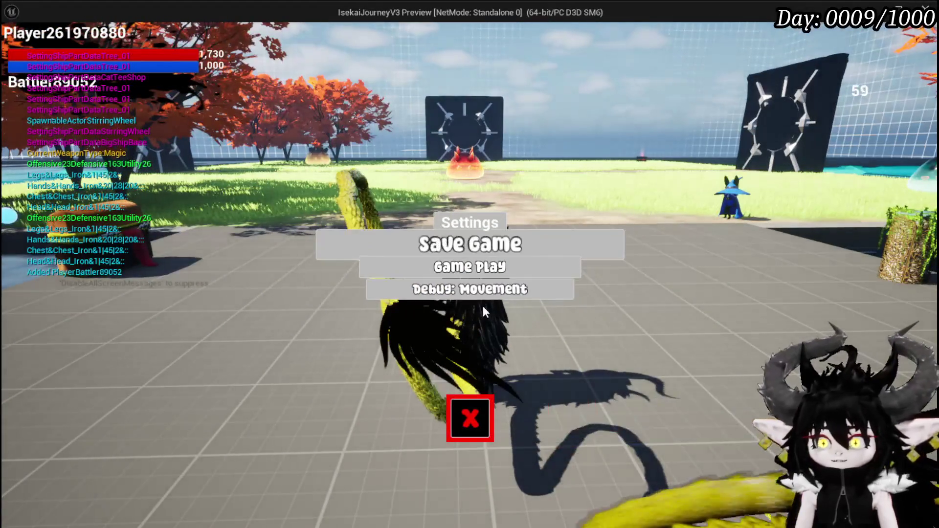
Close the settings menu and fight the slimes, running, jumping and dashing around the arena.
key(Escape)
key(w)
key(space)
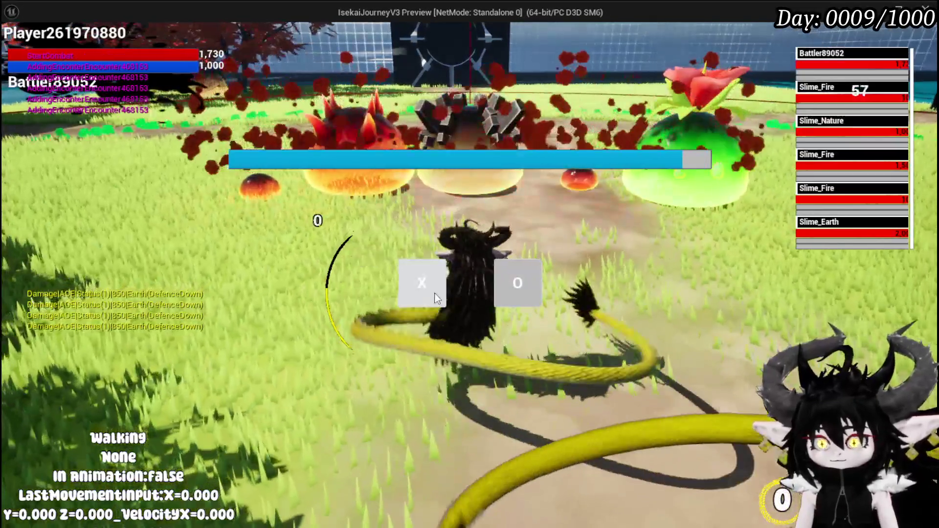
click(434, 292)
key(w)
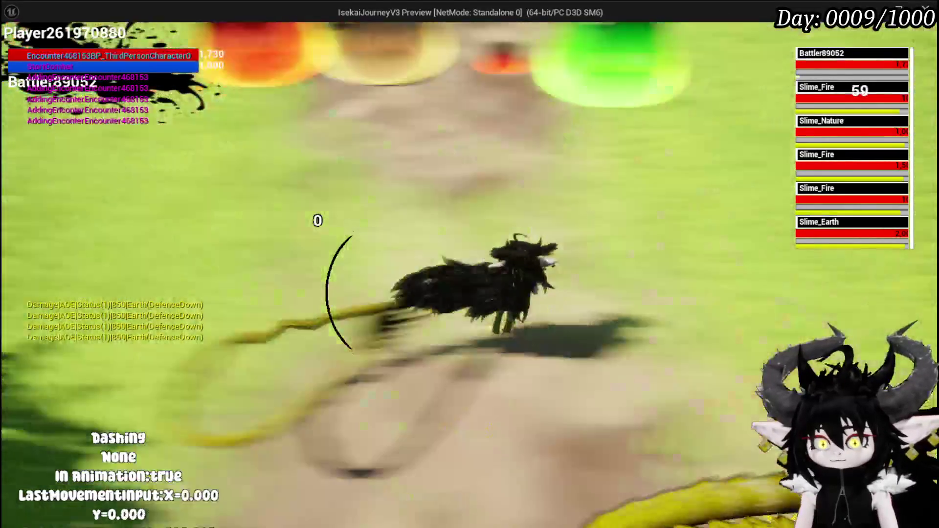
key(shift)
key(shift)
key(shift)
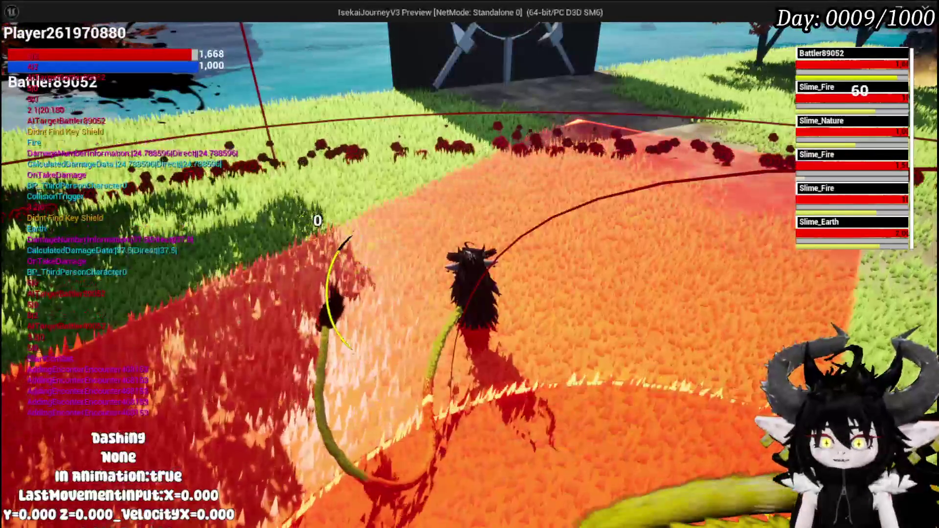
key(space)
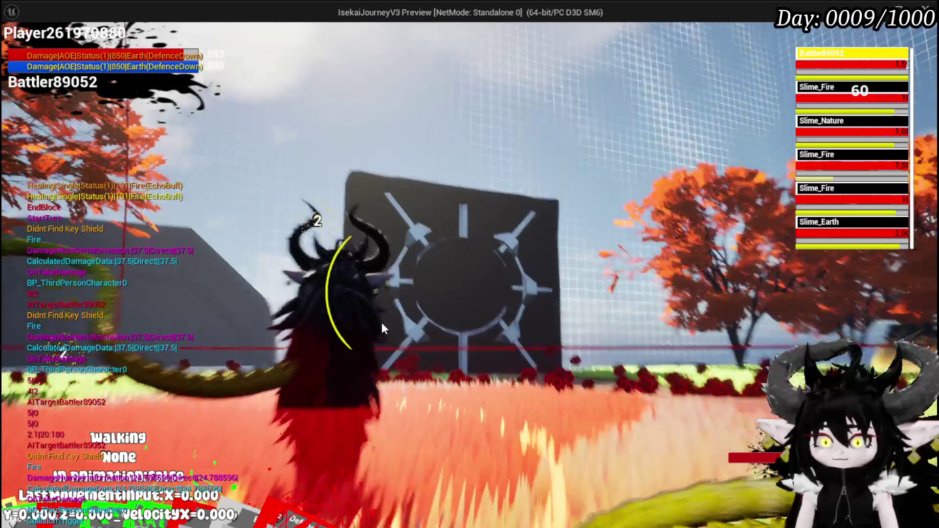
key(shift)
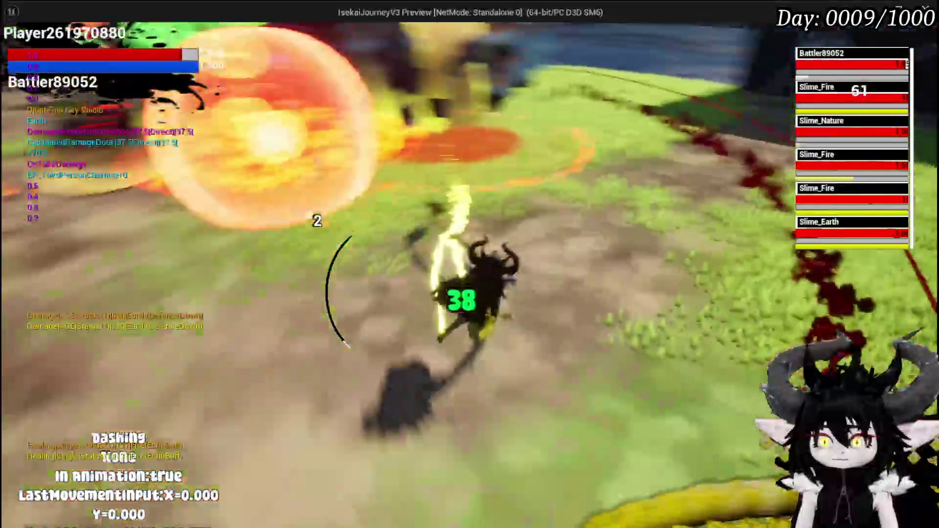
key(shift)
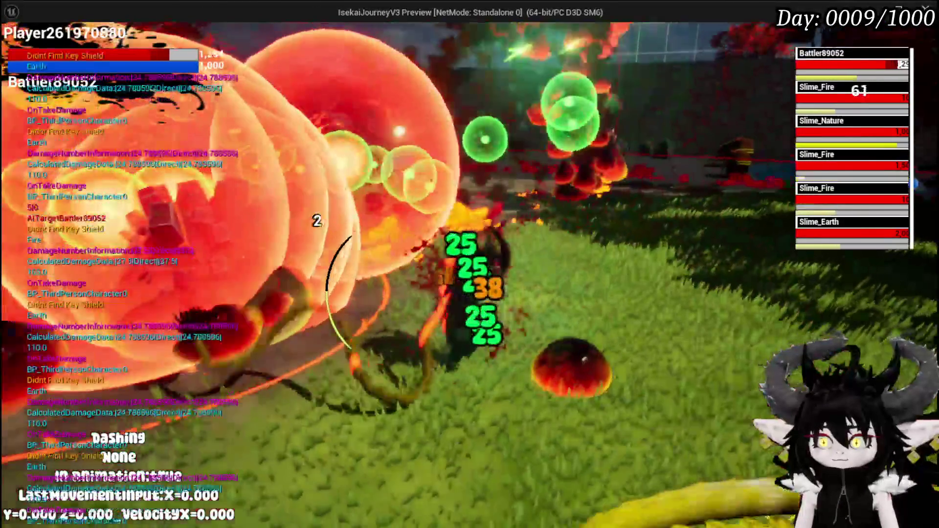
key(space)
Dash away from the slimes' attacks, then stop the play test and save the level.
key(shift)
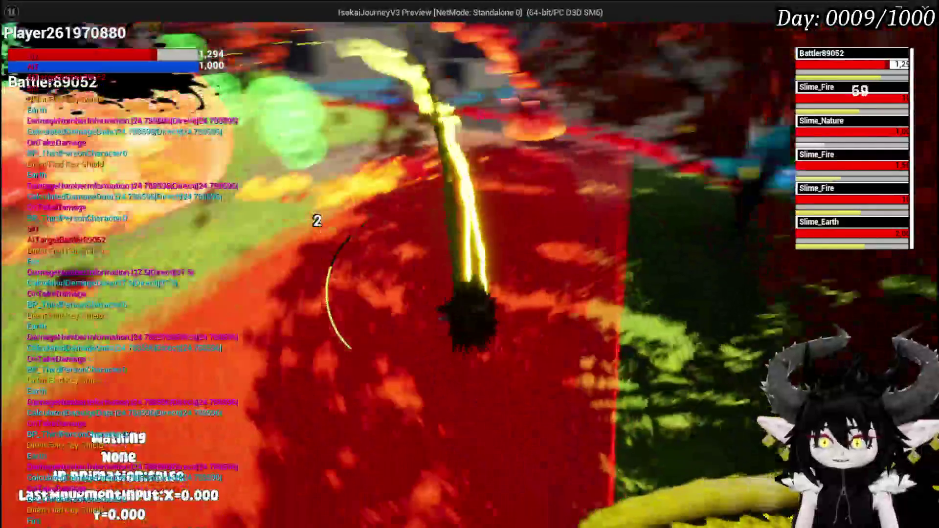
key(shift)
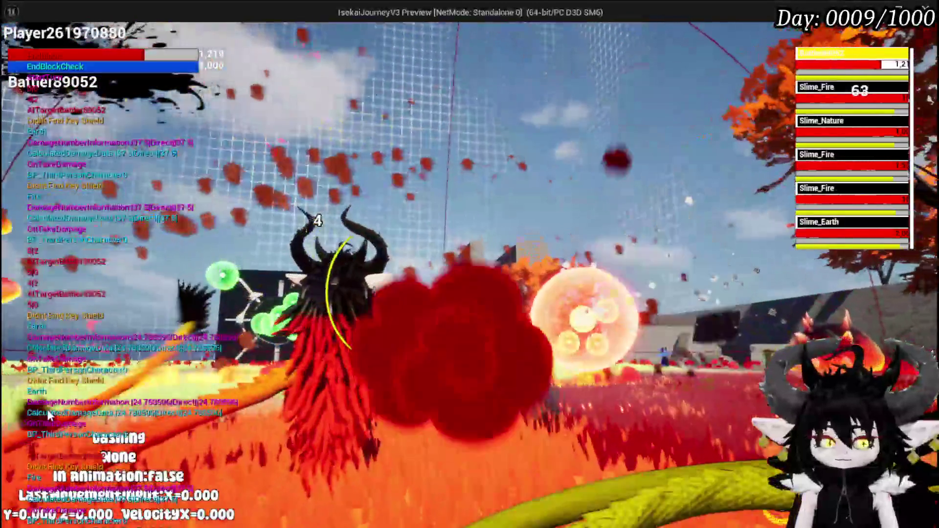
key(Escape)
click(21, 52)
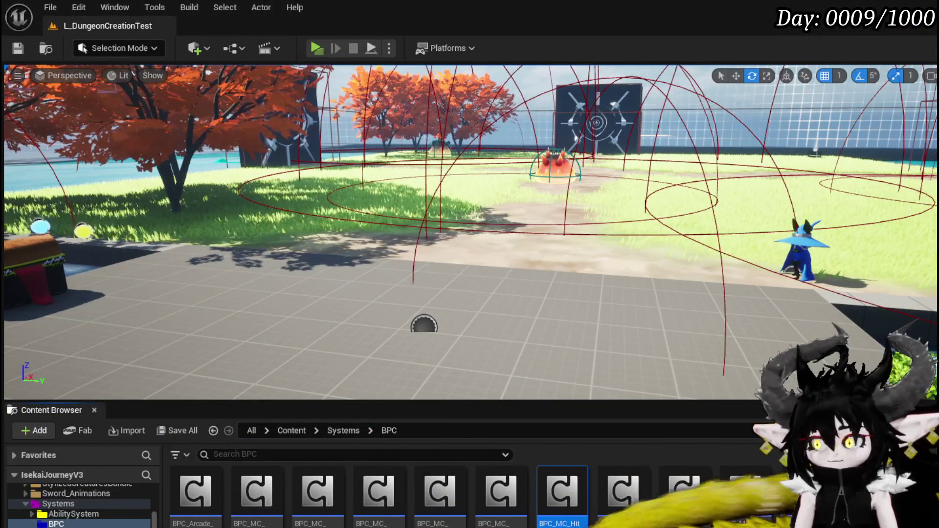
Back in HitReaction, delete the Follow Camera node.
key(alt+Tab)
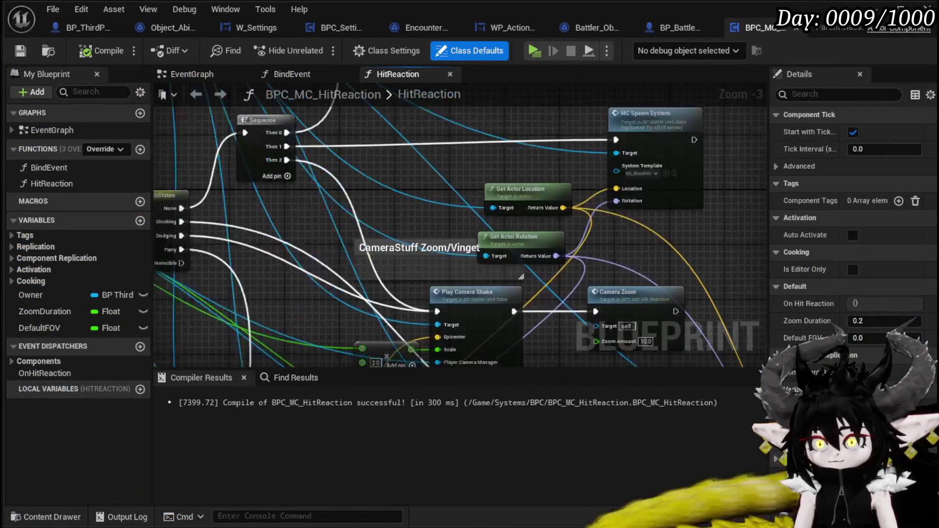
mouse_move(463, 304)
mouse_down()
mouse_move(399, 338)
mouse_move(325, 289)
mouse_move(296, 333)
mouse_move(469, 312)
mouse_move(485, 342)
mouse_move(605, 361)
mouse_up()
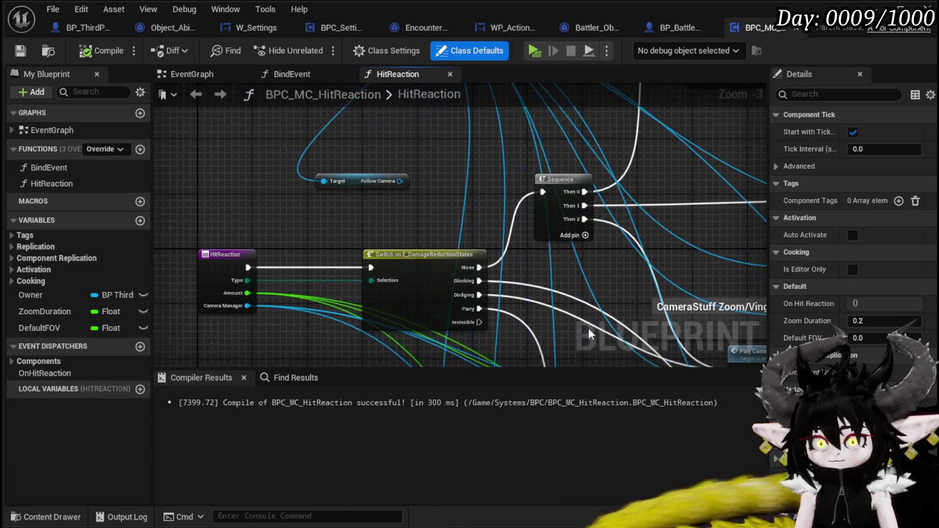
click(352, 181)
key(Delete)
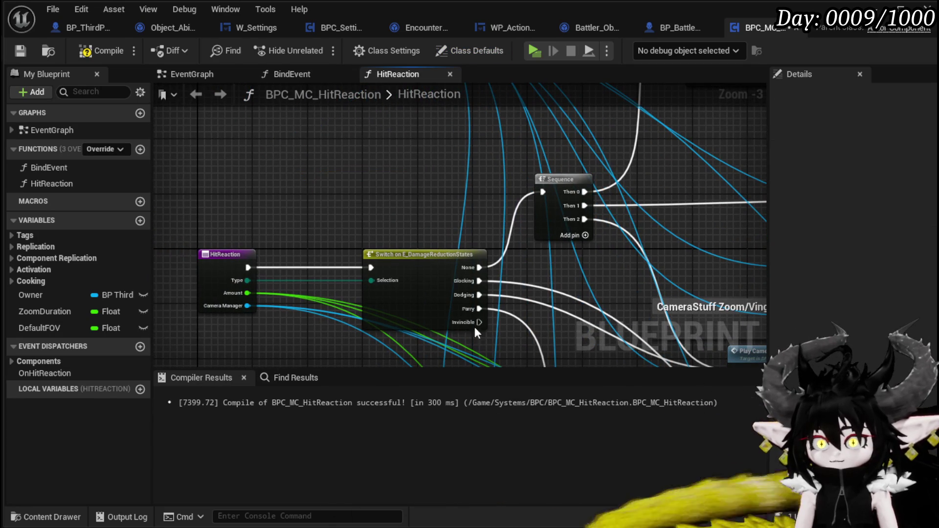
Paste a copy of the Owner getter and pull a BPC Platformer Movement getter from it.
drag(468, 295, 303, 323)
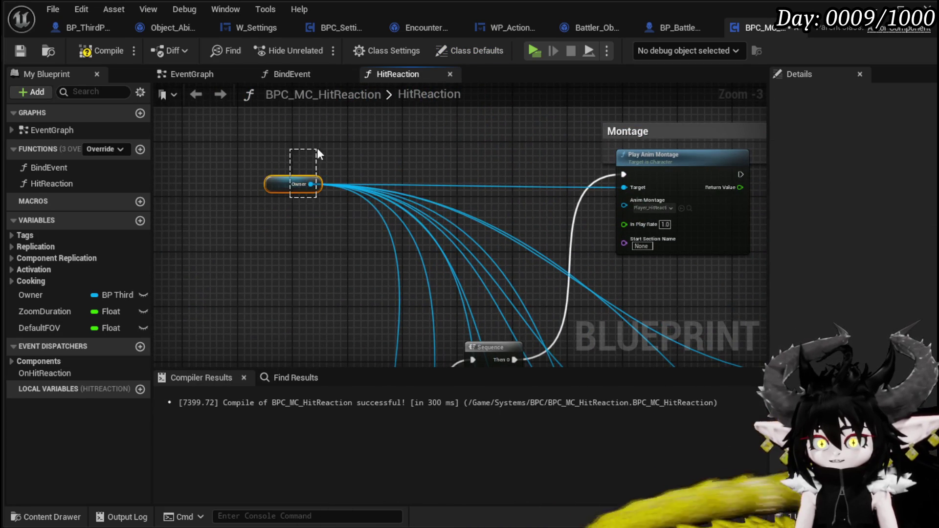
drag(290, 198, 314, 152)
drag(689, 286, 401, 149)
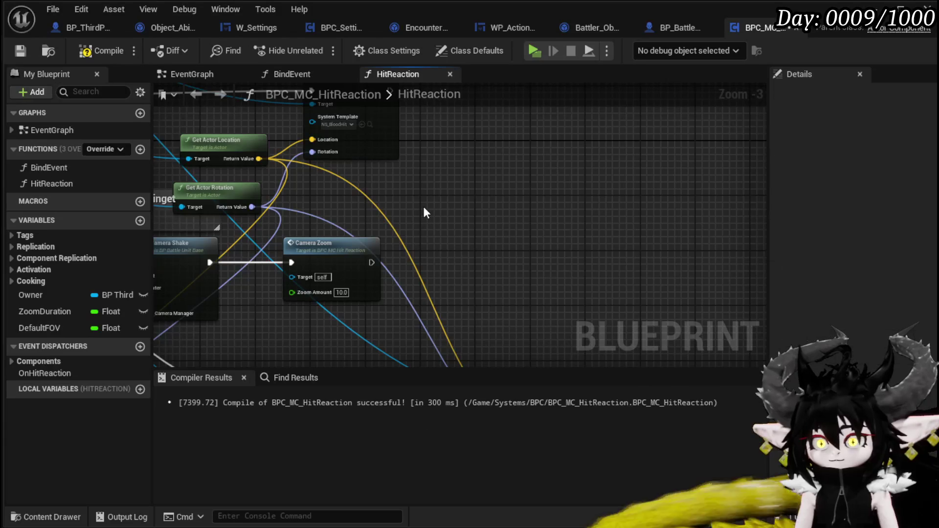
key(ctrl+v)
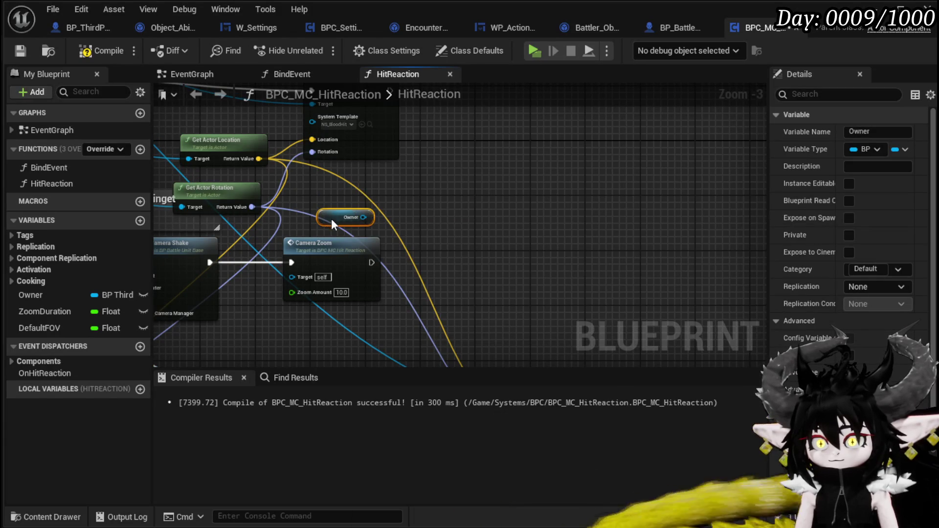
drag(362, 218, 488, 236)
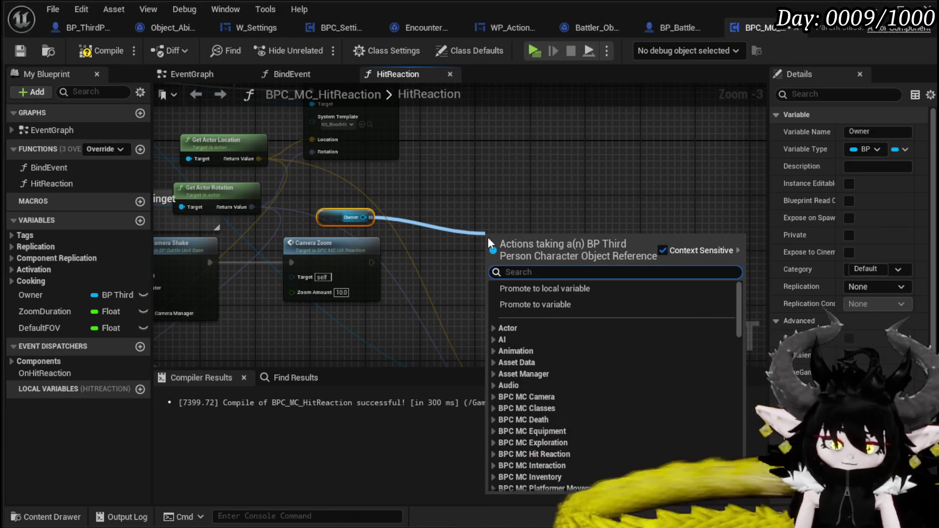
text(Platformer)
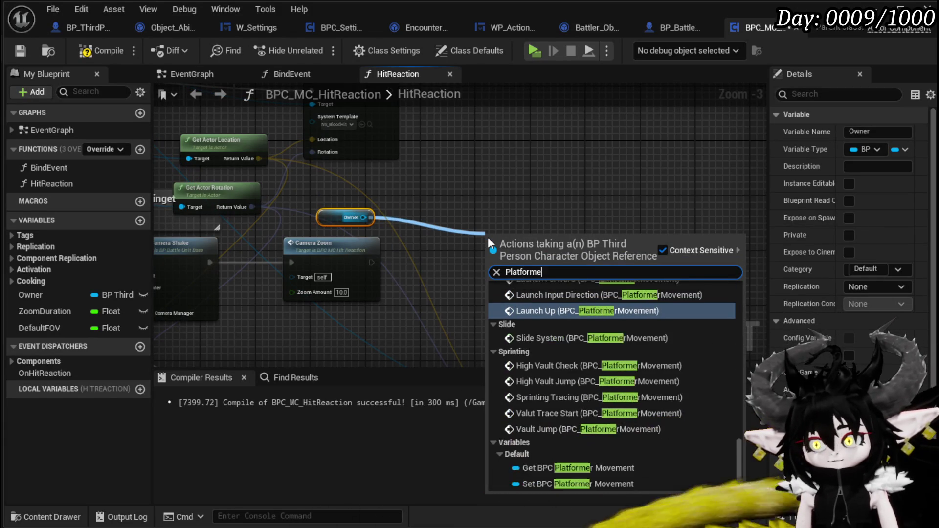
click(538, 469)
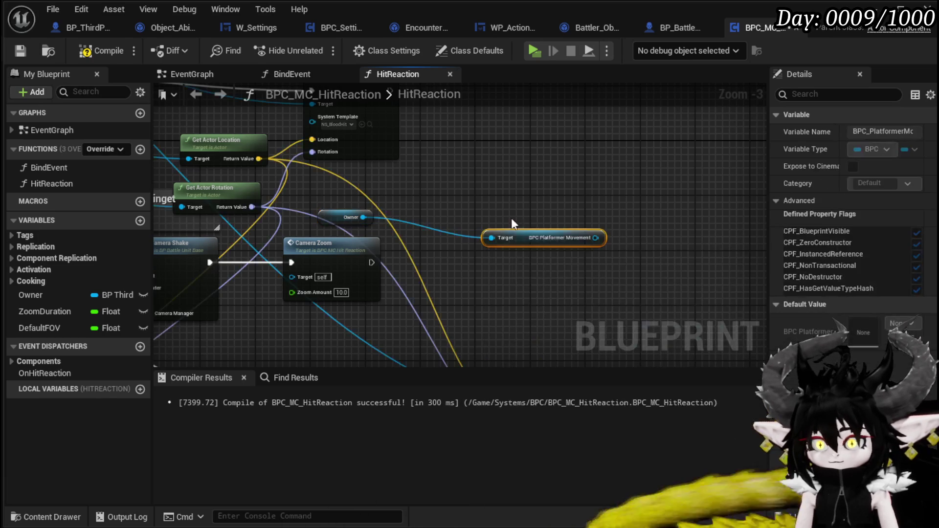
Add a Walk Movement call after Camera Zoom and open the WalkMovement function graph.
mouse_move(527, 211)
mouse_down()
mouse_move(521, 242)
mouse_move(541, 260)
mouse_up()
text(Walk)
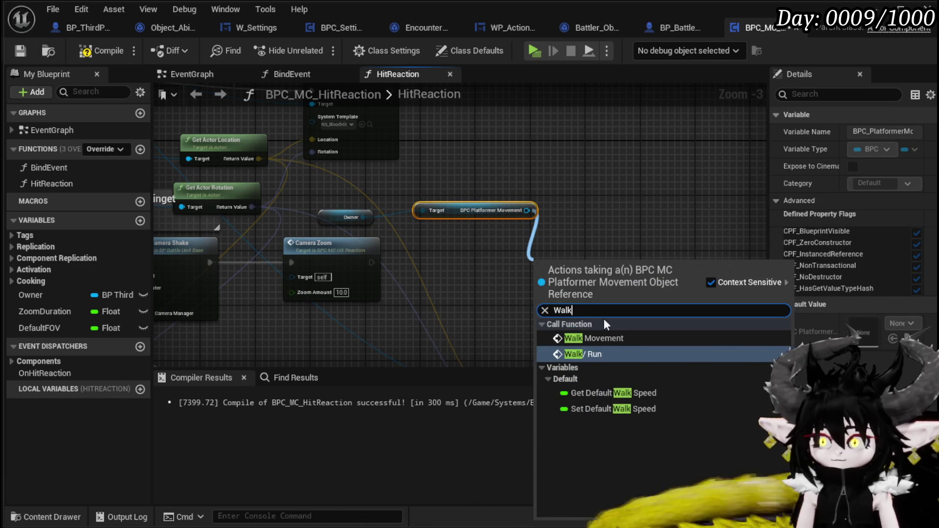
click(613, 337)
mouse_move(370, 263)
mouse_down()
mouse_move(535, 275)
mouse_move(539, 283)
mouse_move(450, 253)
mouse_move(463, 250)
mouse_up()
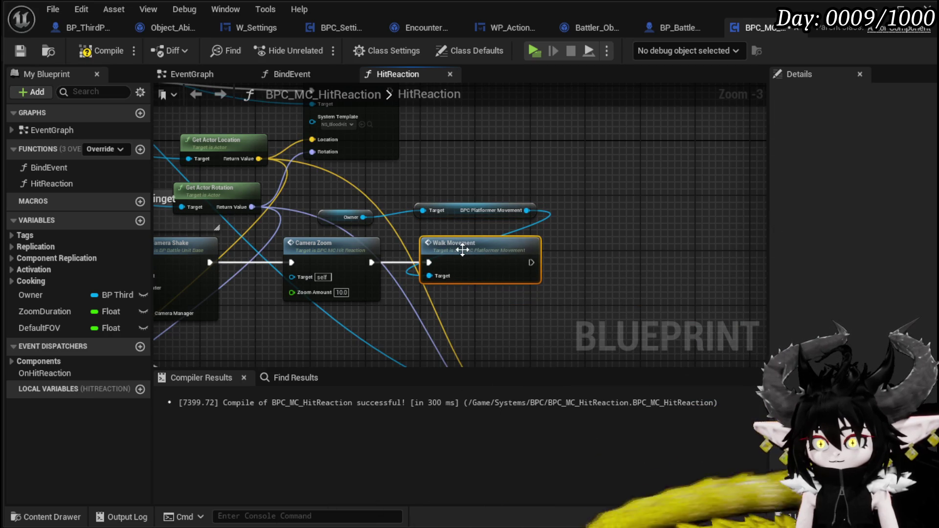
double_click(470, 254)
click(611, 247)
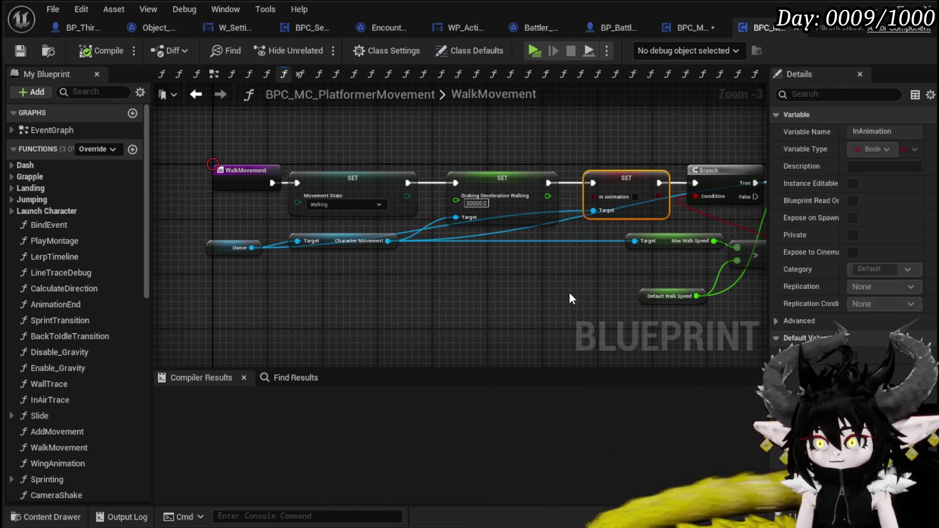
Return to the BPC_MC_HitReaction tab, compile it, and minimize the Blueprint editor window.
click(345, 138)
click(352, 186)
click(440, 141)
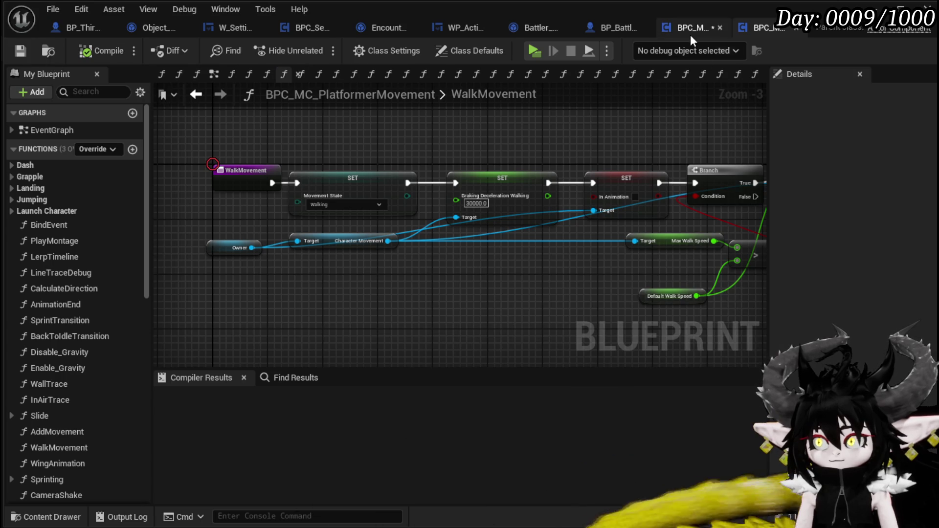
click(691, 30)
click(102, 54)
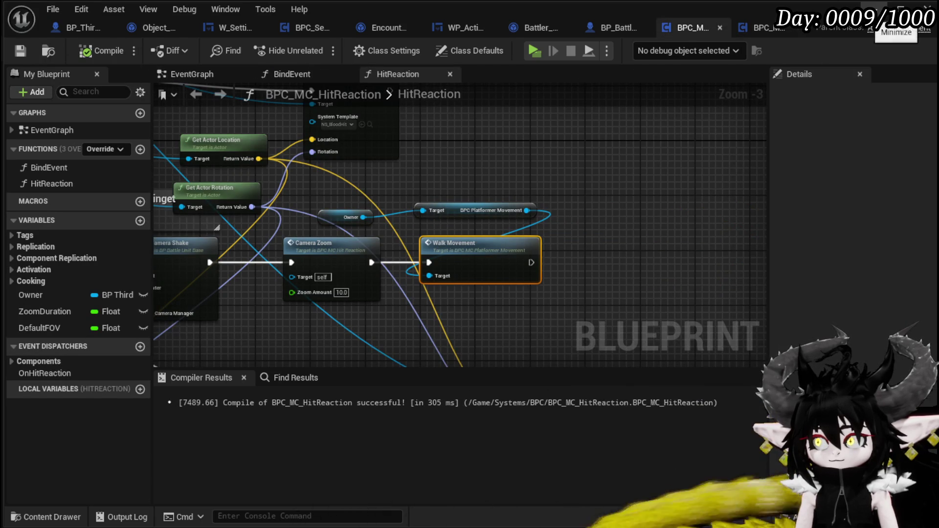
click(900, 9)
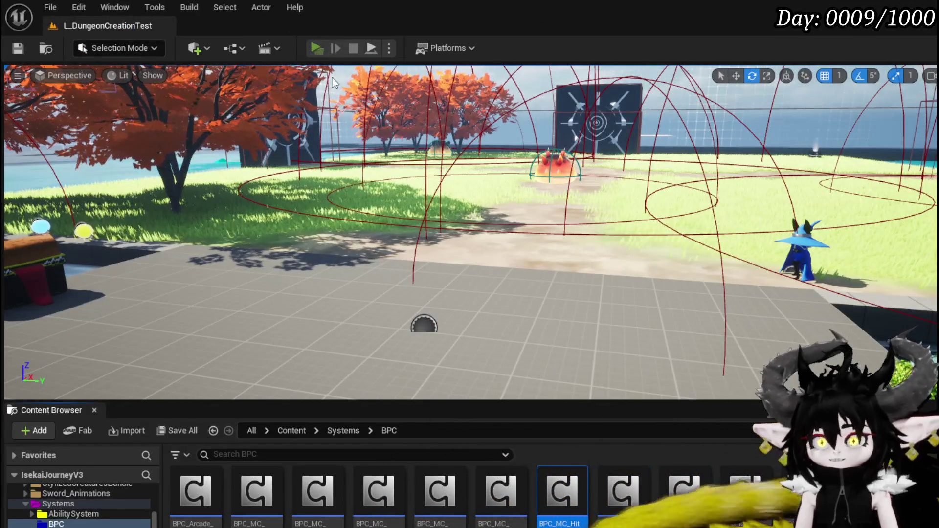
click(317, 48)
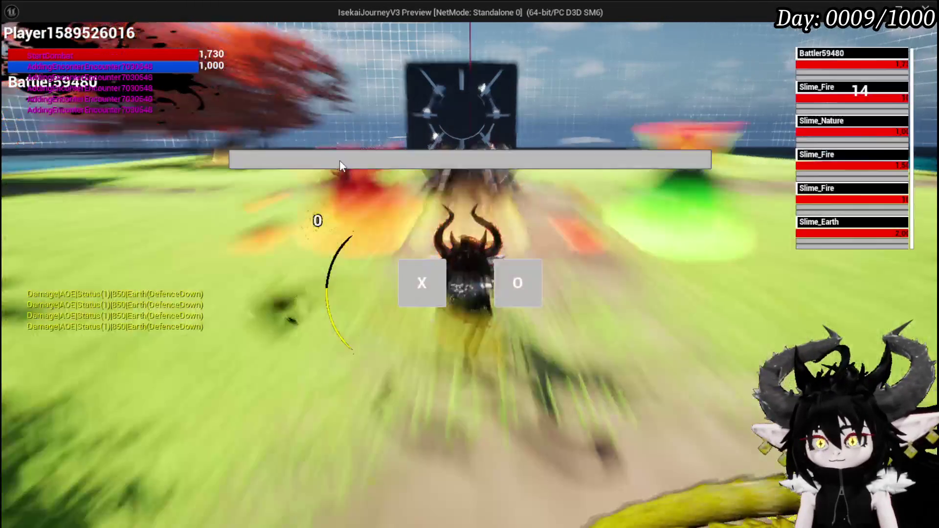
click(424, 279)
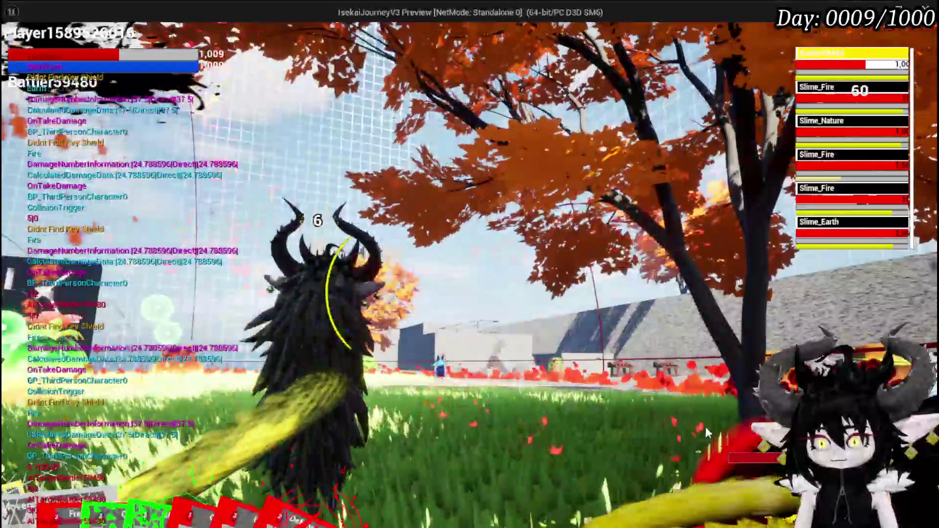
key(Escape)
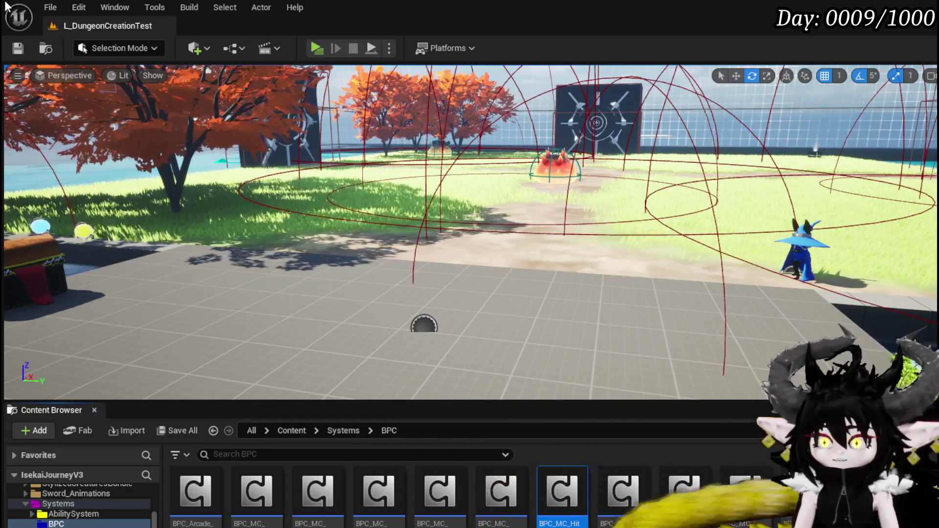
Save all modified assets and fly the viewport camera toward the arena.
click(18, 48)
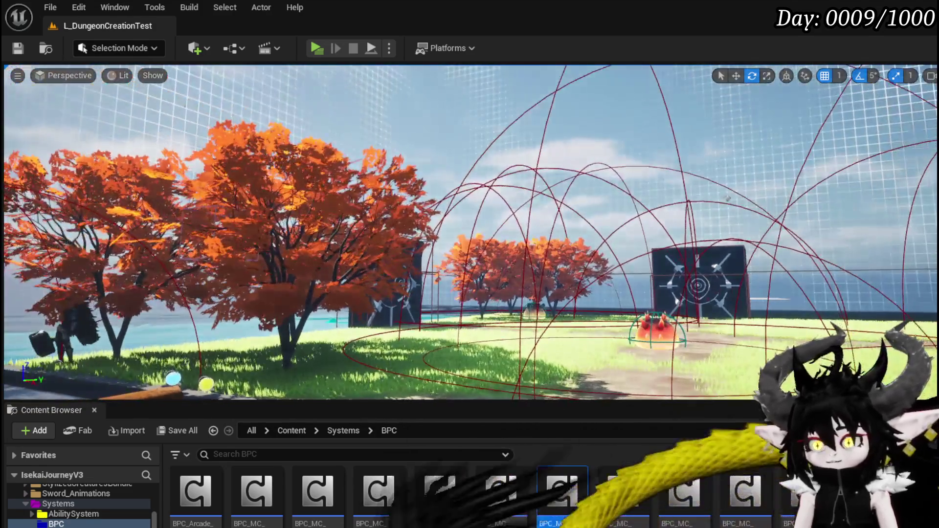
mouse_move(608, 278)
mouse_down()
mouse_move(597, 252)
mouse_move(608, 278)
mouse_up()
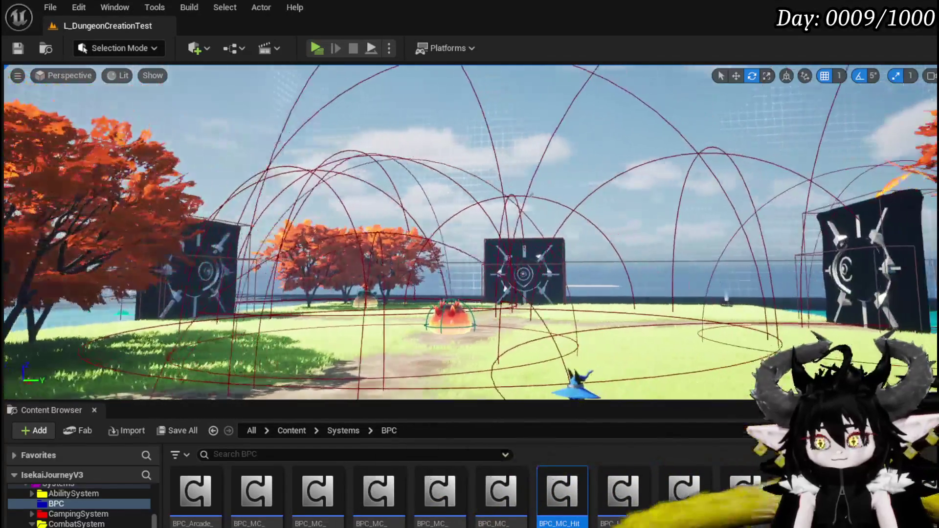
scroll(83, 525, down, 3)
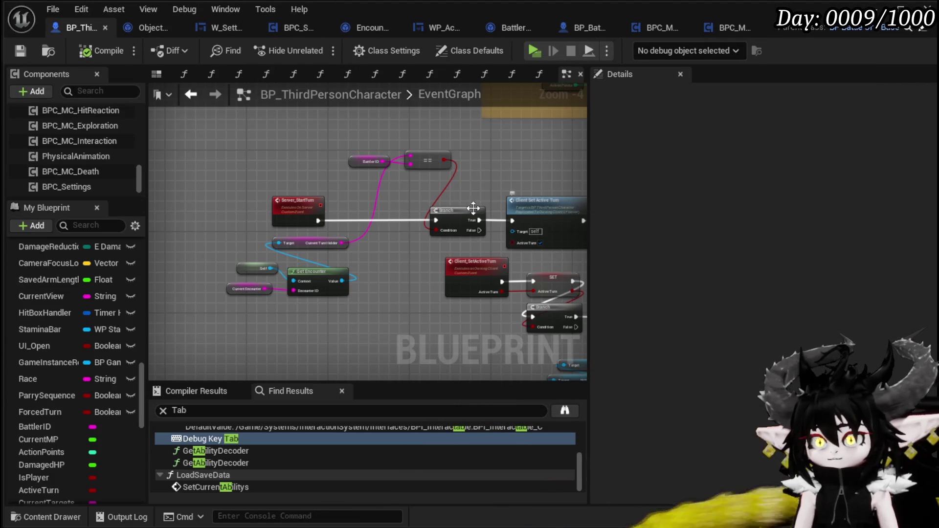
Find the Encounter Damage Reaction node in BP_ThirdPersonCharacter's EventGraph and open its function graph.
scroll(319, 196, down, 8)
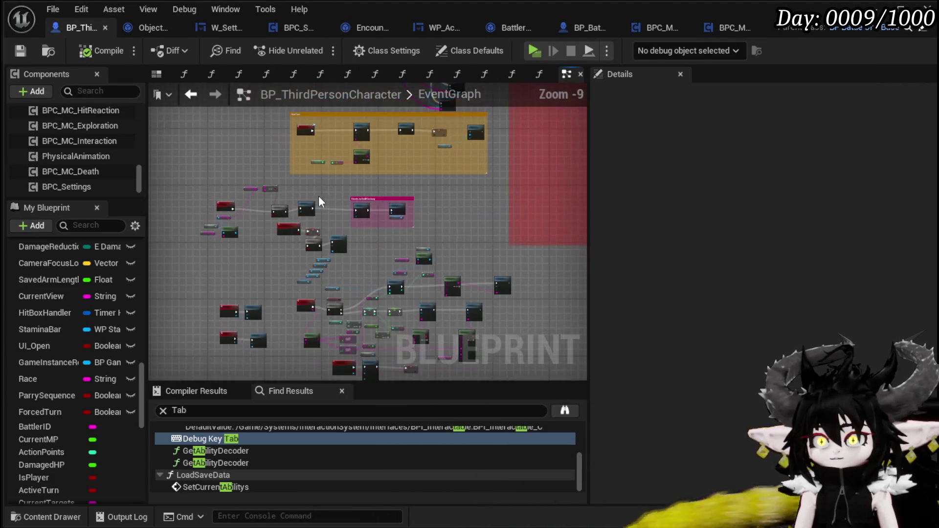
mouse_move(302, 248)
mouse_down()
mouse_move(426, 256)
mouse_move(504, 212)
mouse_move(388, 335)
mouse_up()
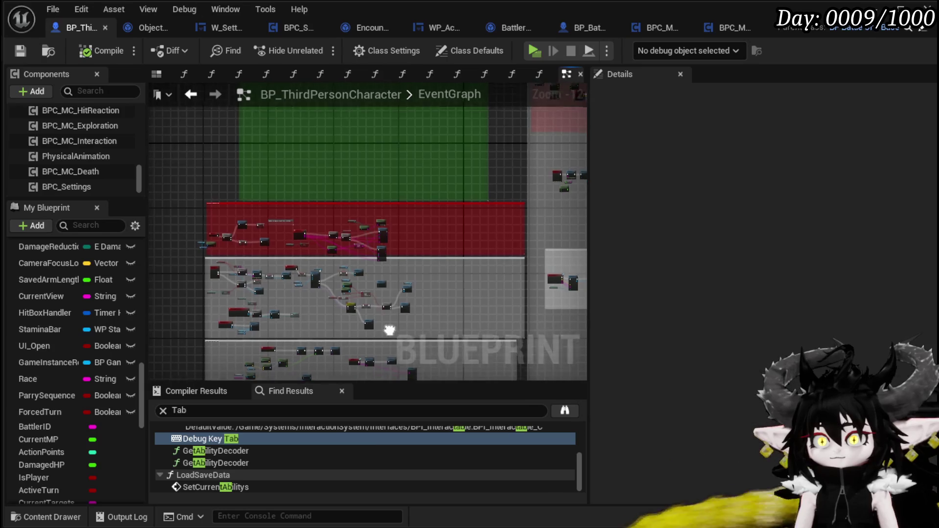
scroll(379, 252, up, 8)
mouse_move(499, 172)
mouse_down()
mouse_move(478, 273)
mouse_move(501, 268)
mouse_up()
scroll(245, 260, up, 3)
mouse_move(241, 257)
mouse_down()
mouse_move(451, 256)
mouse_move(326, 213)
mouse_up()
drag(374, 233, 433, 210)
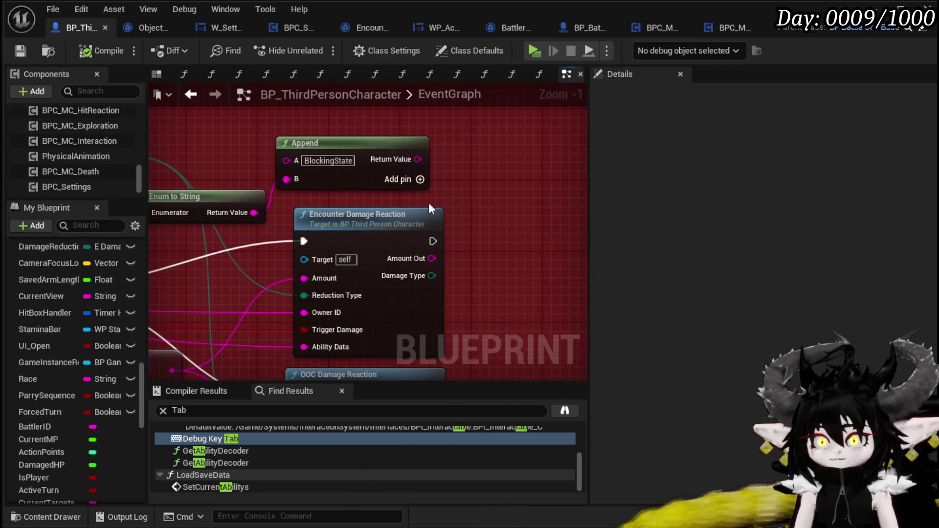
click(373, 223)
double_click(373, 223)
Pan through Encounter_DamageReaction to the HitReactionSequence and Call On Hit Reaction nodes.
scroll(398, 242, up, 3)
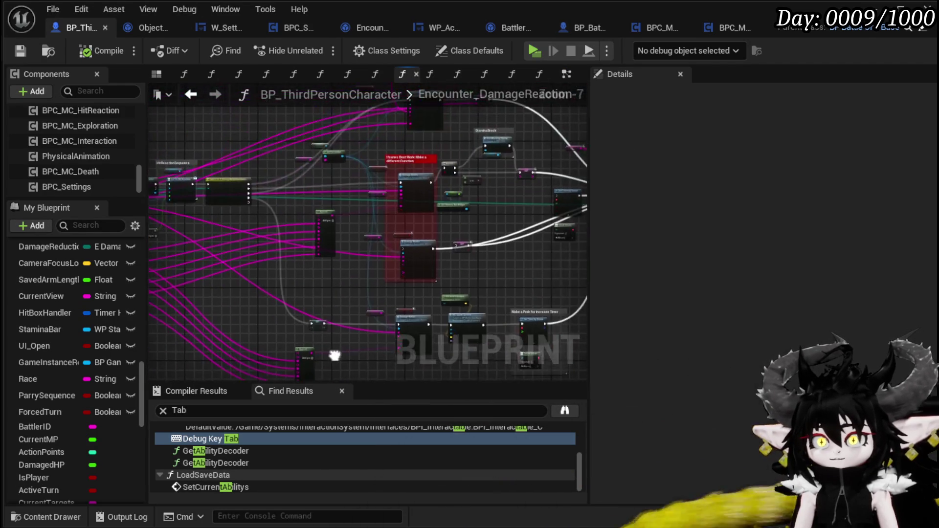
mouse_move(376, 265)
mouse_down()
mouse_move(529, 331)
mouse_move(489, 264)
mouse_move(476, 202)
mouse_move(288, 205)
mouse_up()
mouse_move(486, 173)
mouse_down()
mouse_move(248, 92)
mouse_move(429, 43)
mouse_move(187, 88)
mouse_move(361, 106)
mouse_move(497, 193)
mouse_move(261, 147)
mouse_move(465, 155)
mouse_up()
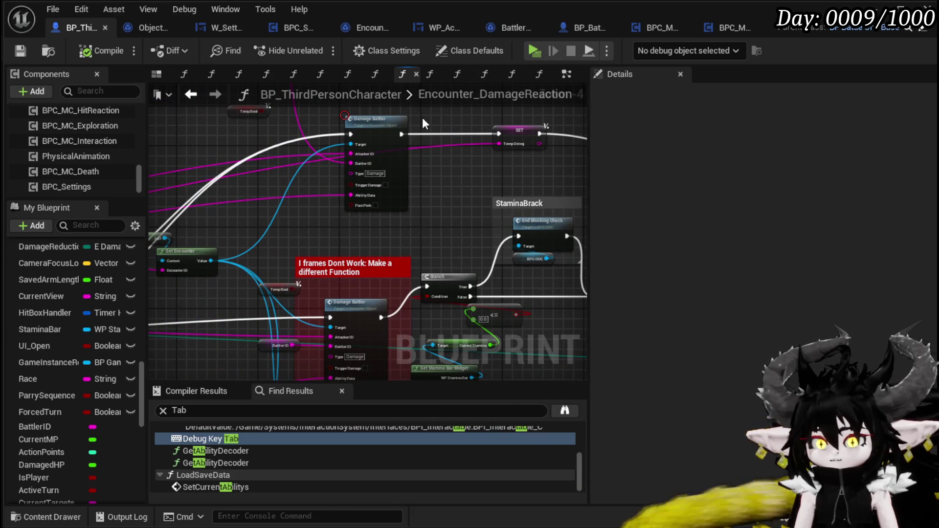
drag(422, 117, 366, 237)
drag(403, 186, 342, 249)
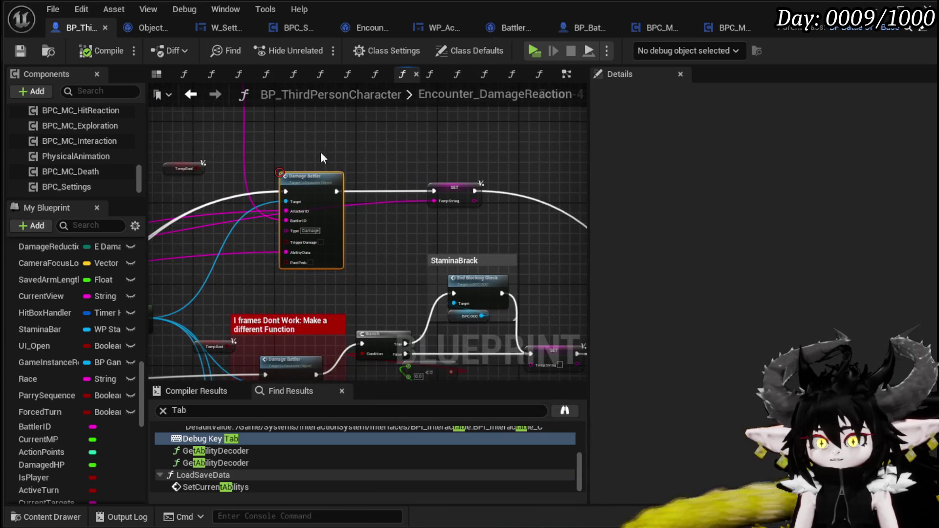
mouse_move(257, 143)
mouse_down()
mouse_move(446, 144)
mouse_move(205, 84)
mouse_move(165, 103)
mouse_up()
mouse_move(330, 203)
mouse_down()
mouse_move(401, 192)
mouse_move(556, 236)
mouse_up()
mouse_move(261, 164)
mouse_down()
mouse_move(296, 190)
mouse_move(375, 211)
mouse_move(496, 176)
mouse_up()
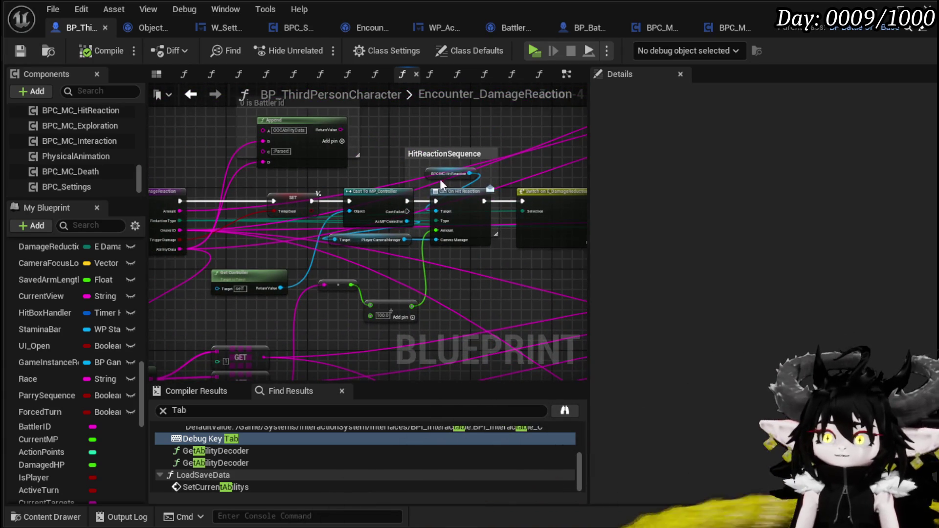
scroll(456, 170, up, 4)
scroll(364, 209, down, 2)
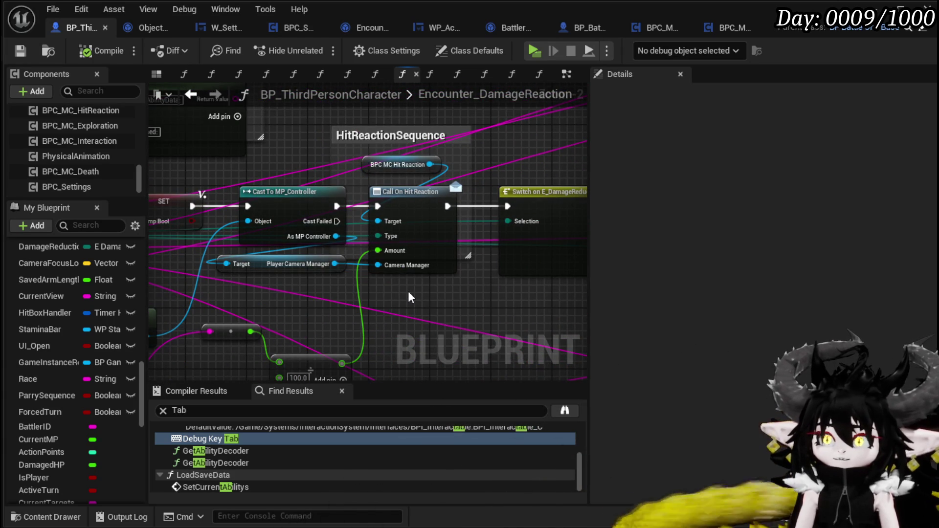
mouse_move(410, 297)
mouse_down()
mouse_move(494, 271)
mouse_move(442, 243)
mouse_up()
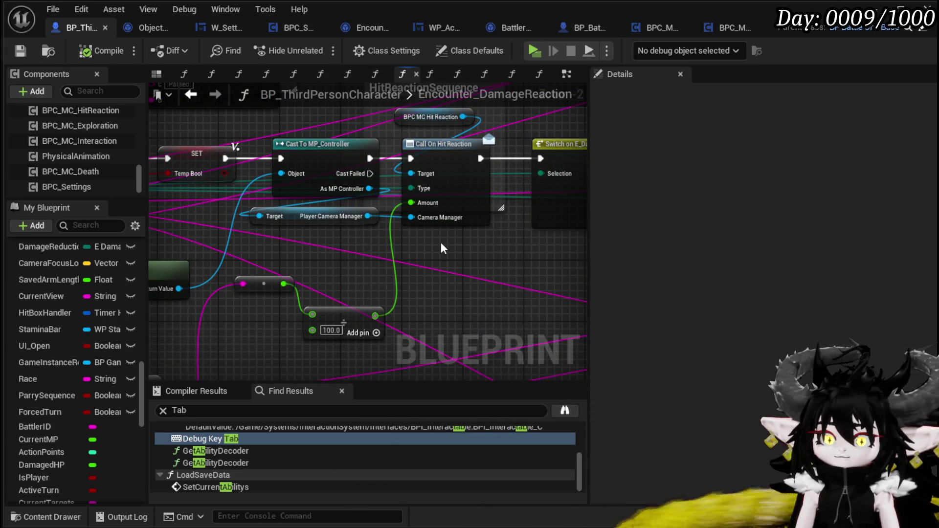
scroll(442, 243, down, 2)
drag(439, 242, 415, 273)
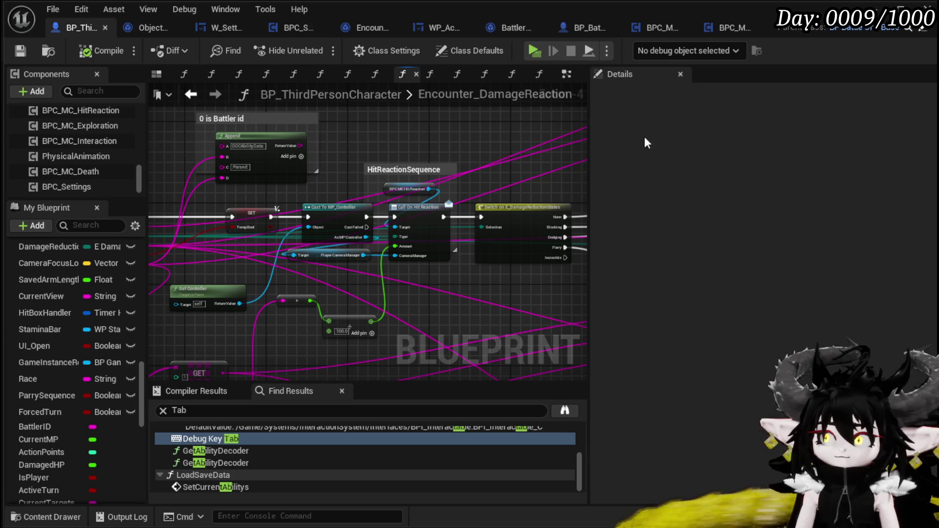
click(666, 29)
Toggle a breakpoint on the HitReaction entry node, then launch the game preview.
scroll(349, 210, down, 3)
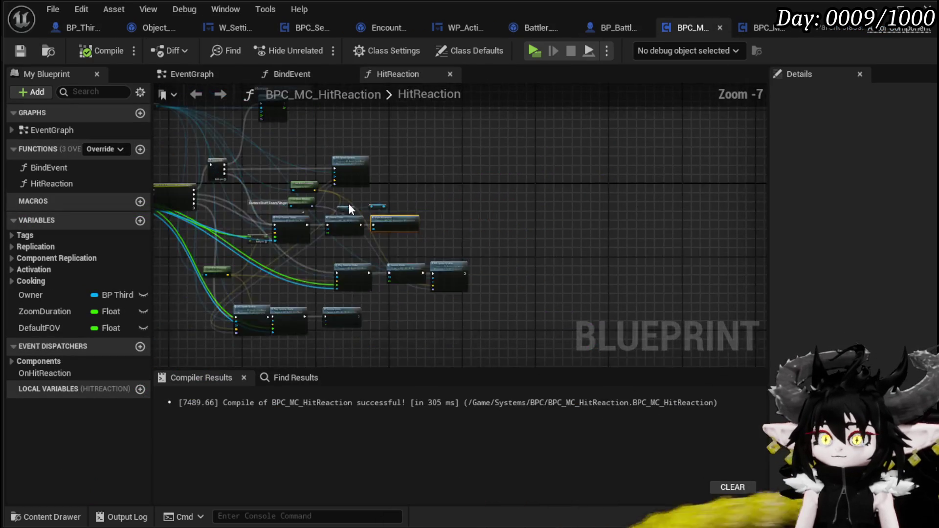
scroll(517, 217, up, 3)
click(318, 186)
right_click(315, 186)
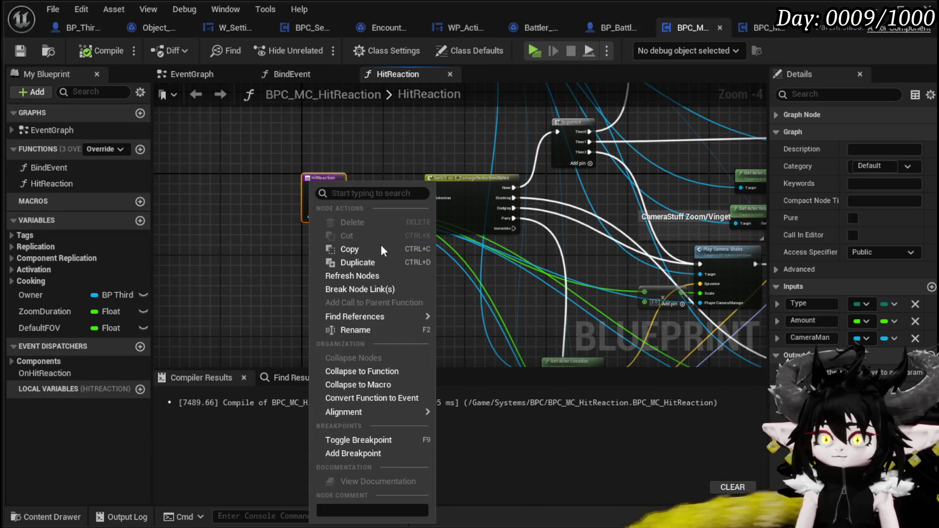
click(346, 443)
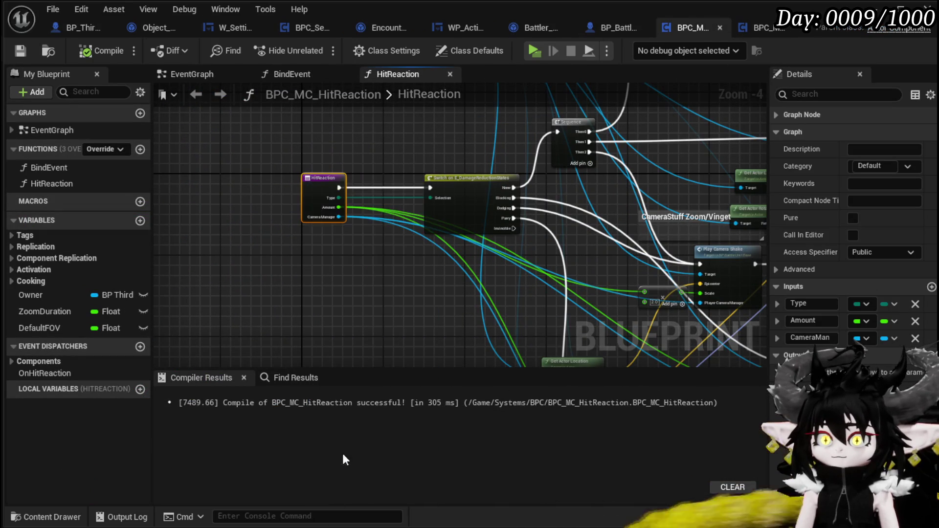
scroll(374, 264, up, 3)
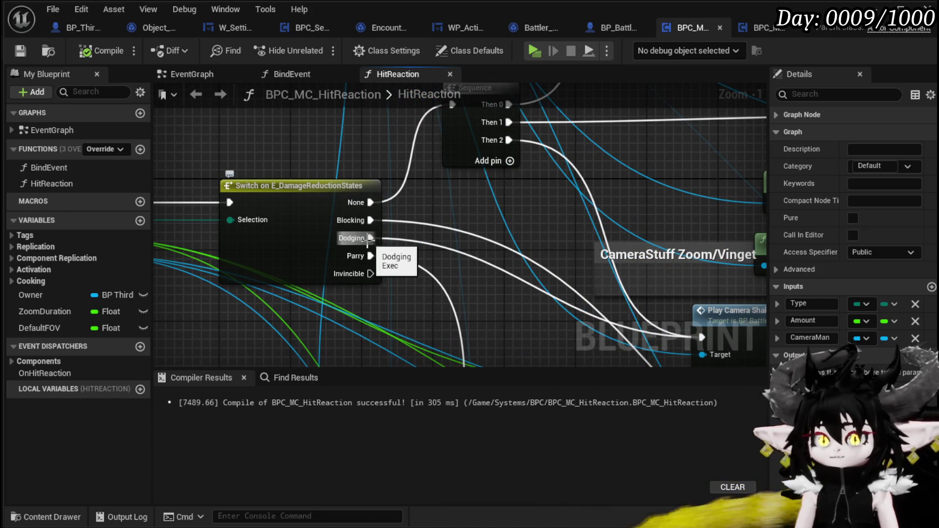
scroll(576, 255, down, 7)
scroll(509, 239, up, 5)
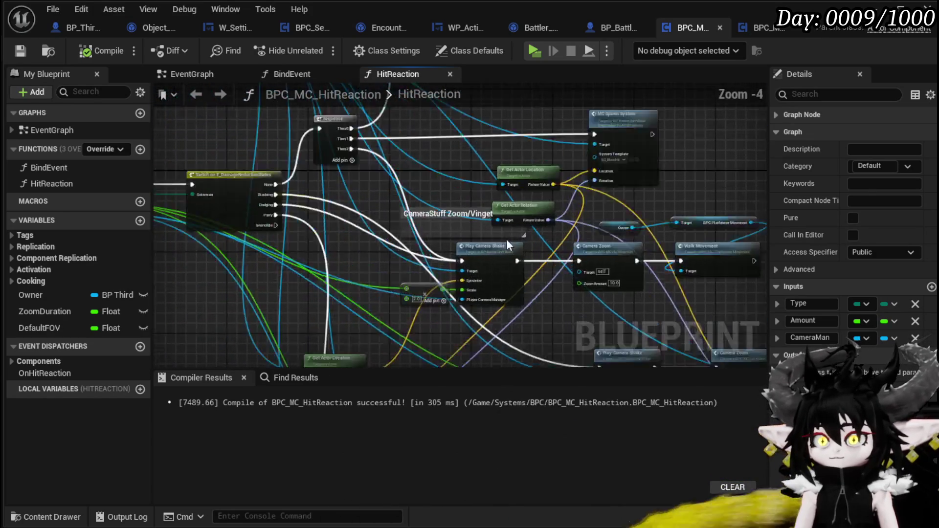
drag(466, 259, 518, 271)
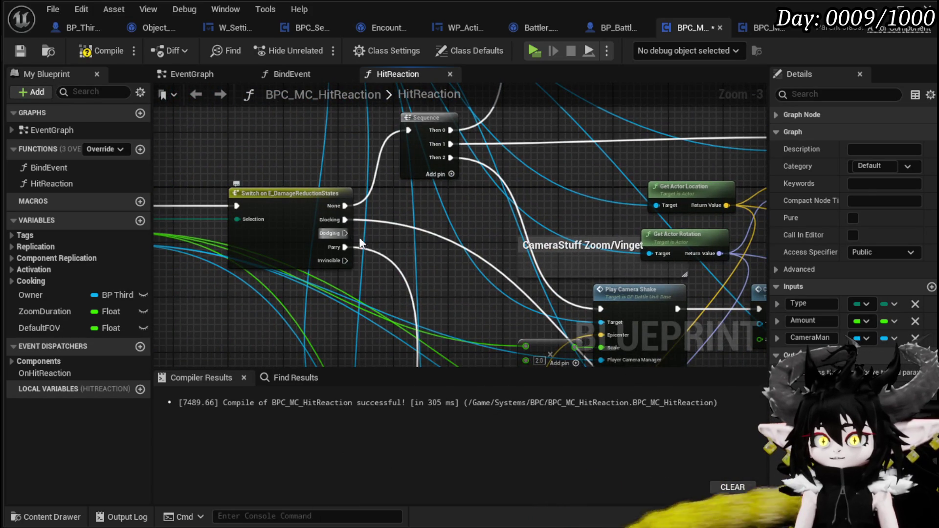
drag(344, 233, 453, 208)
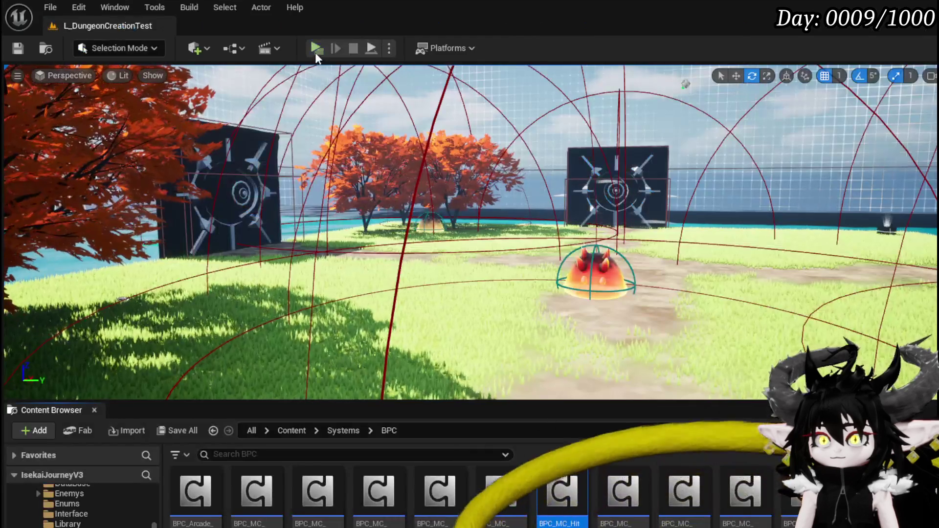
click(315, 52)
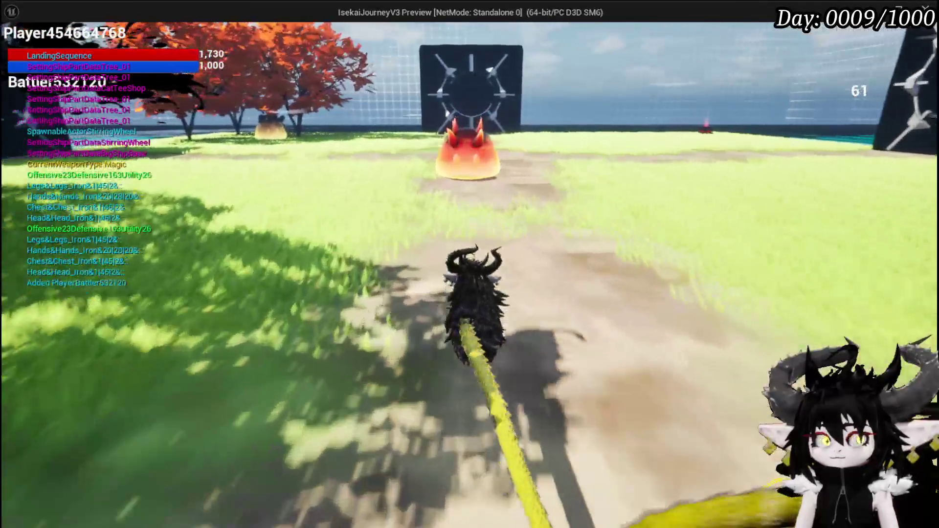
Enable Debug: Movement in the in-game Settings tab and answer the battle prompt.
key(Escape)
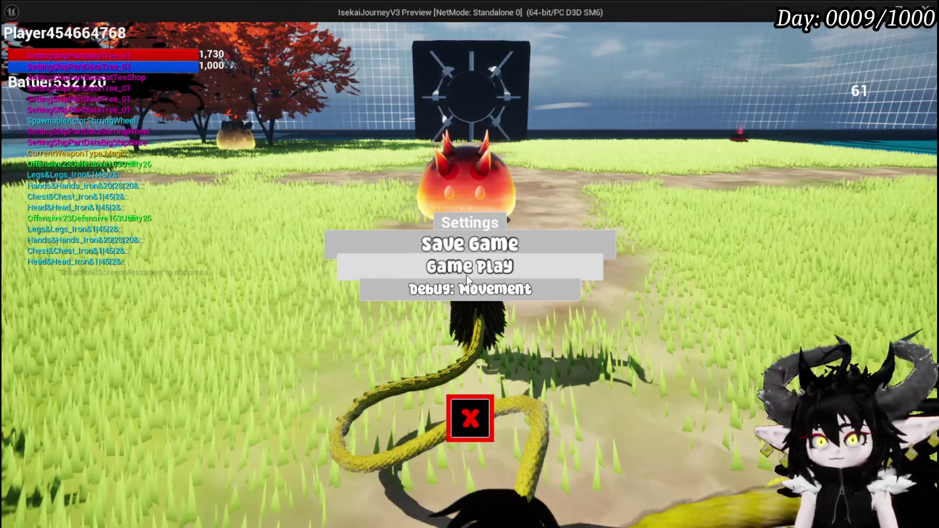
click(462, 270)
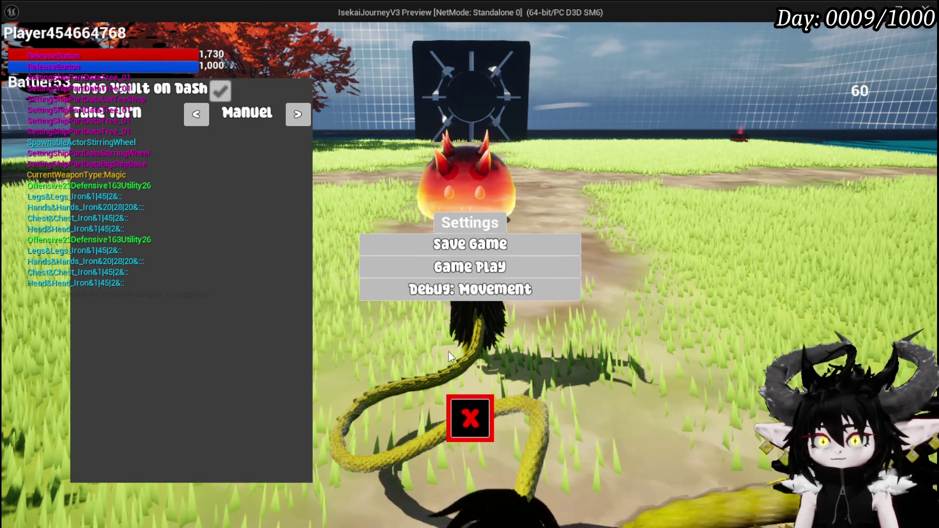
click(471, 417)
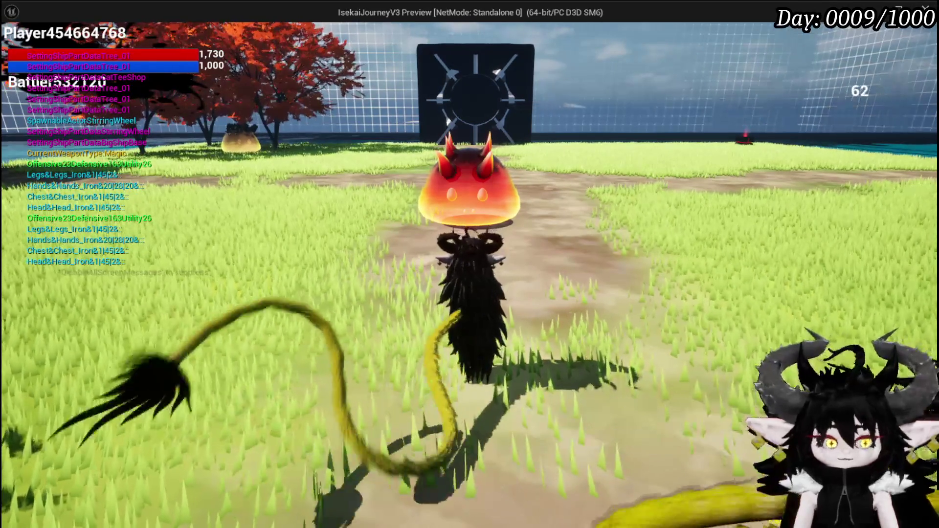
key(Tab)
click(302, 33)
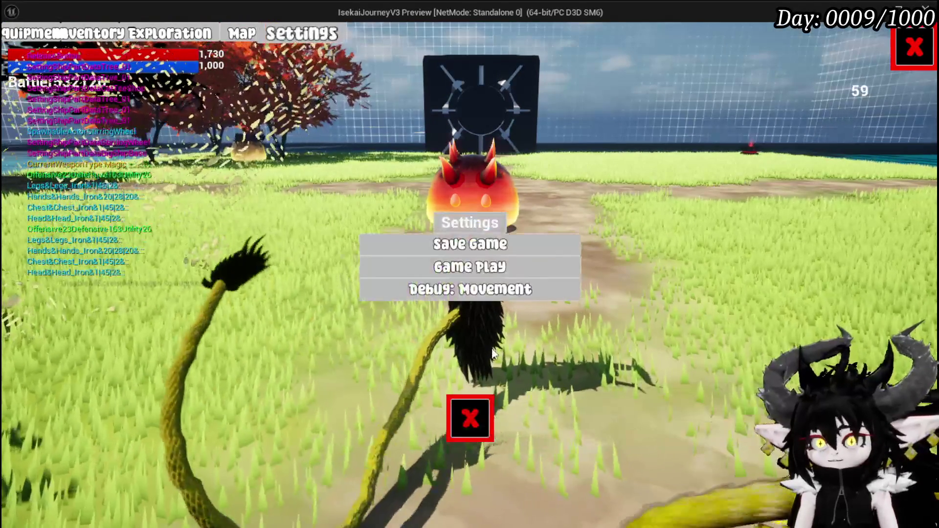
click(475, 291)
click(471, 417)
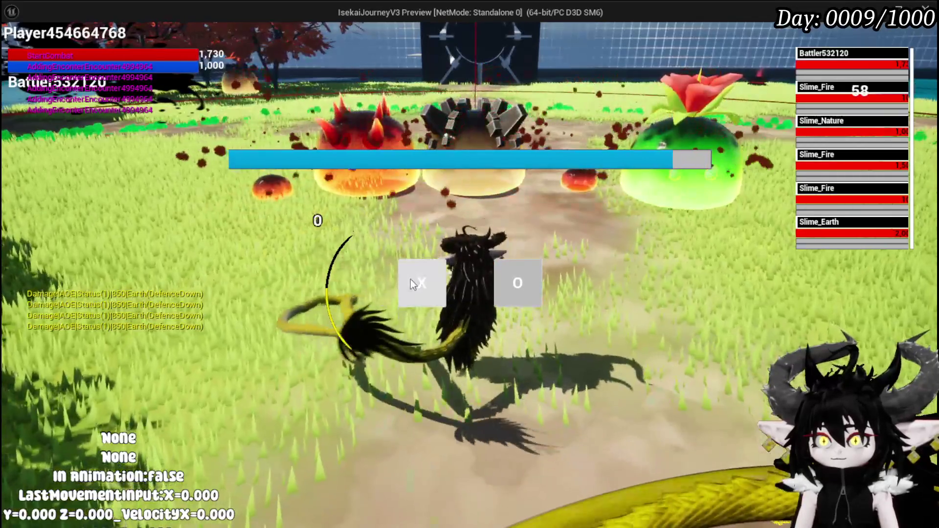
click(410, 280)
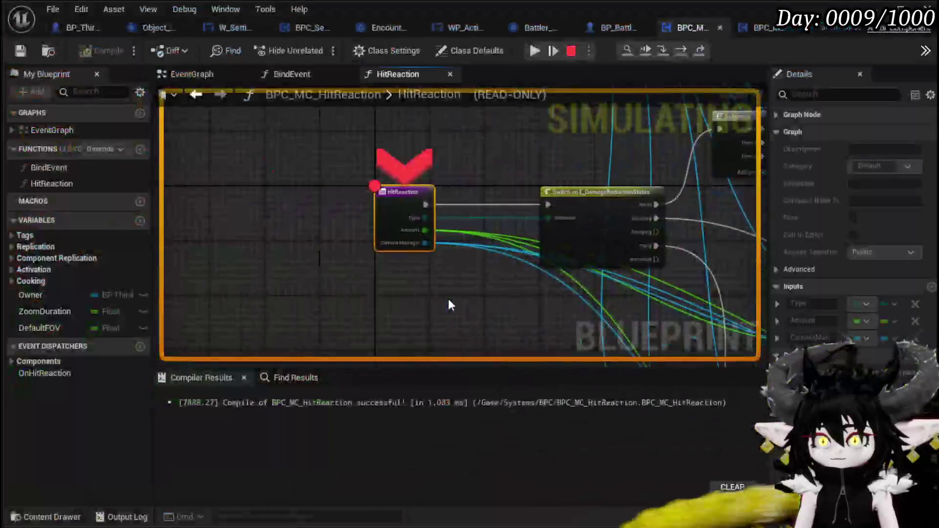
Step through the HitReaction breakpoint twice, resuming each time, then stop the play session.
click(678, 52)
click(677, 52)
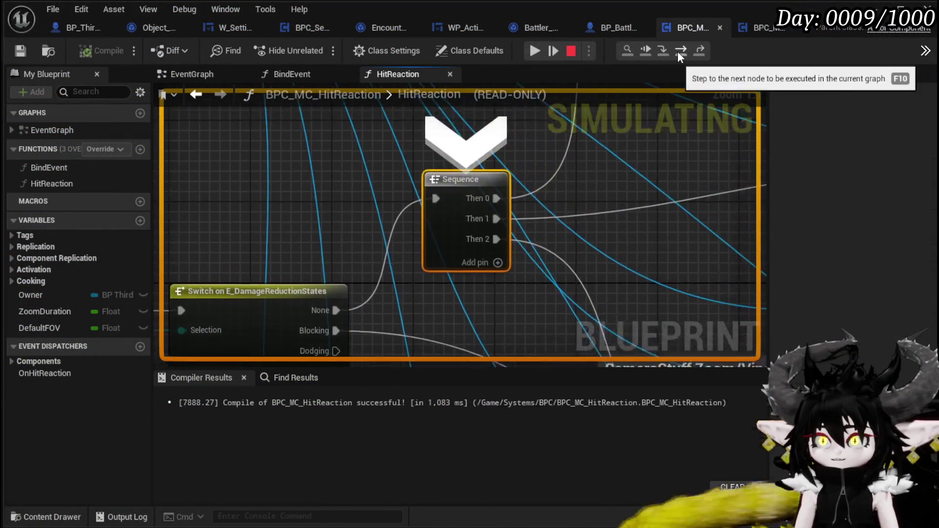
click(533, 54)
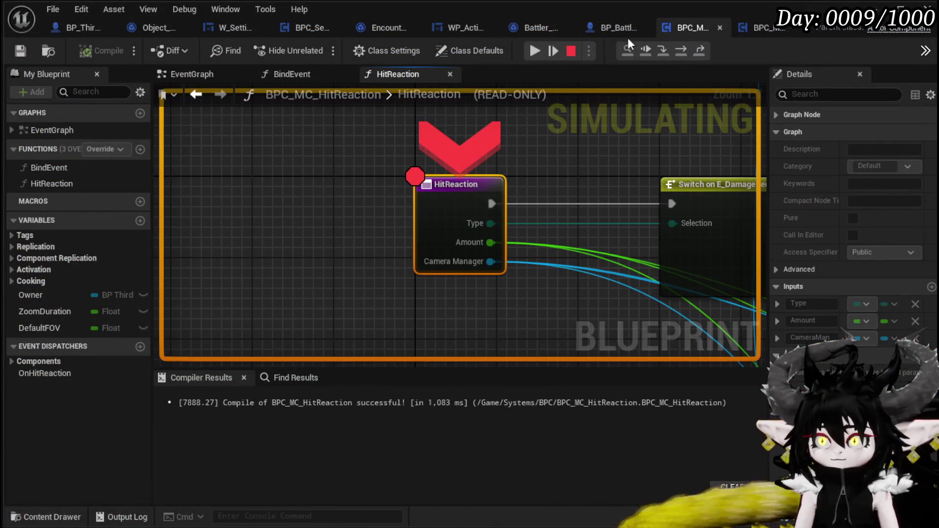
click(685, 50)
click(685, 50)
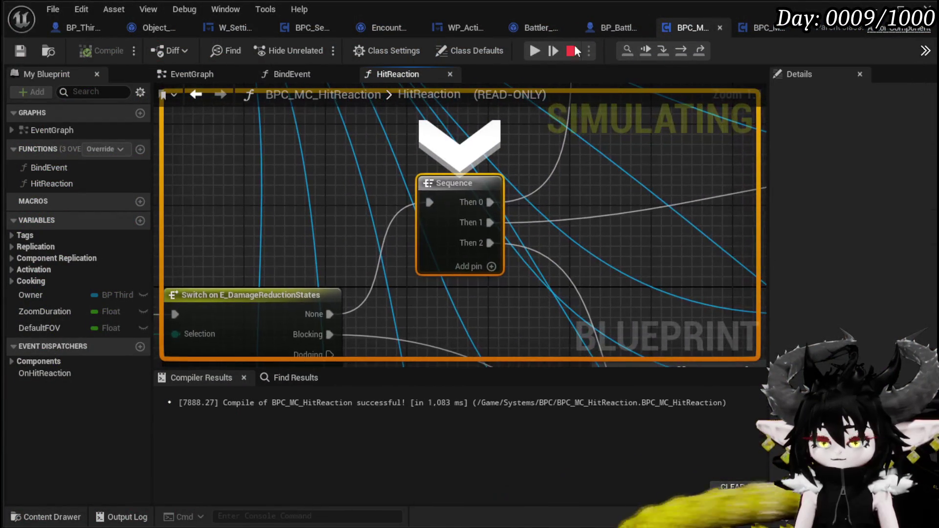
click(535, 50)
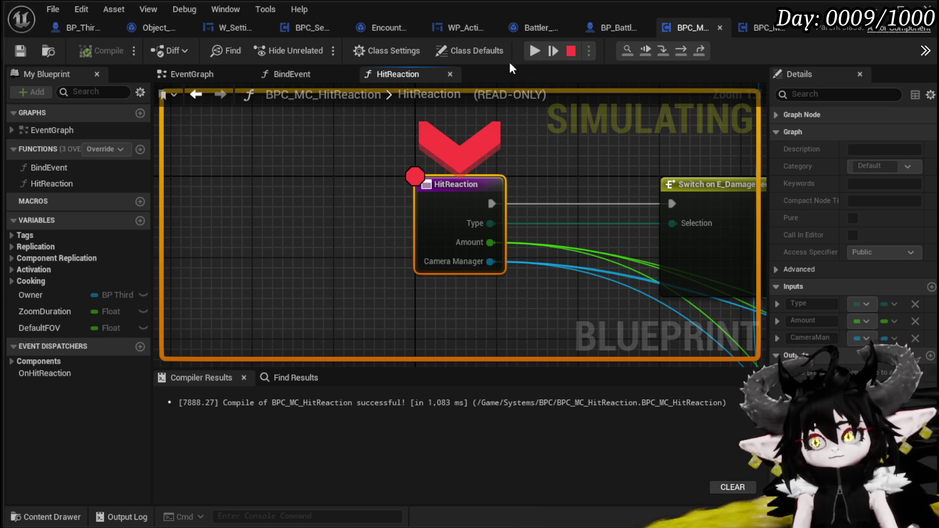
click(576, 56)
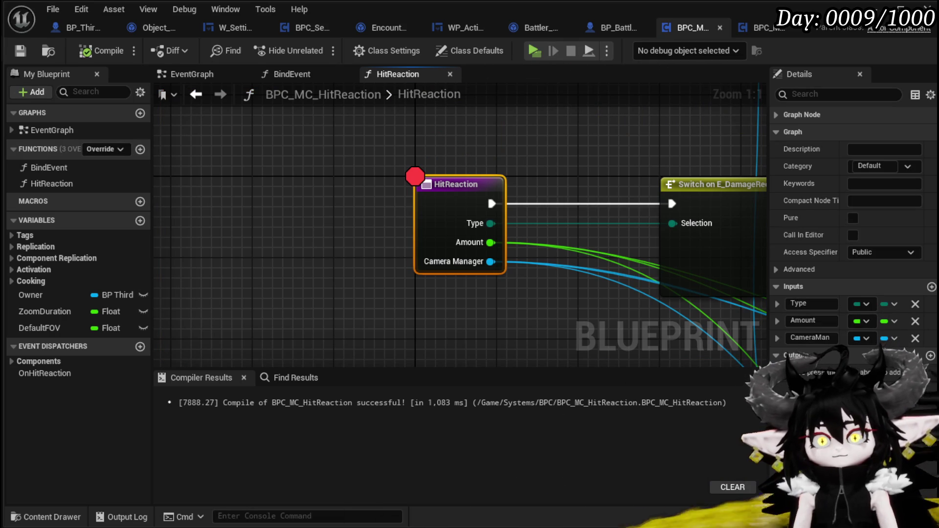
Compile and save BPC_MC_HitReaction with Play Camera Shake on block, then return to the level.
mouse_move(482, 144)
mouse_down()
mouse_move(91, 199)
mouse_move(147, 195)
mouse_move(141, 146)
mouse_move(206, 156)
mouse_move(617, 285)
mouse_move(595, 274)
mouse_up()
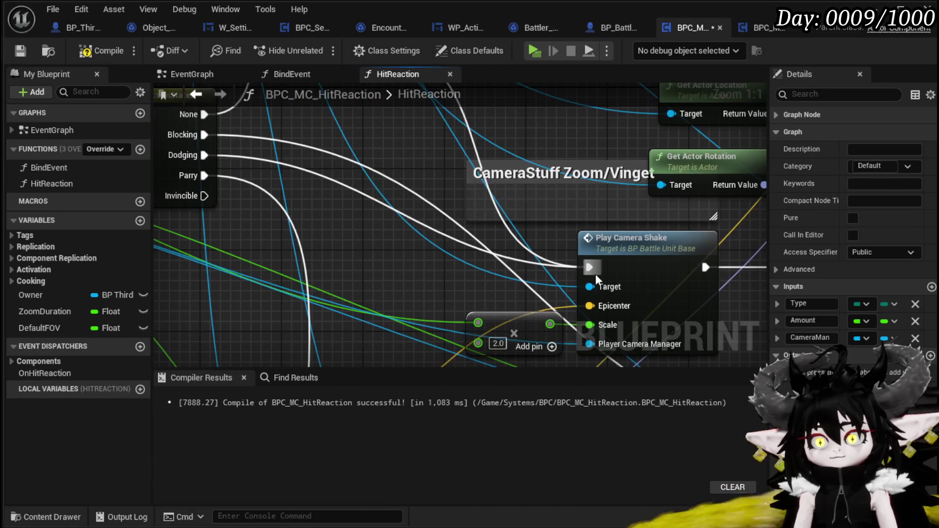
click(101, 51)
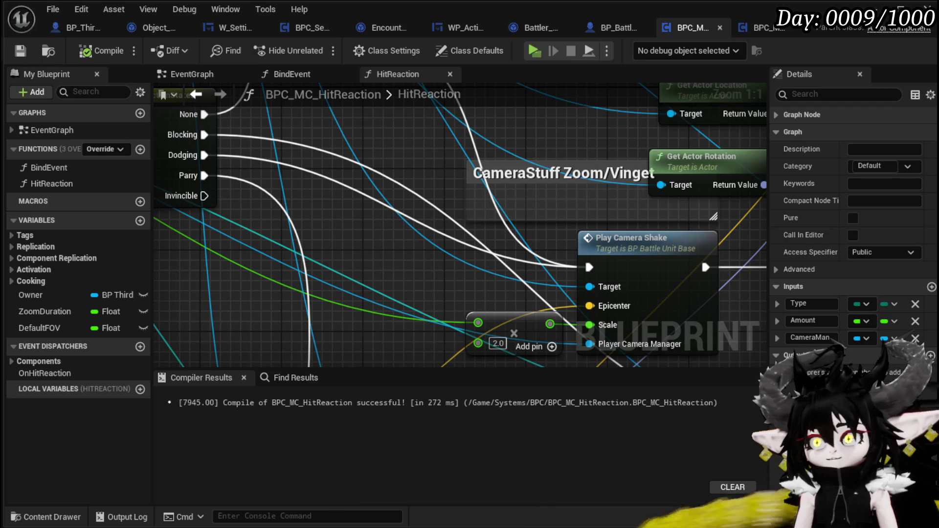
click(900, 9)
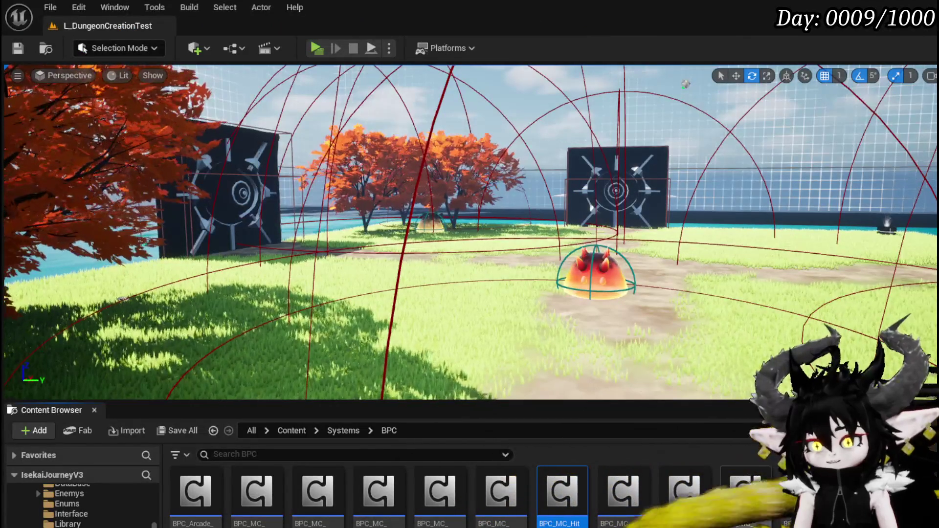
Open the DashMovement function graph in BPC_MC_PlatformerMovement and make room beside its entry node.
scroll(470, 494, down, 1)
scroll(441, 489, up, 1)
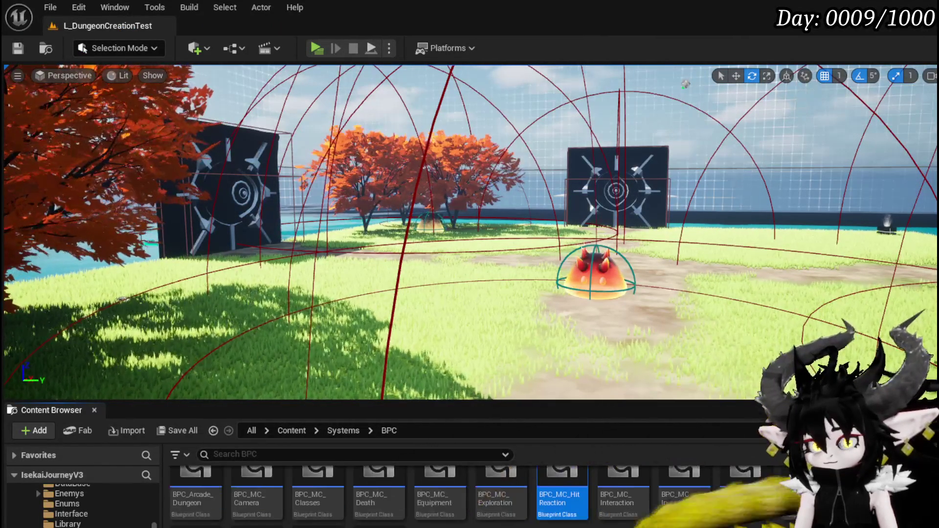
scroll(470, 495, down, 1)
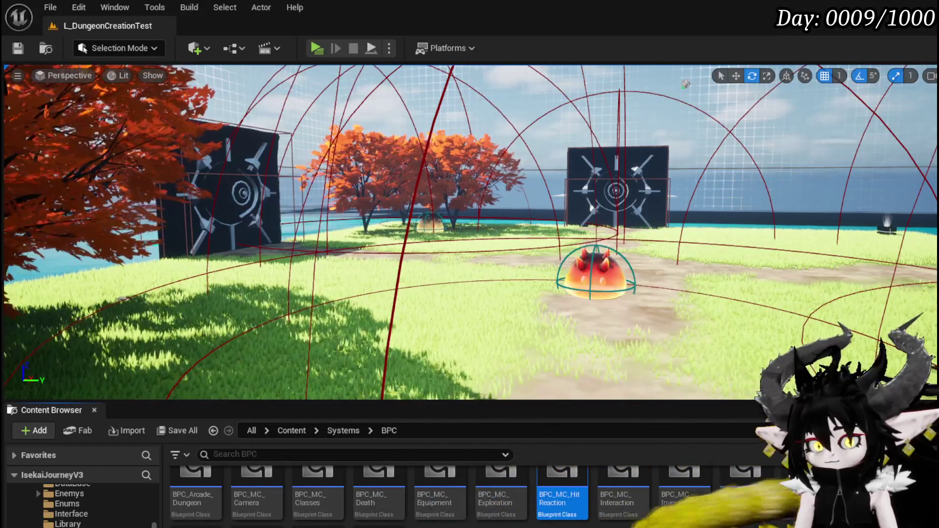
scroll(470, 494, up, 1)
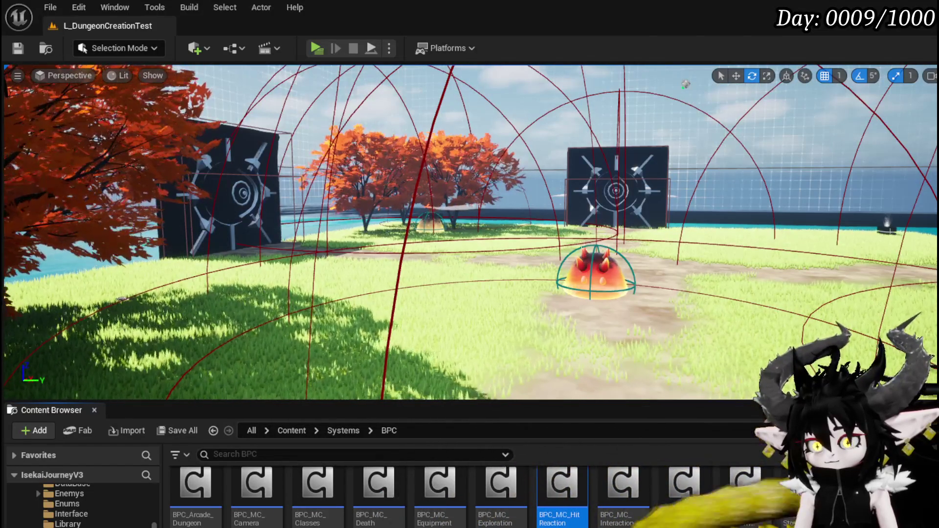
click(670, 526)
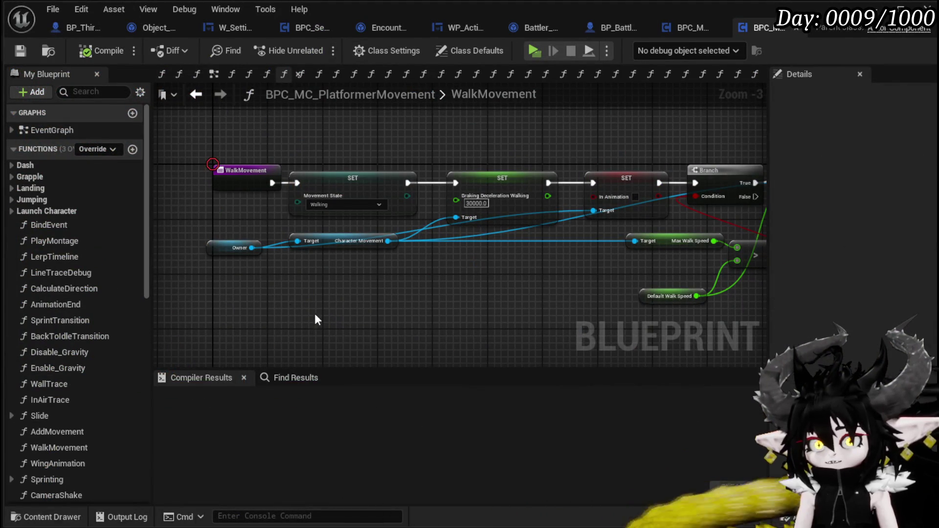
click(11, 166)
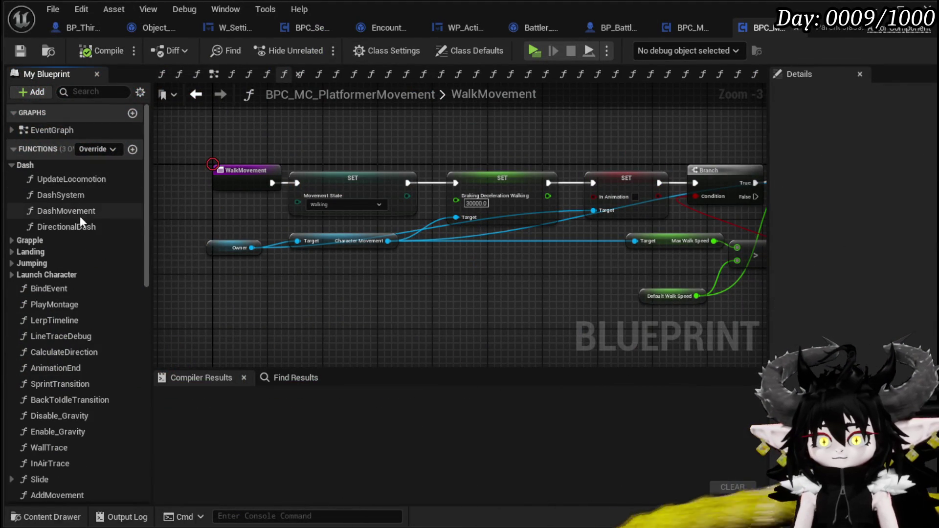
double_click(49, 210)
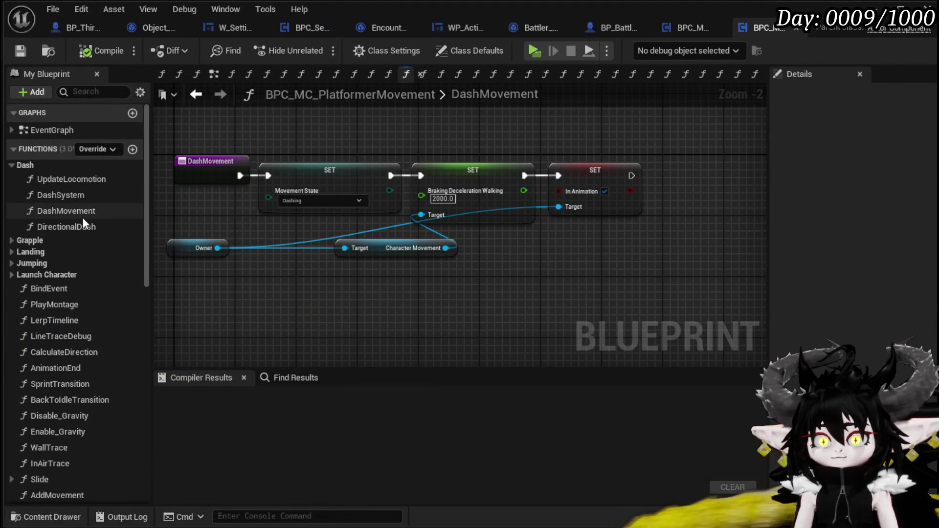
drag(385, 200, 220, 204)
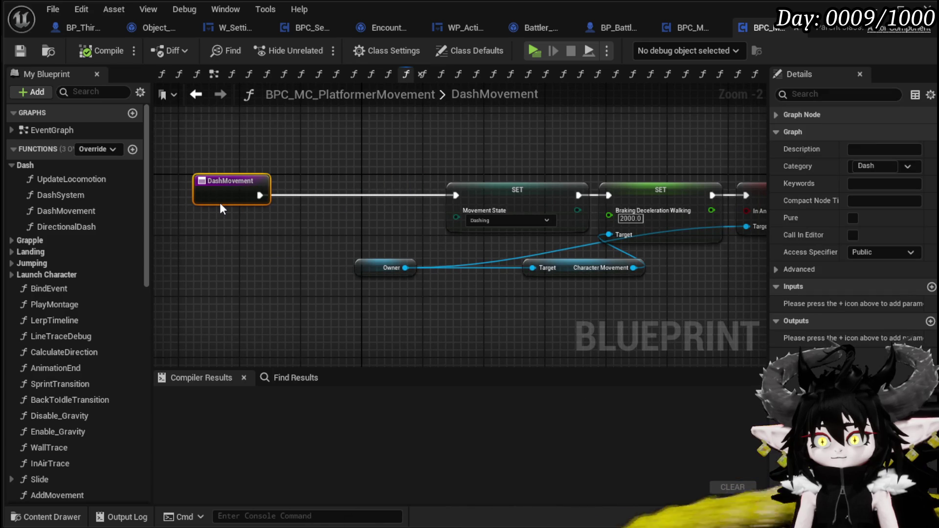
Add a Damage Reduction State setter from Owner, set to Dodging, wired first before Movement State.
drag(421, 327, 427, 327)
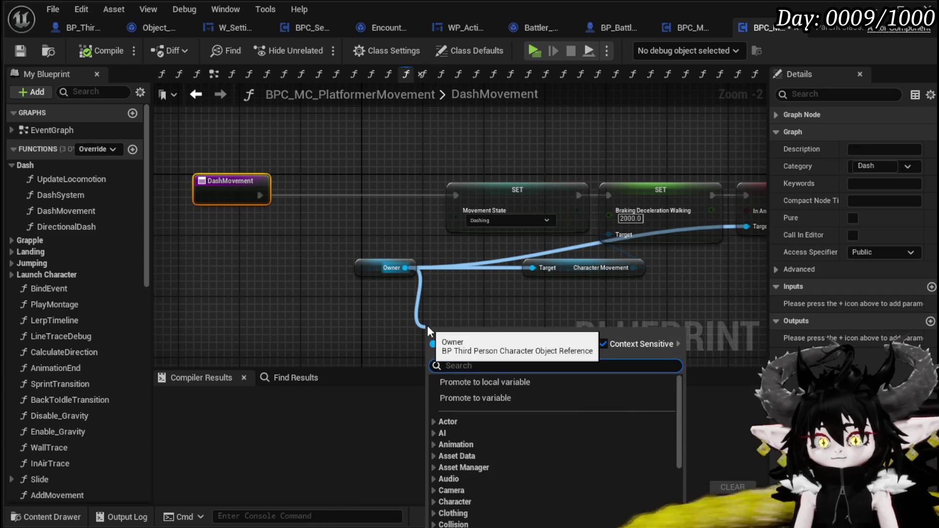
text(Damage red)
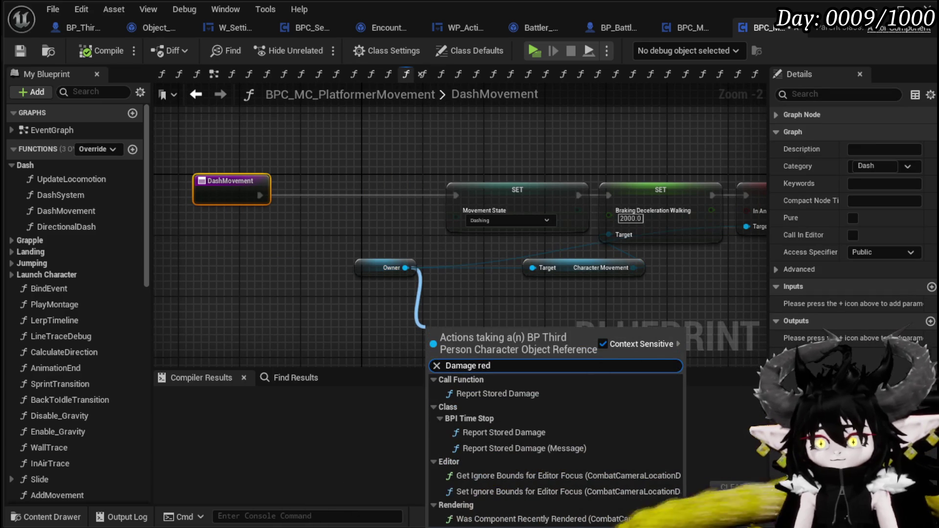
key(Return)
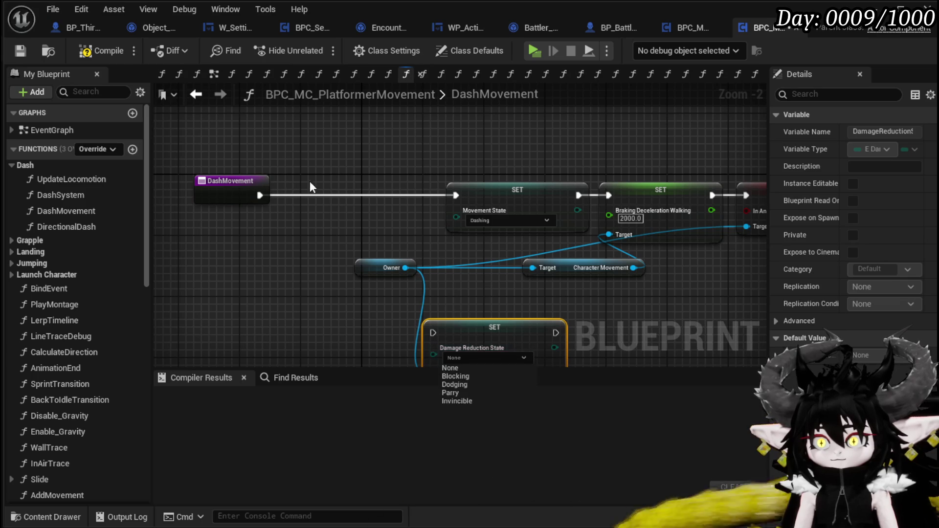
mouse_move(561, 303)
mouse_down()
mouse_move(495, 195)
mouse_move(423, 168)
mouse_up()
click(402, 198)
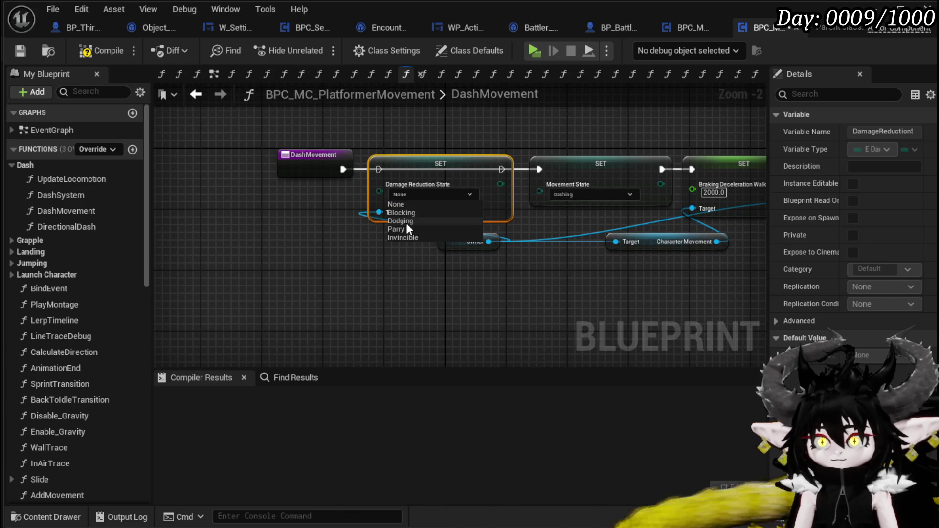
click(407, 220)
drag(348, 166, 380, 170)
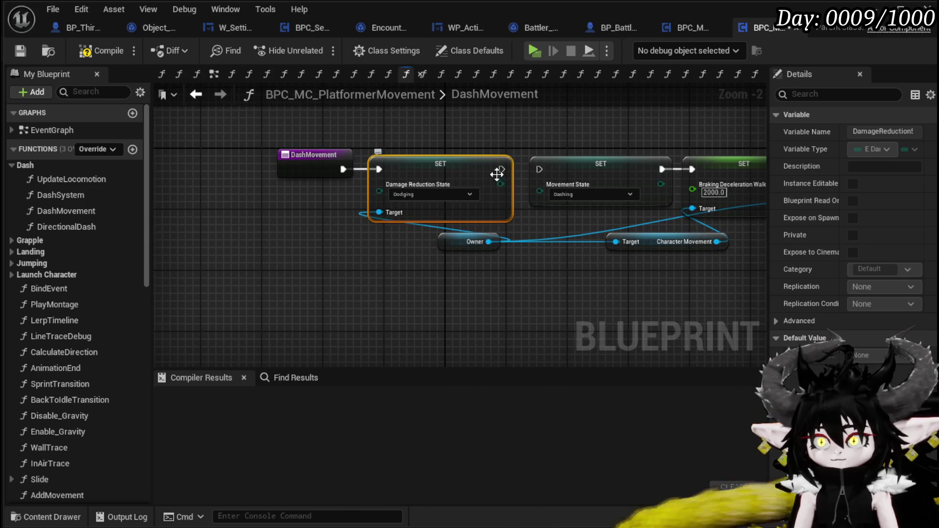
drag(535, 171, 536, 170)
click(480, 128)
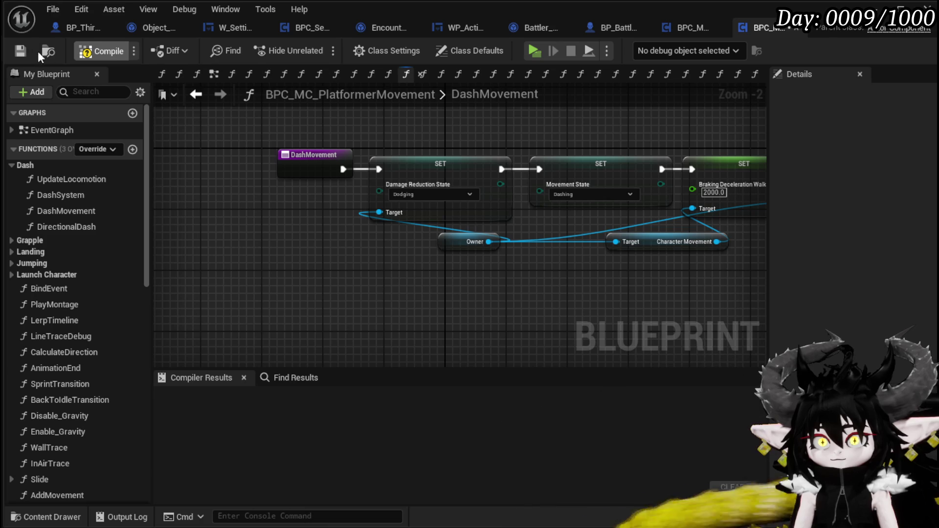
Compile and save BPC_MC_PlatformerMovement and tidy the Owner node's position.
click(19, 50)
mouse_move(464, 250)
mouse_down()
mouse_move(310, 266)
mouse_move(308, 250)
mouse_up()
click(423, 308)
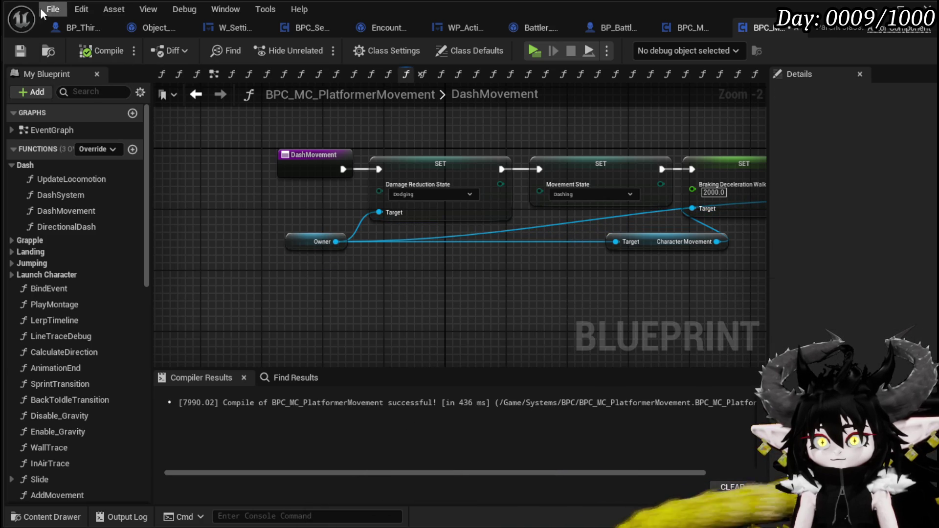
click(874, 9)
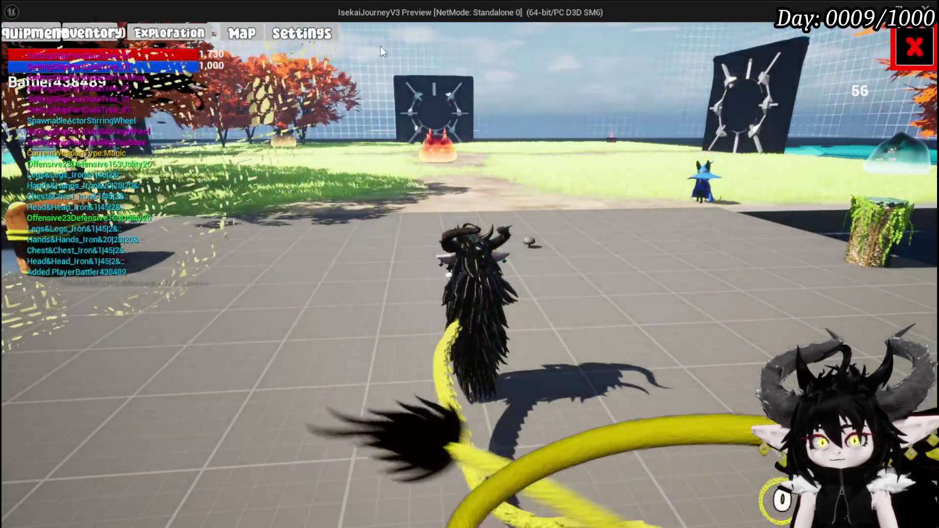
Turn on the movement debug readout in the in-game Settings and close the menus.
click(302, 33)
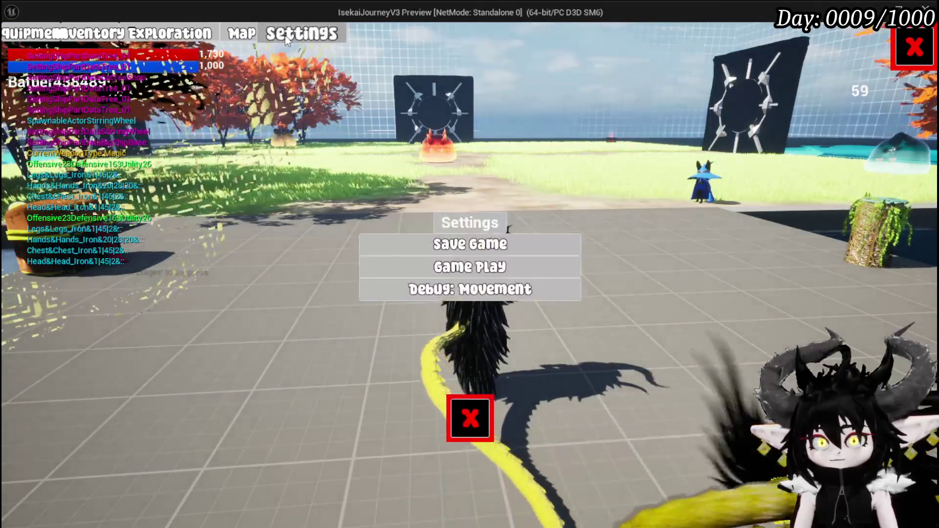
click(475, 290)
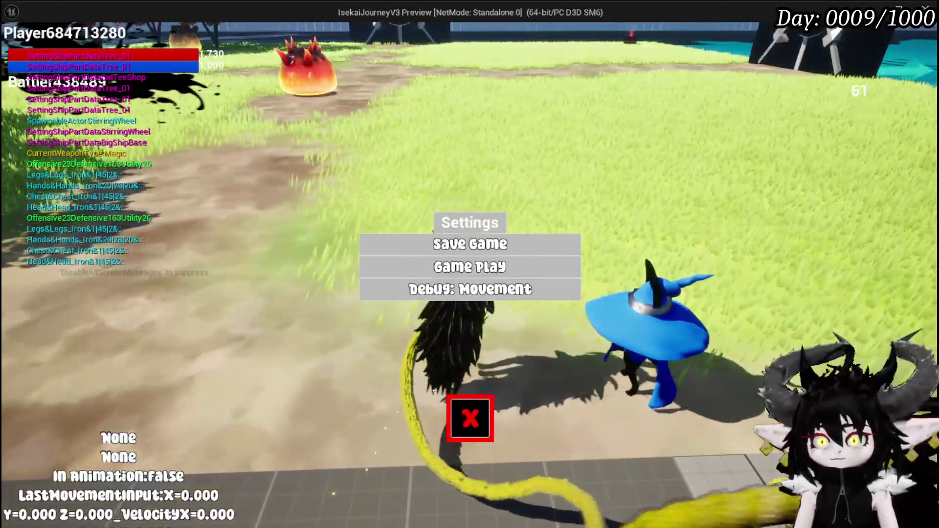
click(488, 417)
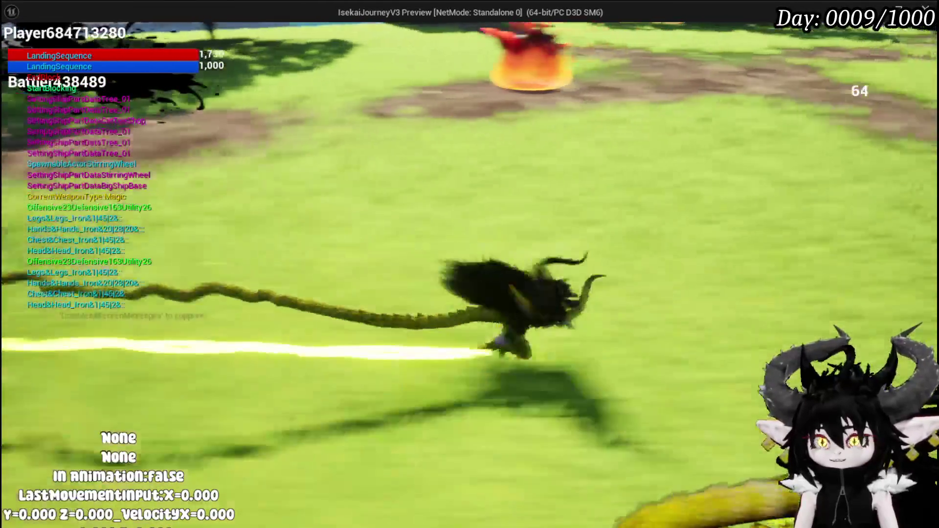
key(Tab)
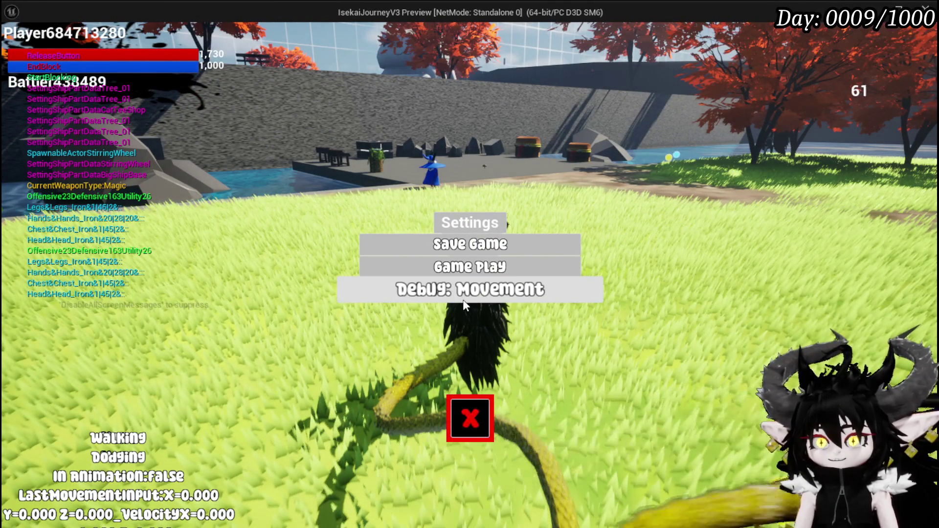
click(484, 438)
Jump and dash repeatedly to check the Dodging state, then stop the play session.
key(space)
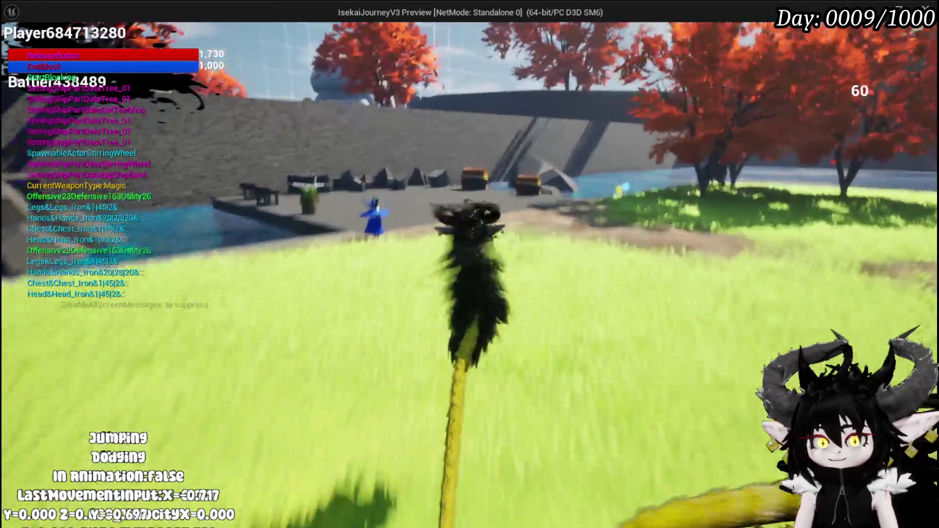
key(w)
key(d)
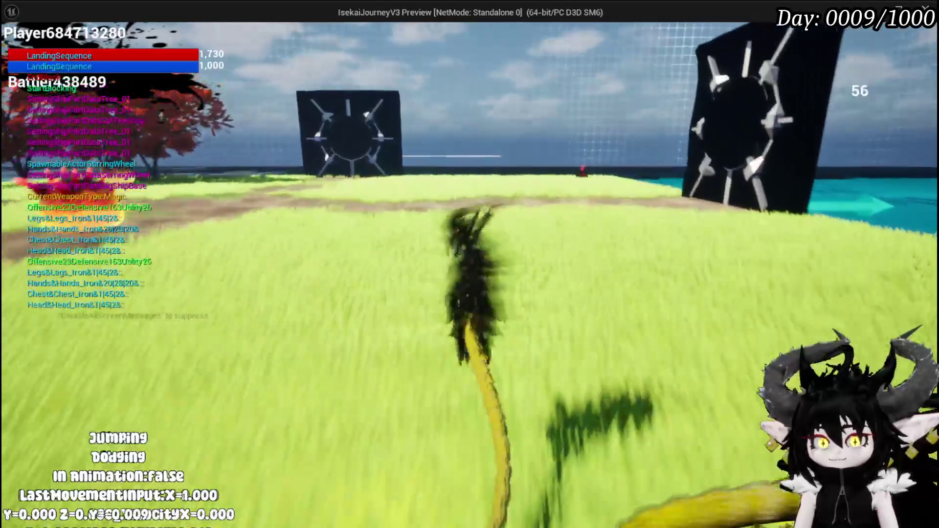
key(shift)
key(shift)
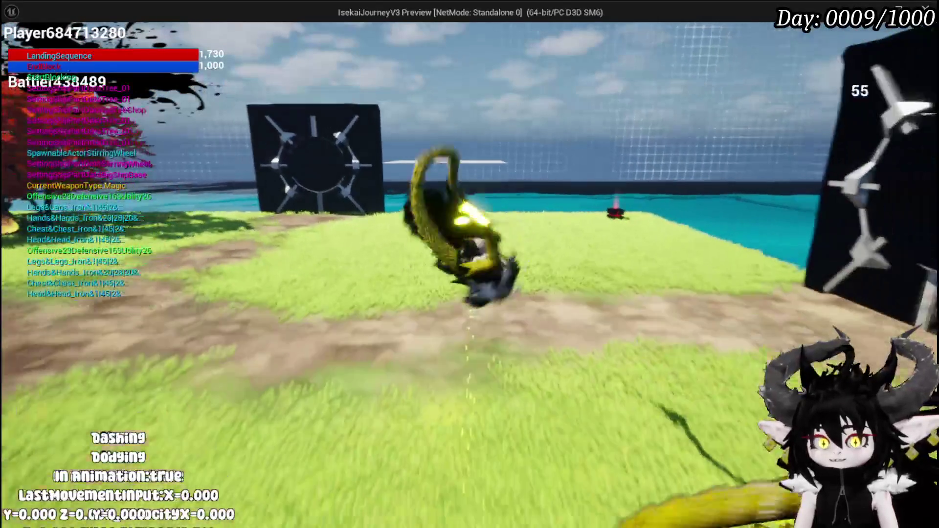
key(shift)
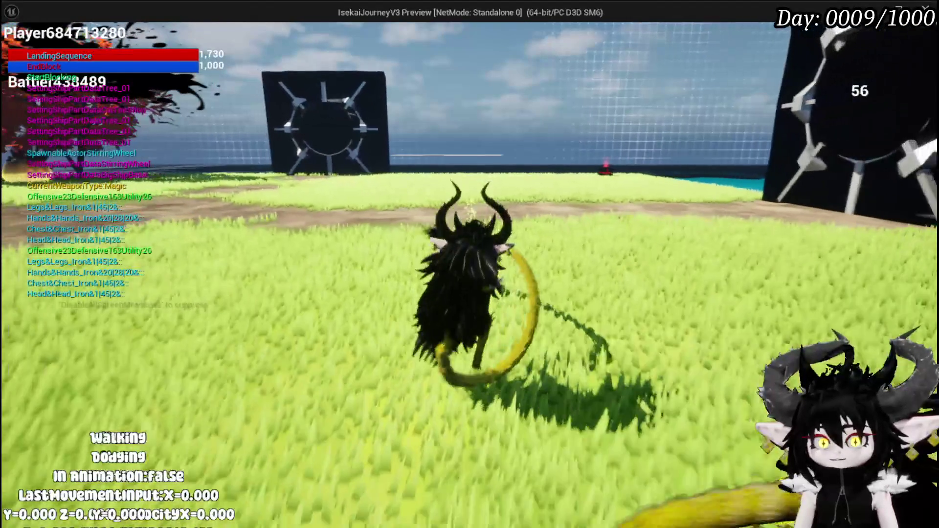
key(shift)
key(shift)
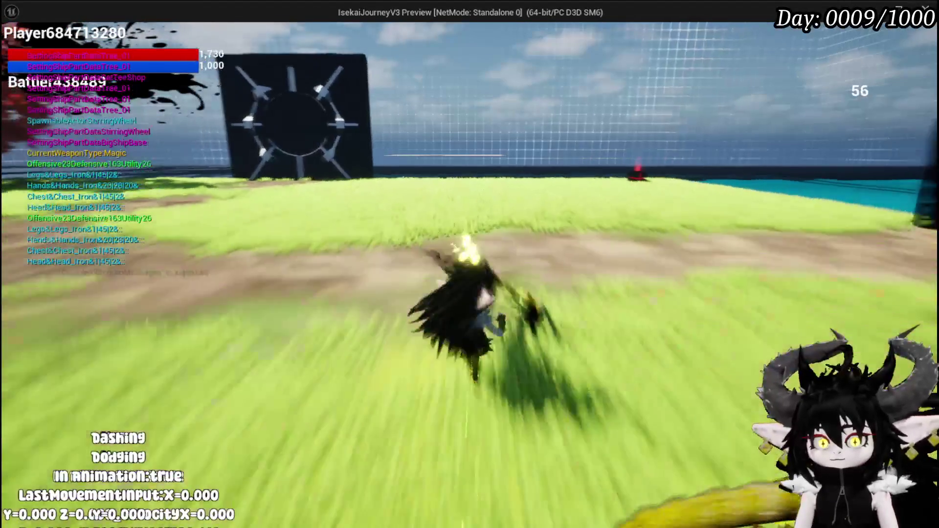
key(shift)
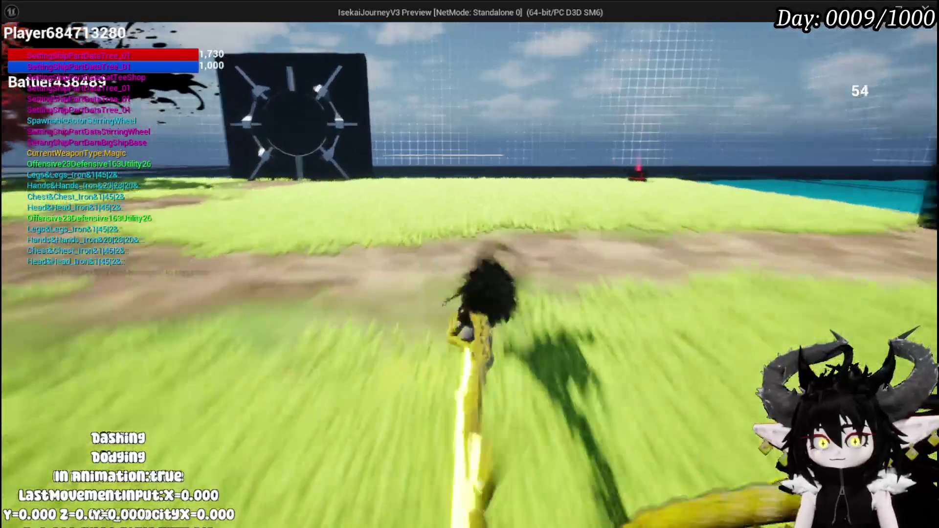
key(shift)
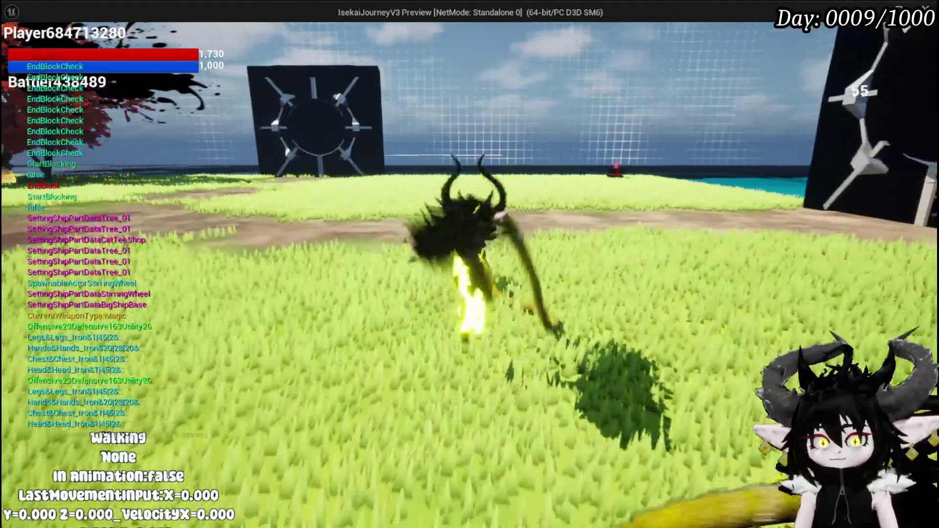
key(shift)
key(shift)
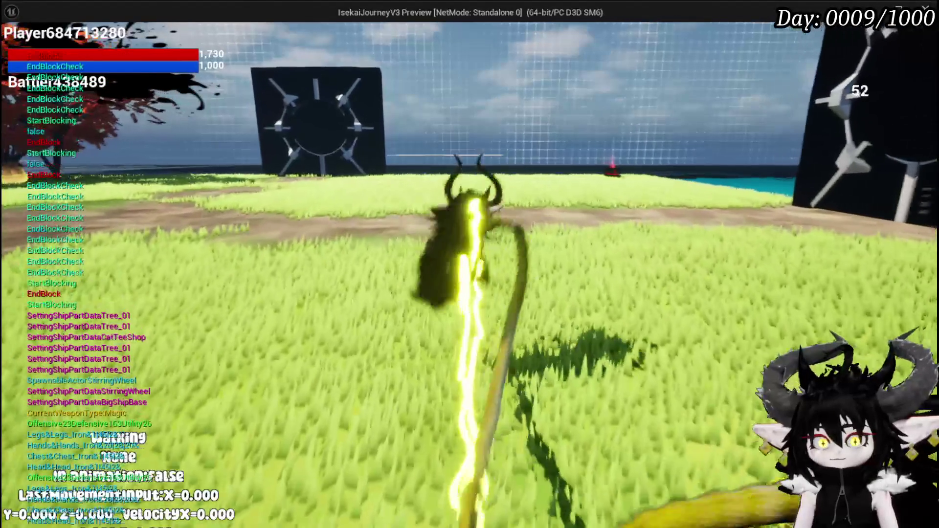
key(Escape)
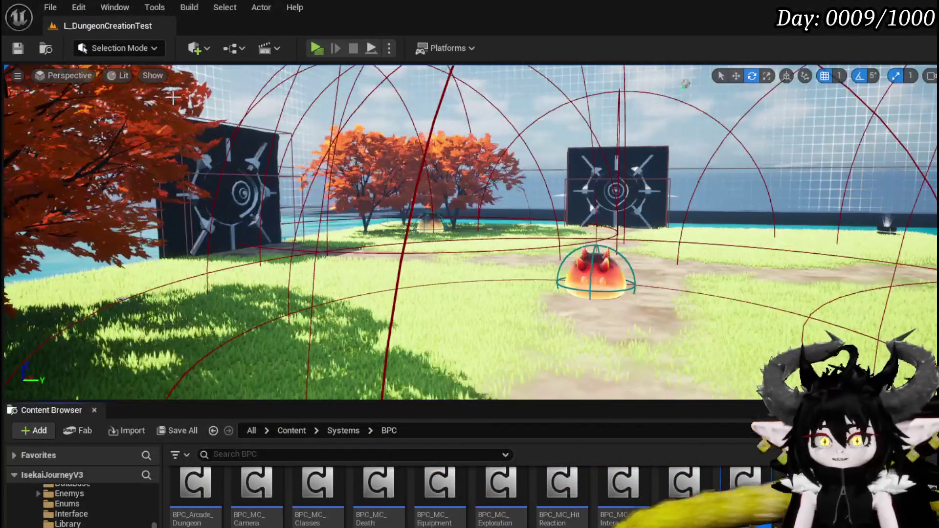
Save the level and grab the Damage Reduction State setter and Owner nodes from DashMovement.
key(ctrl+s)
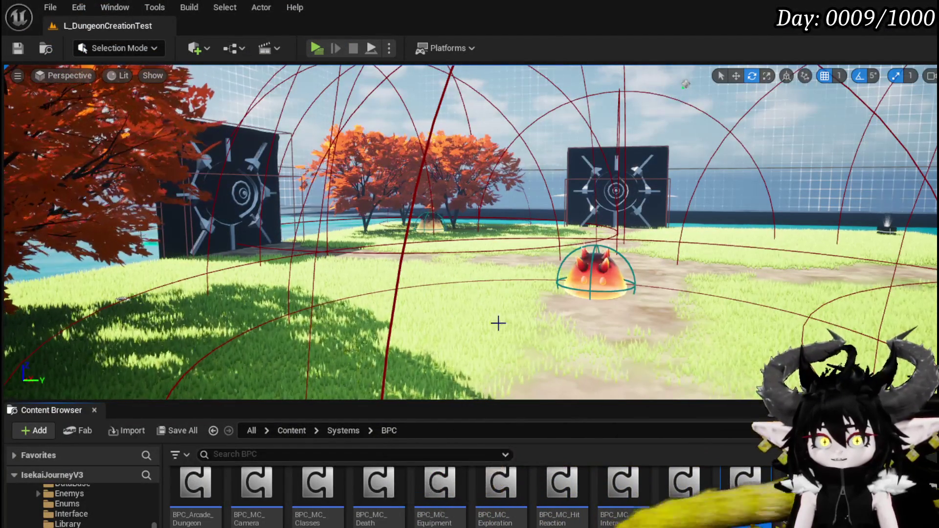
key(alt+Tab)
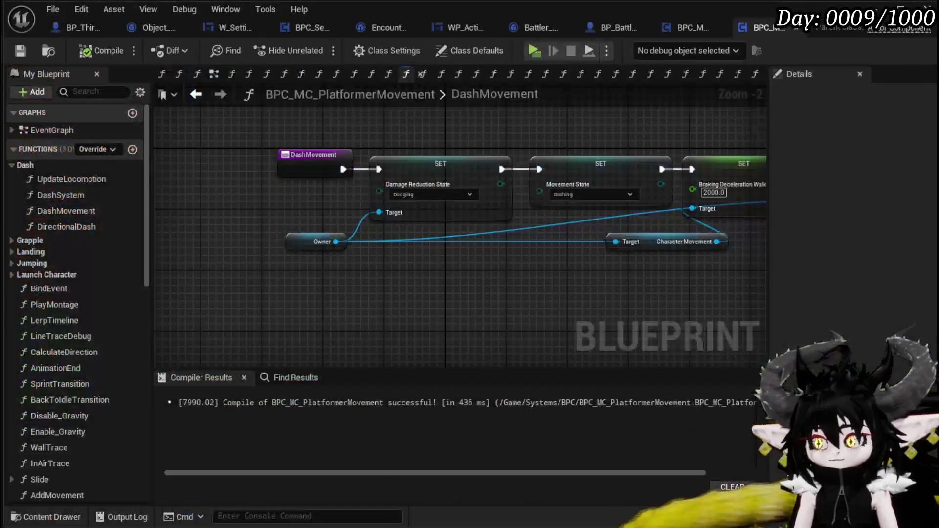
drag(453, 320, 400, 361)
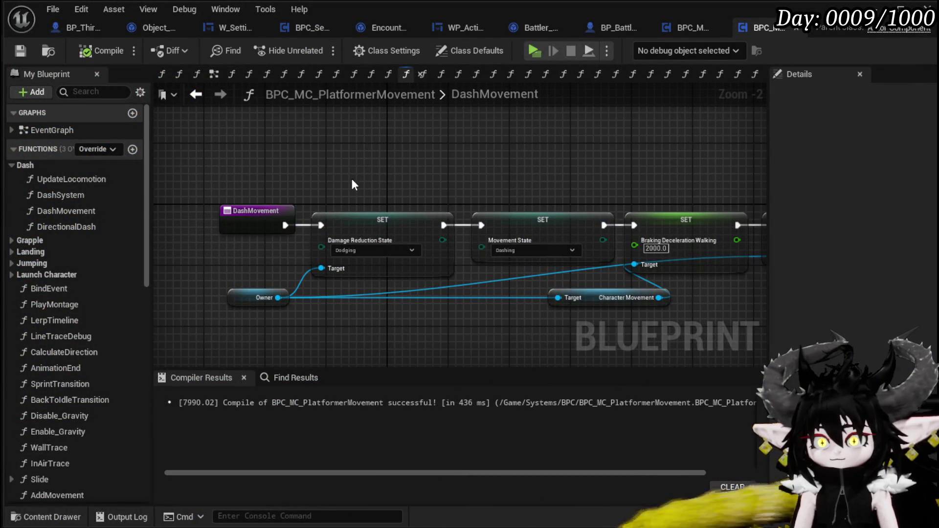
drag(356, 185, 286, 314)
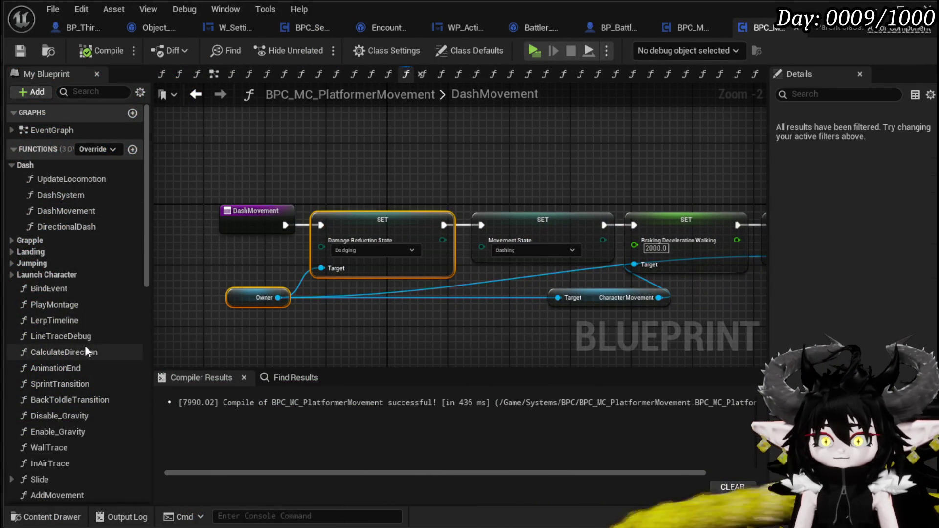
scroll(103, 306, down, 3)
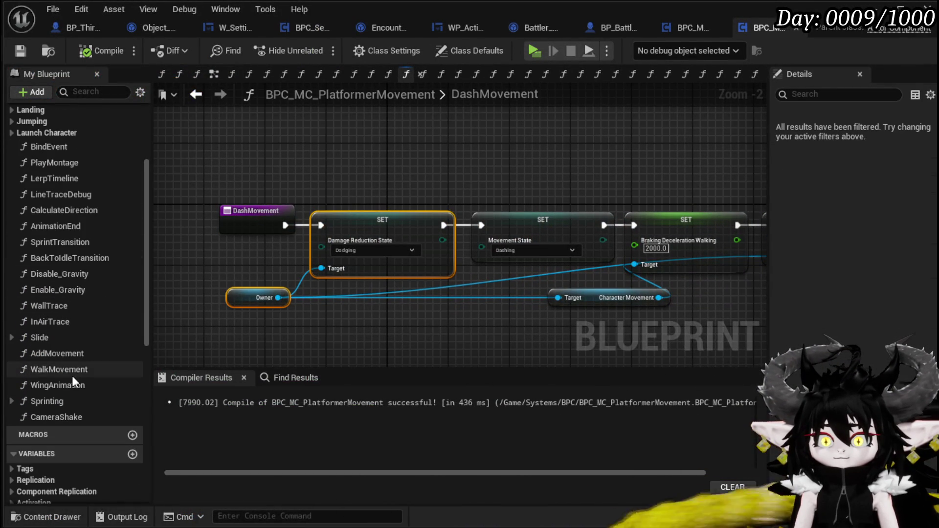
Paste them into WalkMovement, wire first before Movement State, set to None, and compile.
double_click(59, 370)
mouse_move(243, 186)
mouse_down()
mouse_move(410, 181)
mouse_move(246, 180)
mouse_up()
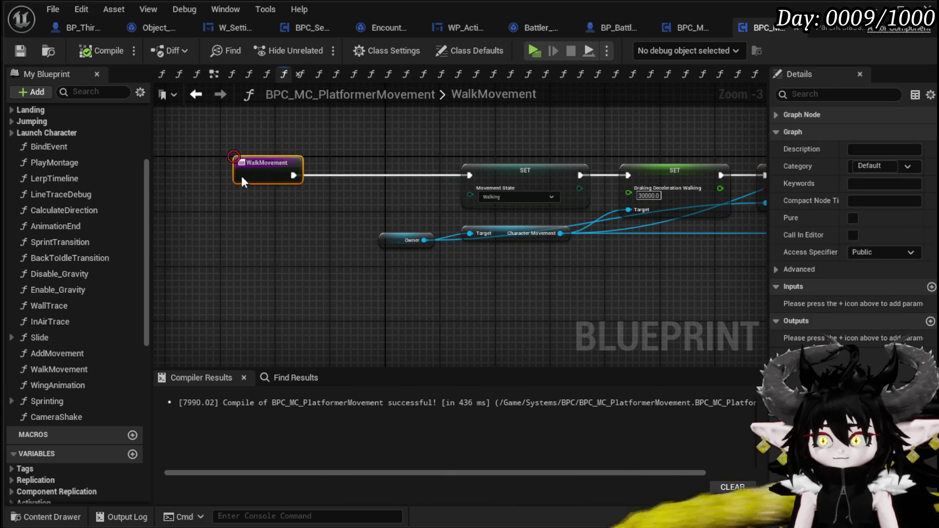
key(ctrl+v)
mouse_move(350, 219)
mouse_down()
mouse_move(359, 168)
mouse_move(344, 171)
mouse_up()
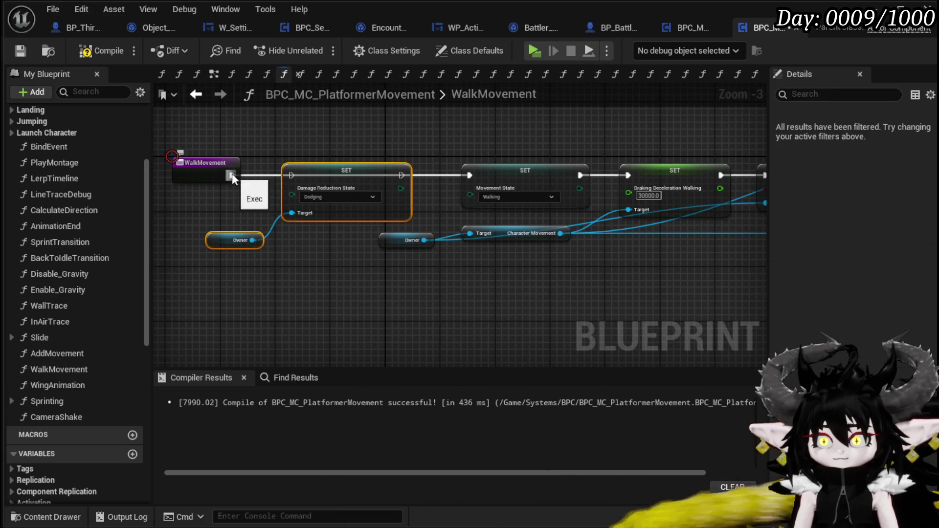
drag(231, 175, 291, 177)
drag(469, 178, 471, 176)
click(338, 196)
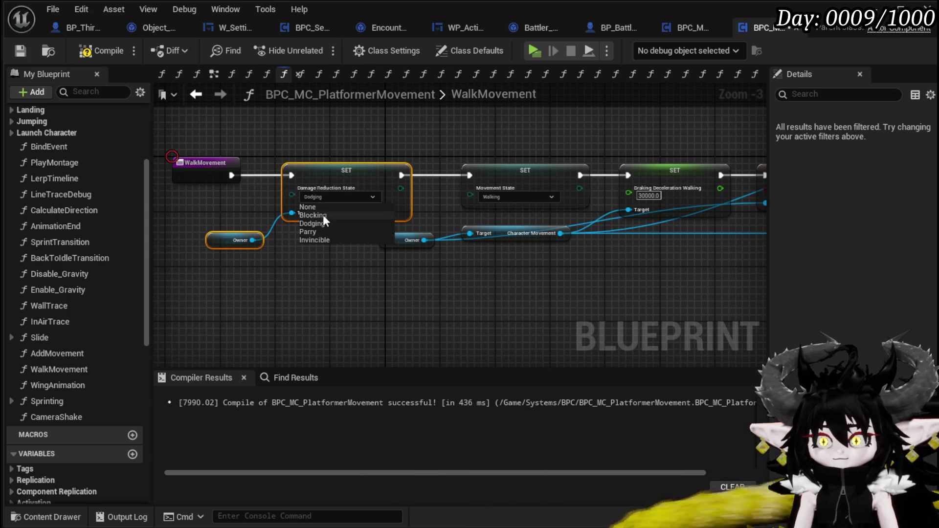
click(323, 207)
click(234, 142)
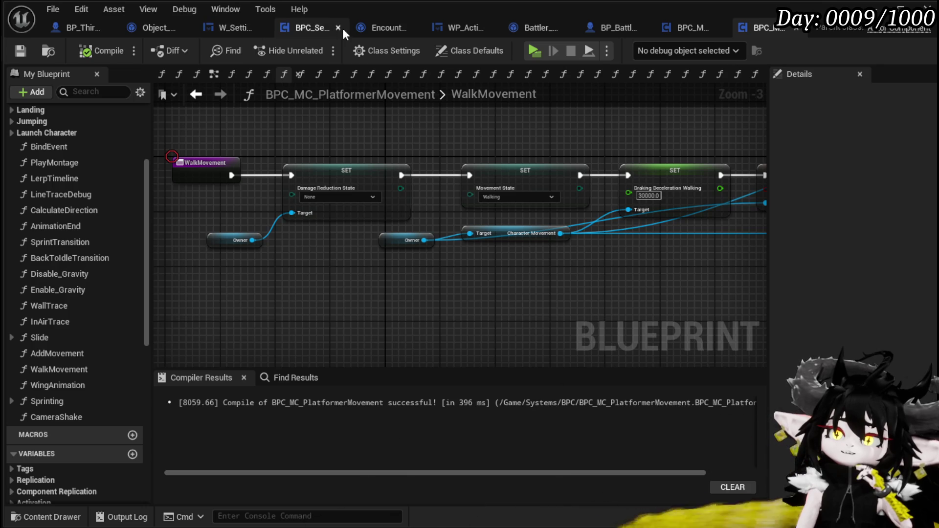
Browse the Content Browser to ThirdPerson > Blueprints and open the W_PlayerHUD widget blueprint.
click(878, 7)
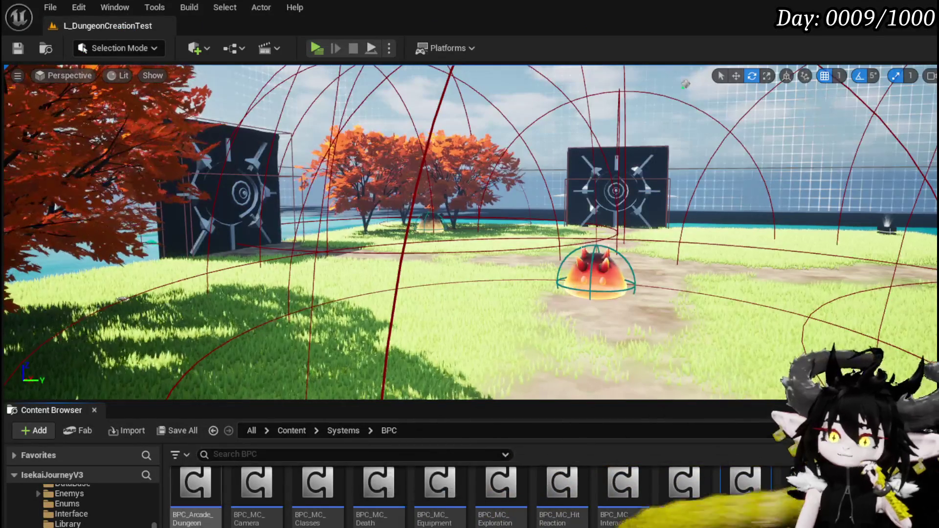
scroll(125, 509, down, 3)
scroll(124, 509, up, 3)
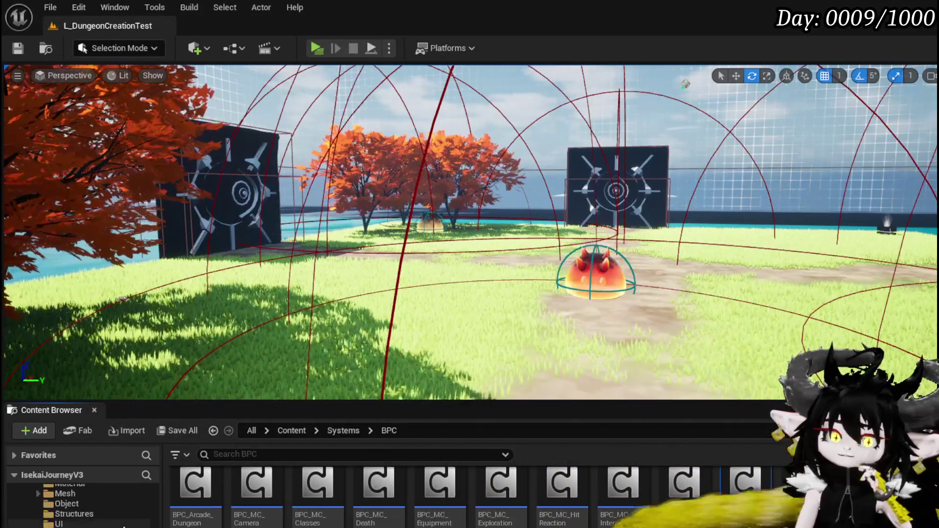
scroll(124, 509, down, 3)
scroll(124, 526, down, 5)
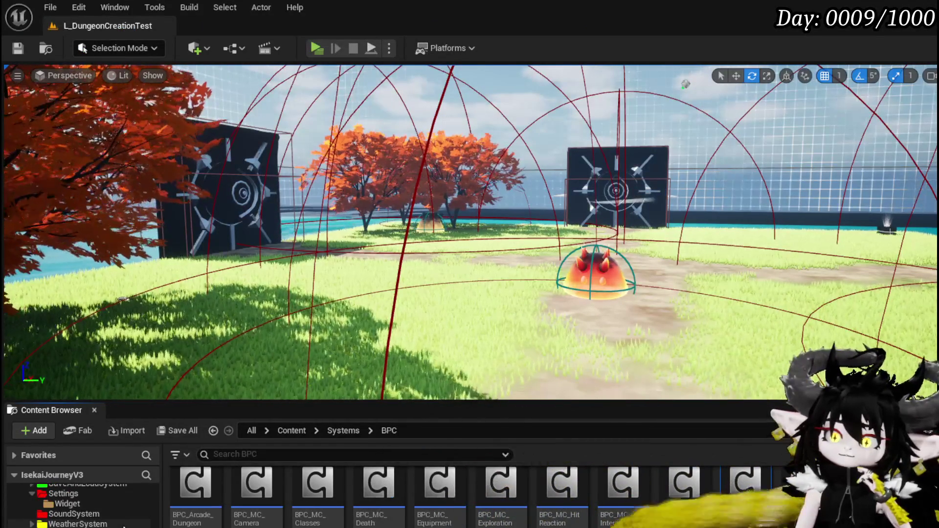
click(76, 524)
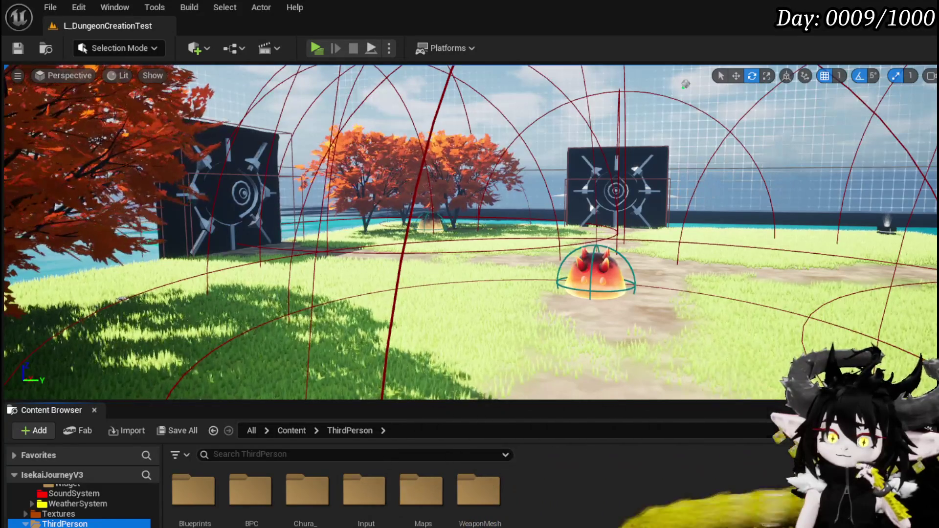
double_click(194, 491)
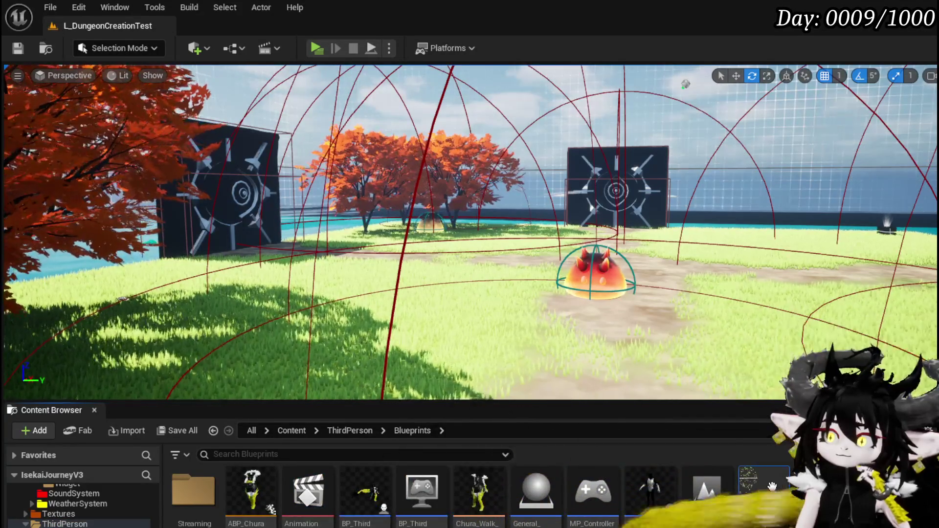
double_click(760, 494)
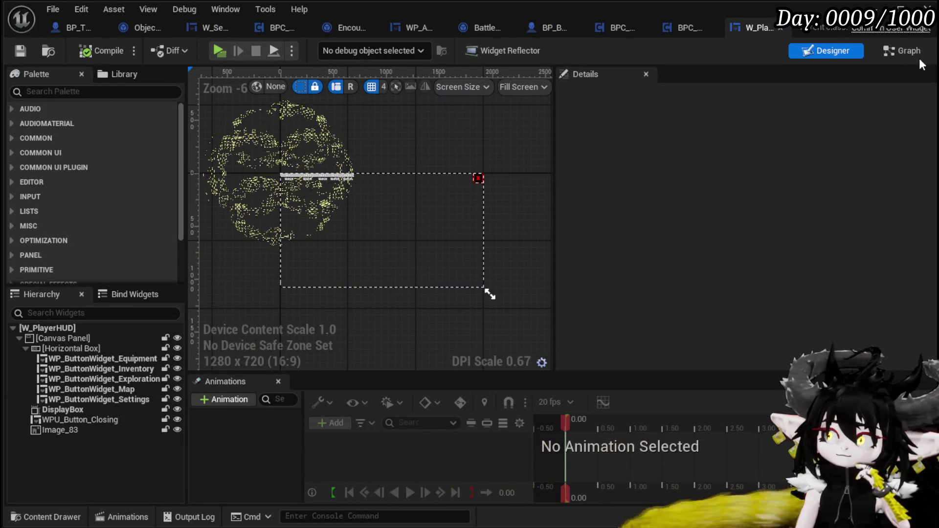
In W_PlayerHUD's graph, search 'Bind' actions from Create W Settings Widget's Return Value, adding nothing.
click(903, 50)
drag(609, 257, 687, 305)
text(Bind)
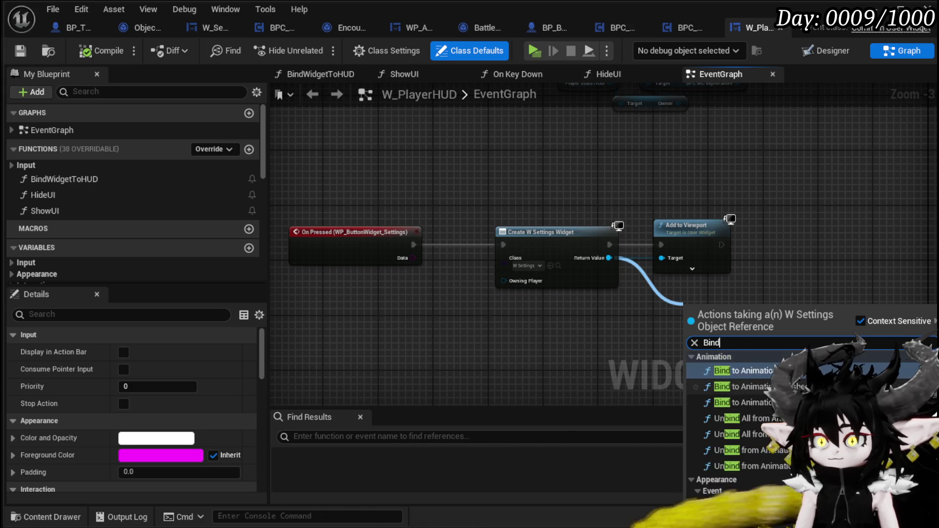
click(559, 298)
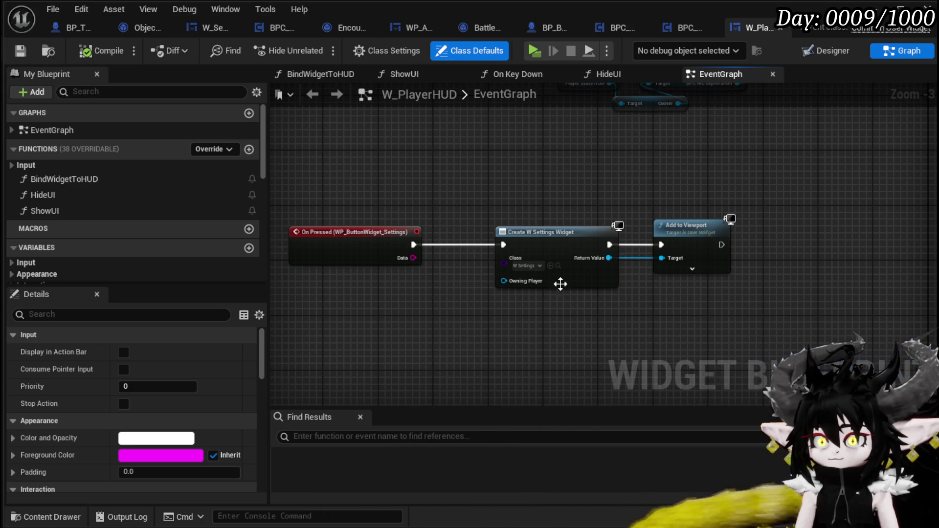
click(501, 241)
scroll(593, 287, up, 3)
drag(535, 241, 621, 303)
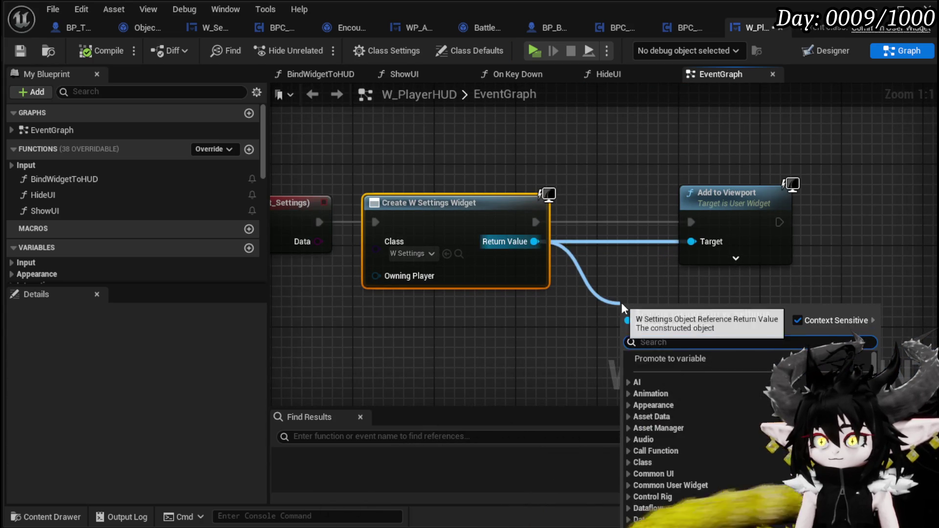
text(Bind)
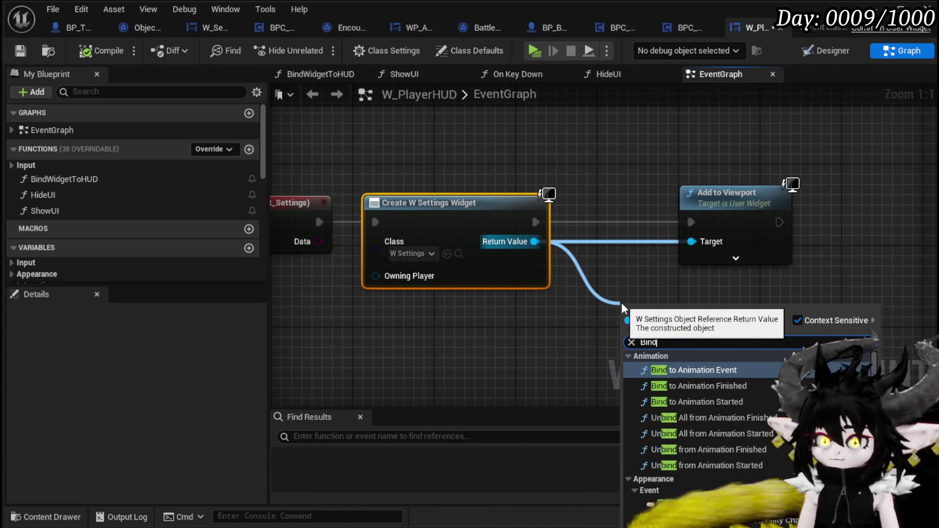
scroll(705, 416, down, 2)
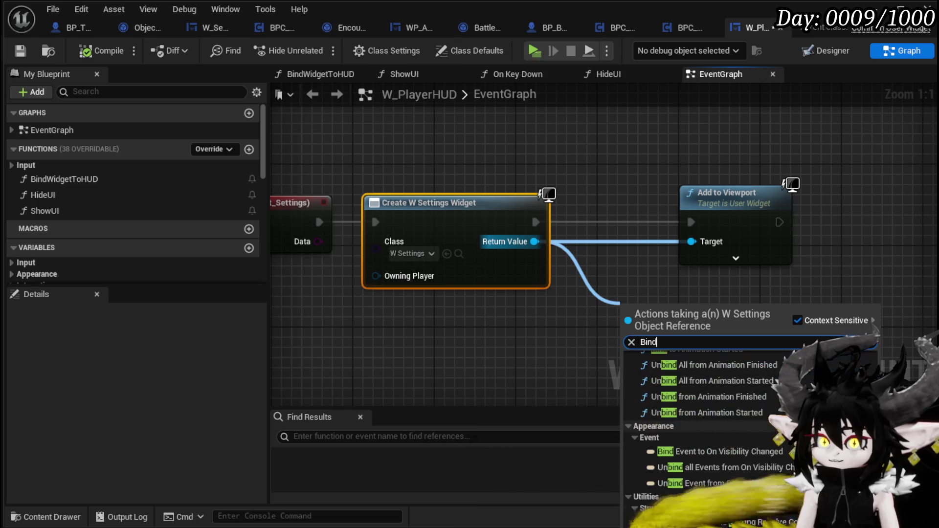
scroll(705, 415, up, 2)
click(685, 288)
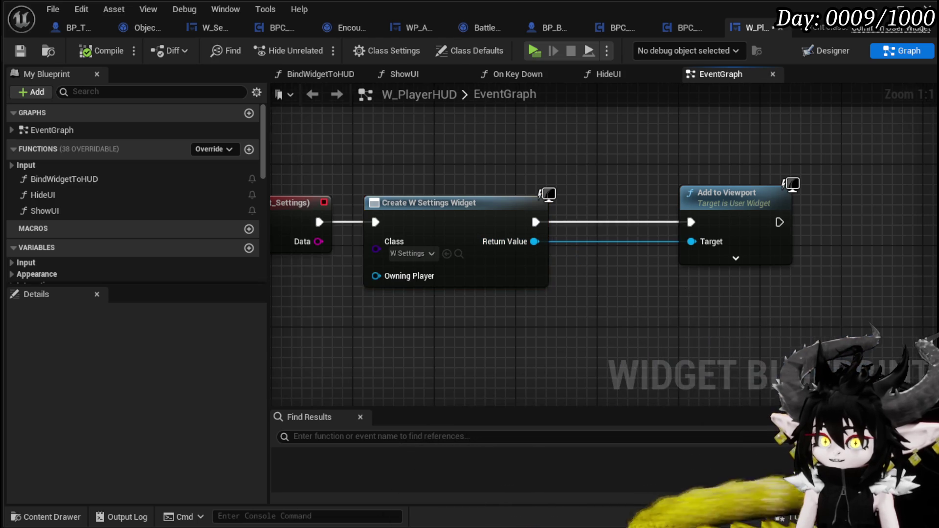
Save W_PlayerHUD and inspect its BindWidgetToHUD function graph.
click(21, 54)
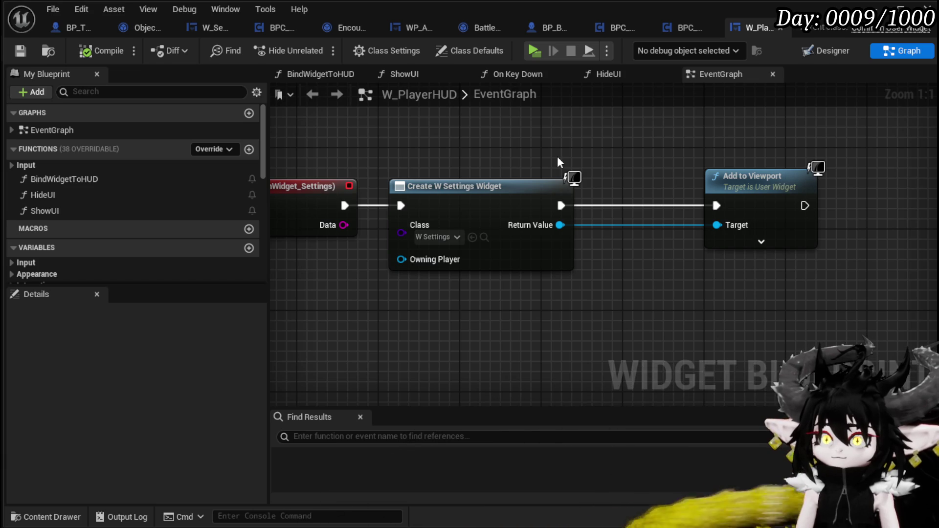
scroll(119, 184, down, 10)
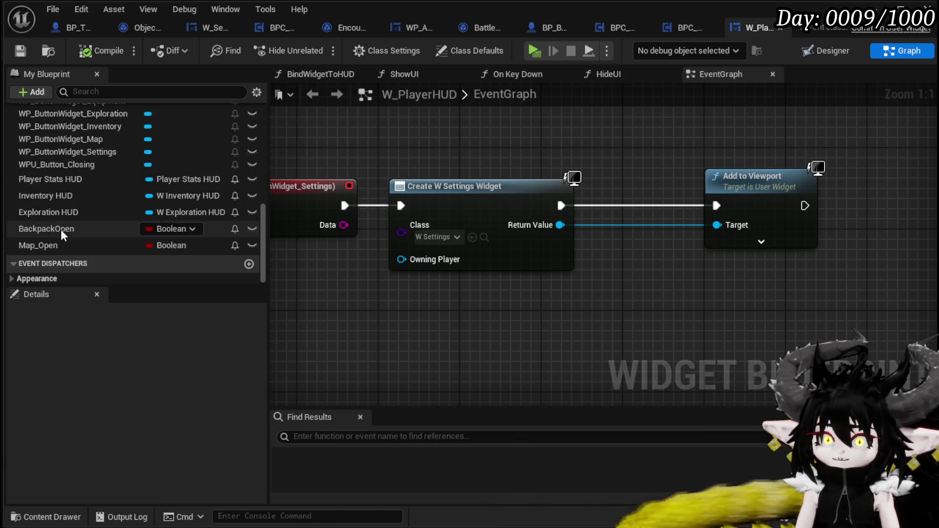
scroll(196, 213, up, 3)
scroll(169, 196, up, 3)
scroll(169, 196, down, 4)
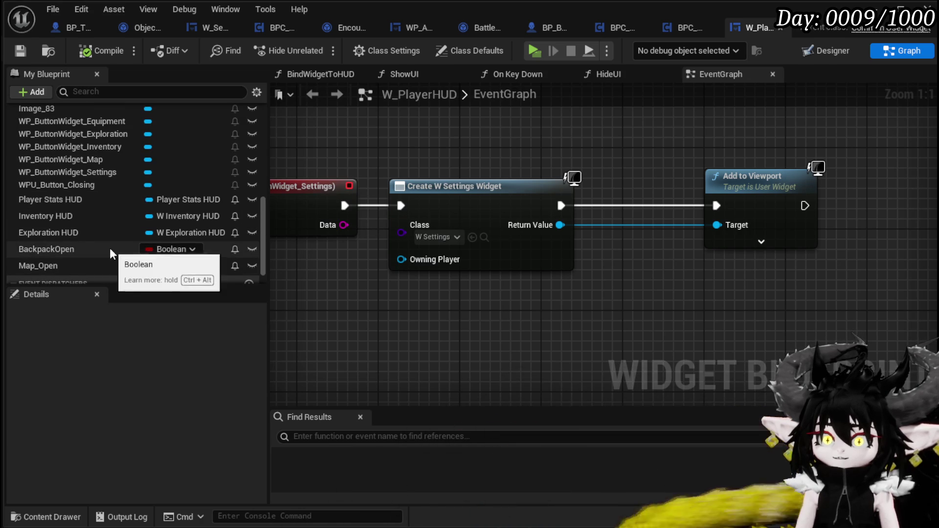
scroll(110, 248, up, 5)
scroll(186, 200, down, 5)
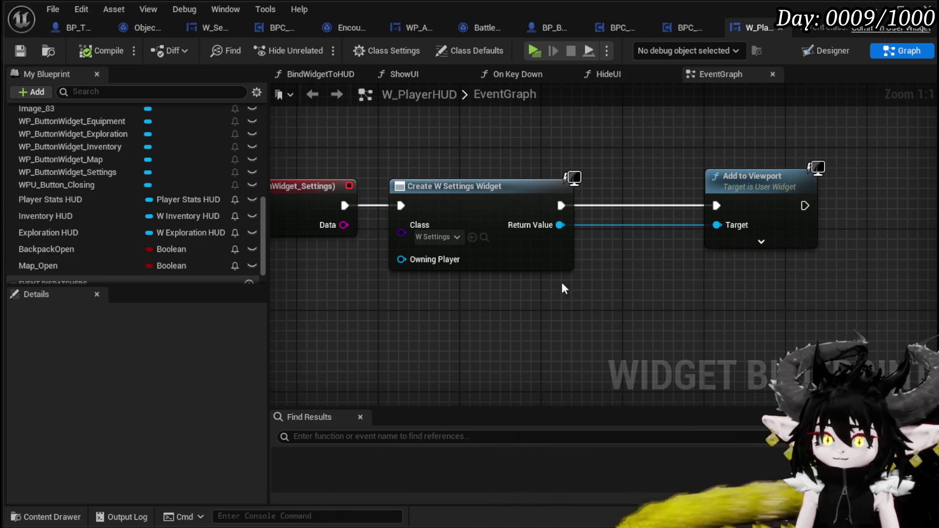
scroll(135, 220, down, 2)
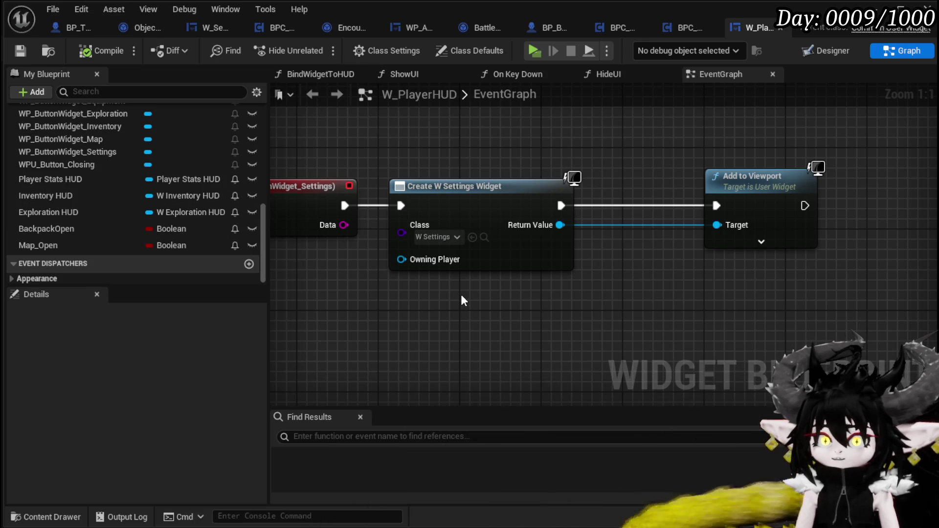
scroll(167, 193, up, 10)
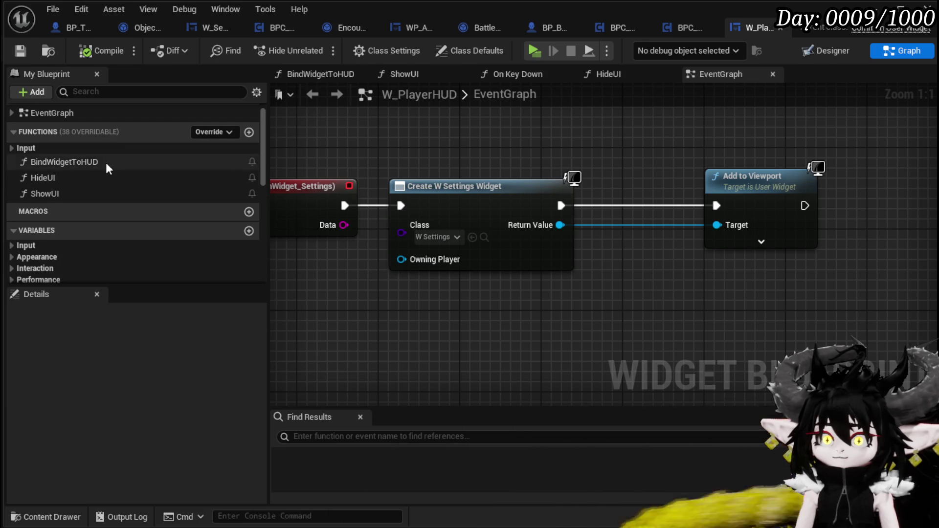
double_click(107, 161)
mouse_move(531, 190)
mouse_down()
mouse_move(571, 159)
mouse_move(436, 168)
mouse_up()
mouse_move(557, 145)
mouse_down()
mouse_move(615, 142)
mouse_move(585, 145)
mouse_up()
mouse_move(298, 160)
mouse_down()
mouse_move(860, 367)
mouse_move(454, 230)
mouse_up()
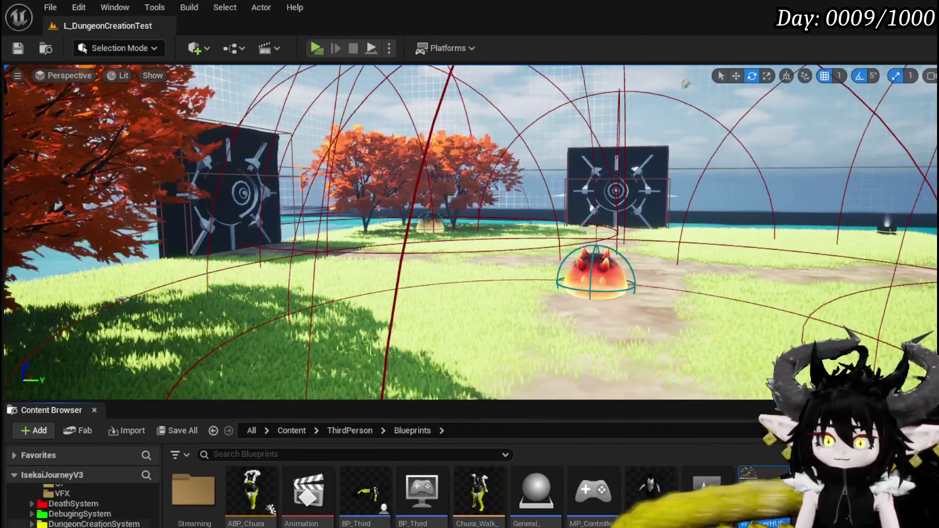
Go back to Systems/CombatSystem/Managers and open the GeneralUI_Manager Blueprint.
scroll(88, 509, up, 3)
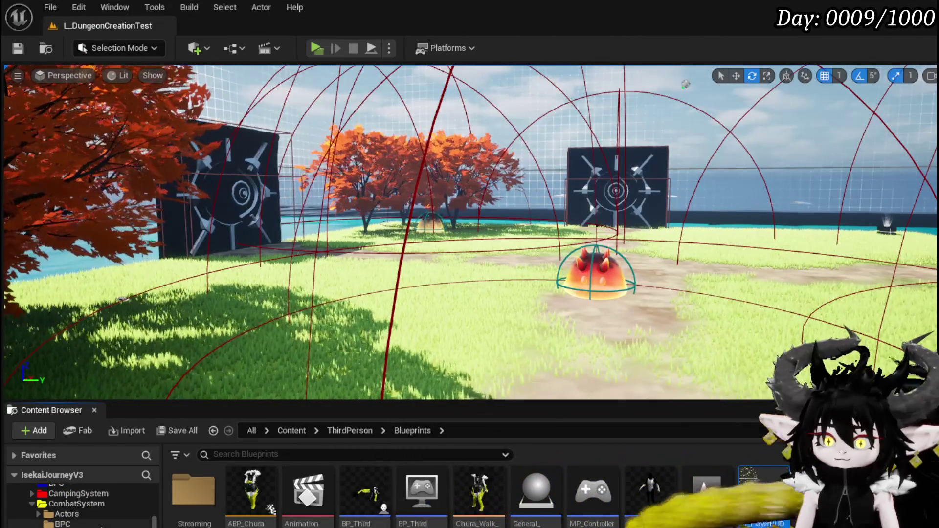
scroll(101, 523, up, 5)
scroll(101, 524, down, 3)
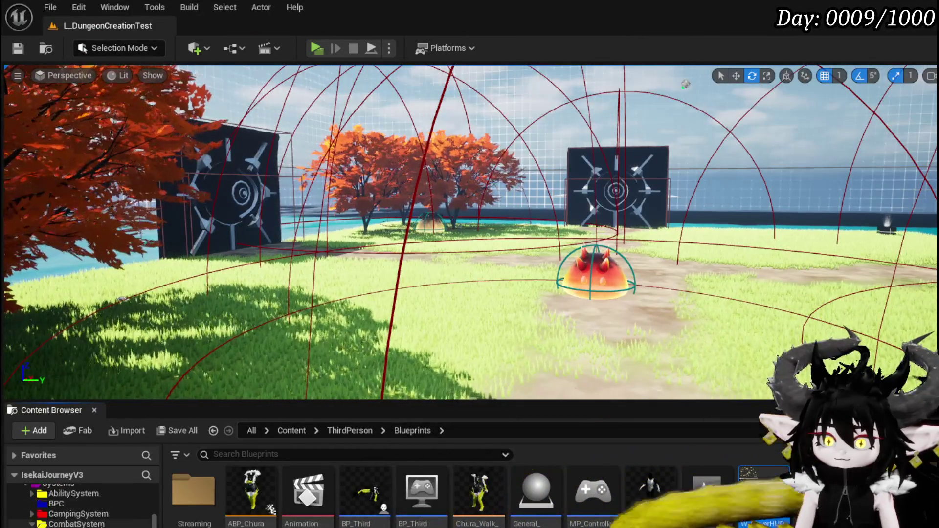
scroll(101, 524, down, 5)
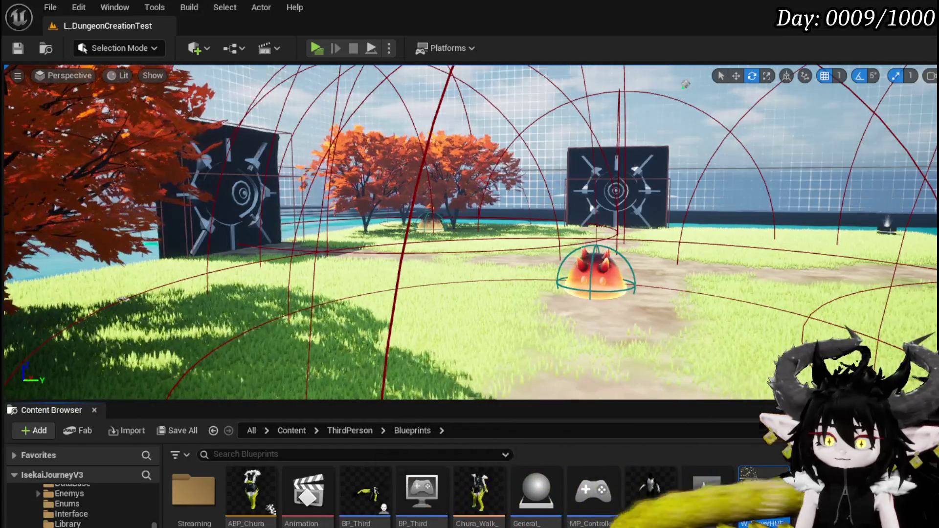
click(213, 431)
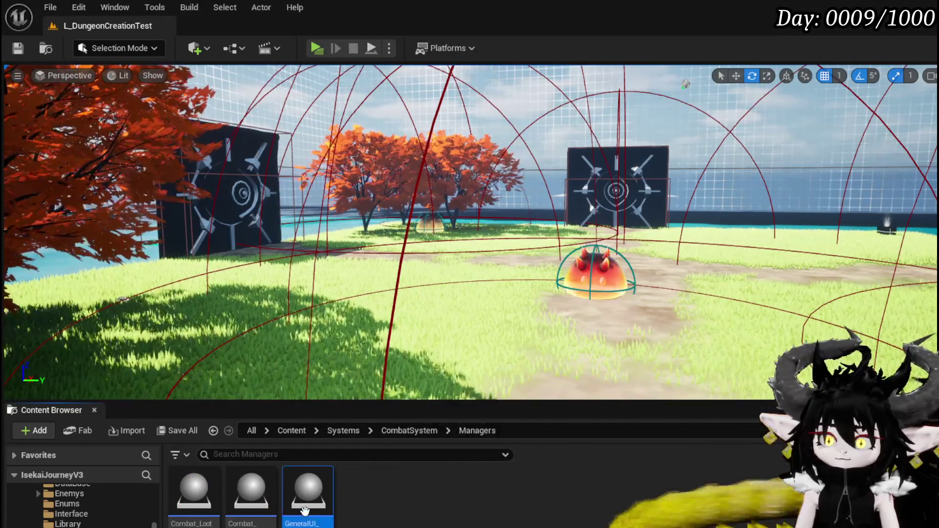
double_click(305, 511)
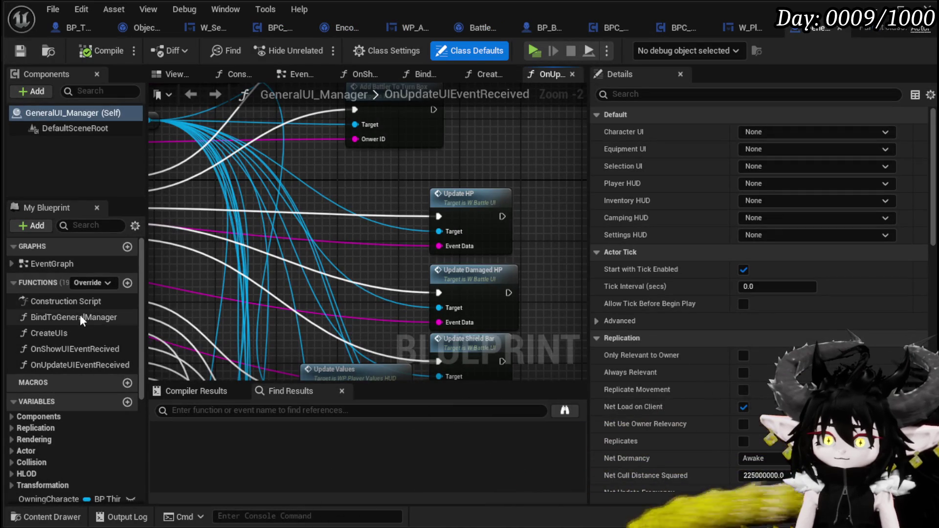
Open the CreateUIs function and follow its node chain to Bind Widget to HUD.
click(80, 333)
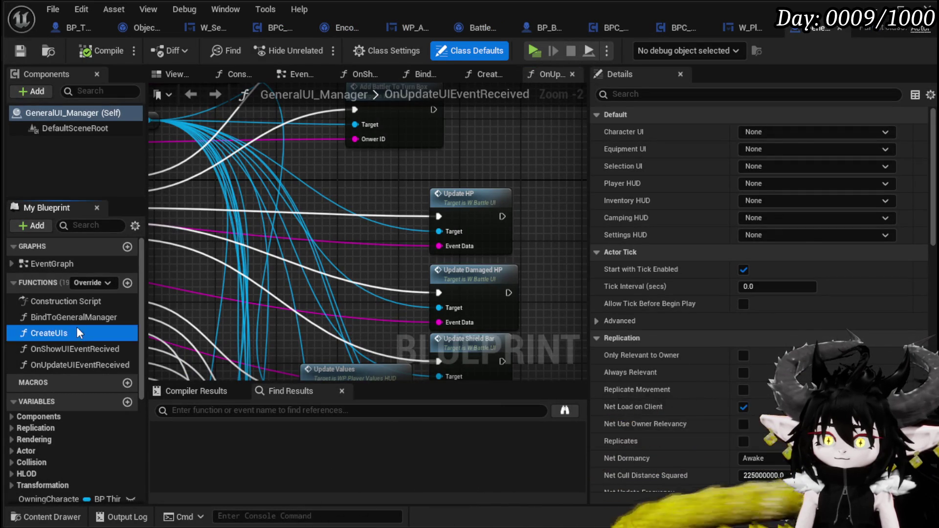
double_click(77, 329)
scroll(371, 271, up, 3)
scroll(516, 274, down, 4)
scroll(411, 274, up, 3)
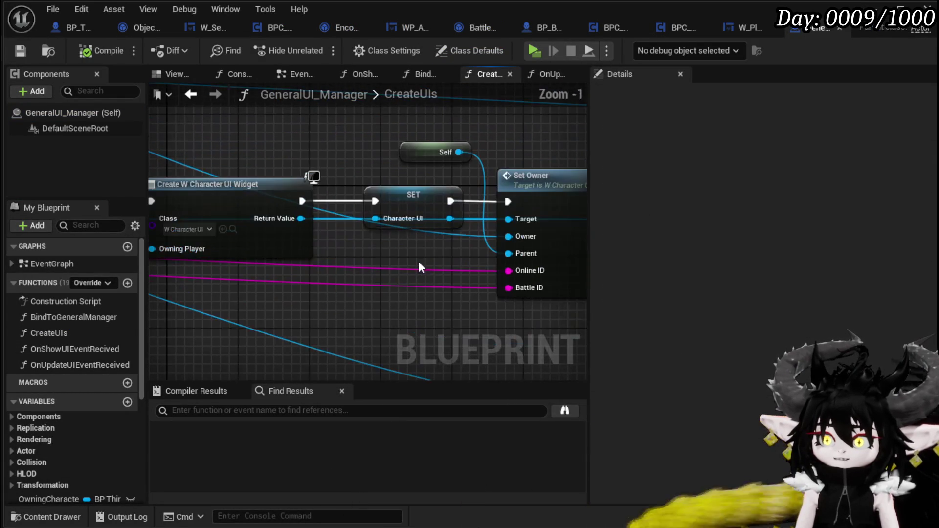
scroll(418, 266, down, 2)
mouse_move(418, 265)
mouse_down()
mouse_move(415, 251)
mouse_move(367, 229)
mouse_move(278, 105)
mouse_up()
mouse_move(424, 256)
mouse_down()
mouse_move(210, 300)
mouse_move(236, 268)
mouse_move(339, 276)
mouse_move(454, 264)
mouse_move(230, 157)
mouse_move(188, 109)
mouse_up()
mouse_move(440, 229)
mouse_down()
mouse_move(367, 257)
mouse_move(378, 261)
mouse_up()
drag(524, 264, 384, 273)
drag(459, 259, 259, 275)
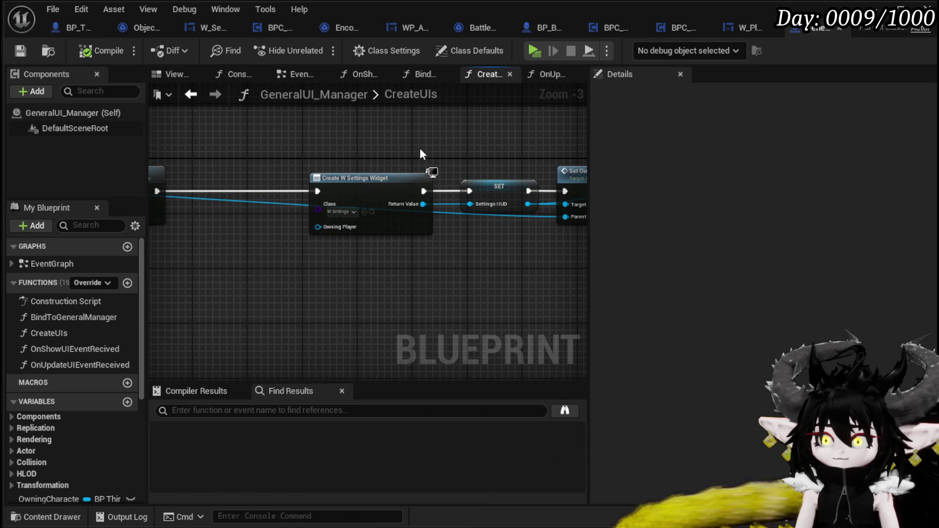
drag(402, 155, 241, 164)
scroll(375, 251, down, 2)
scroll(410, 268, up, 3)
Inspect the Create W Settings Widget, Create W Character and Inventory HUD nodes in CreateUIs.
mouse_move(403, 267)
mouse_down()
mouse_move(247, 256)
mouse_move(299, 264)
mouse_move(583, 260)
mouse_move(518, 301)
mouse_up()
scroll(299, 264, down, 2)
scroll(327, 266, down, 2)
scroll(273, 264, up, 2)
mouse_move(259, 283)
mouse_down()
mouse_move(233, 297)
mouse_move(461, 294)
mouse_move(225, 265)
mouse_up()
mouse_move(381, 289)
mouse_down()
mouse_move(411, 278)
mouse_move(307, 308)
mouse_move(451, 288)
mouse_move(239, 266)
mouse_move(383, 277)
mouse_up()
scroll(383, 277, up, 4)
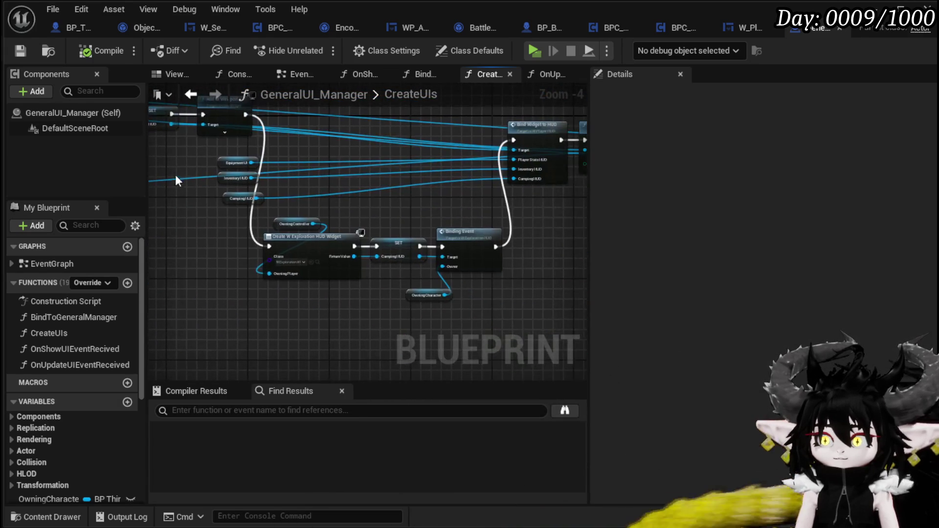
drag(319, 251, 332, 285)
mouse_move(320, 248)
mouse_down()
mouse_move(522, 235)
mouse_move(245, 250)
mouse_move(465, 201)
mouse_up()
scroll(244, 250, down, 2)
scroll(336, 257, down, 2)
Move the Set Visibility and Set Owner nodes above the settings widget chain.
mouse_move(532, 184)
mouse_down()
mouse_move(557, 179)
mouse_move(213, 193)
mouse_up()
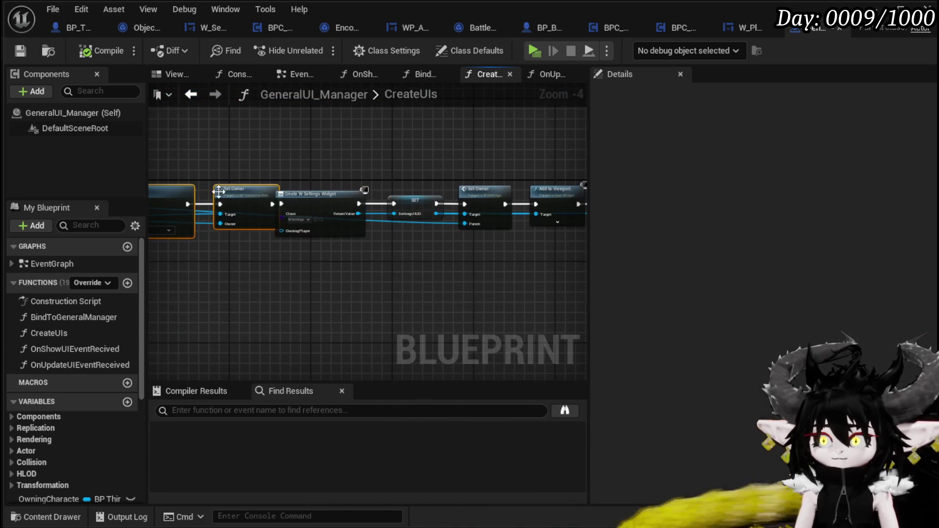
mouse_move(270, 190)
mouse_down()
mouse_move(256, 141)
mouse_move(332, 154)
mouse_up()
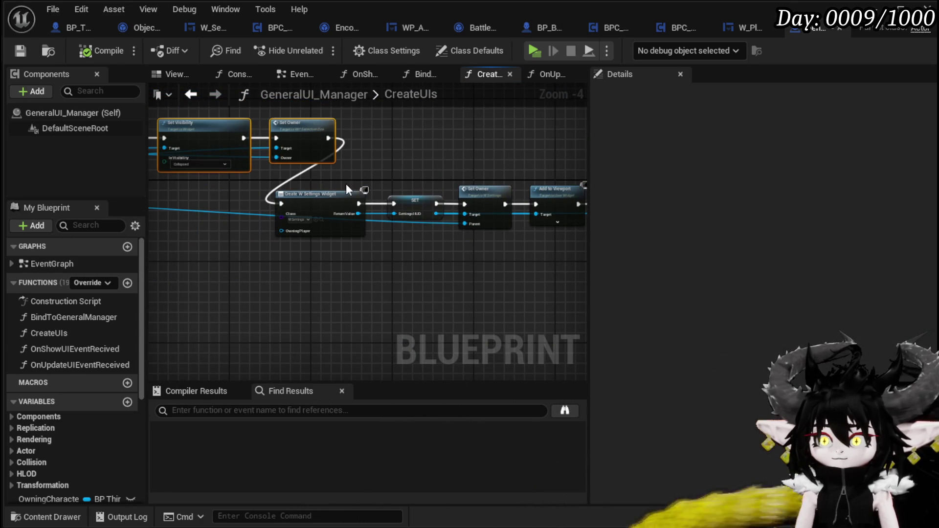
scroll(373, 285, up, 3)
mouse_move(394, 266)
mouse_down()
mouse_move(262, 272)
mouse_move(305, 271)
mouse_up()
scroll(304, 272, down, 1)
scroll(403, 266, down, 1)
mouse_move(402, 266)
mouse_down()
mouse_move(206, 272)
mouse_move(310, 283)
mouse_up()
scroll(205, 272, down, 1)
drag(545, 220, 558, 205)
mouse_move(390, 201)
mouse_down()
mouse_move(433, 211)
mouse_move(207, 270)
mouse_move(157, 255)
mouse_up()
mouse_move(225, 153)
mouse_down()
mouse_move(363, 165)
mouse_move(316, 195)
mouse_move(281, 248)
mouse_up()
Wire the settings widget chain into Bind Widget to HUD and open W_PlayerHUD's BindWidgetToHUD.
mouse_move(205, 215)
mouse_down()
mouse_move(405, 132)
mouse_move(516, 131)
mouse_up()
drag(483, 265, 297, 144)
drag(549, 149, 527, 142)
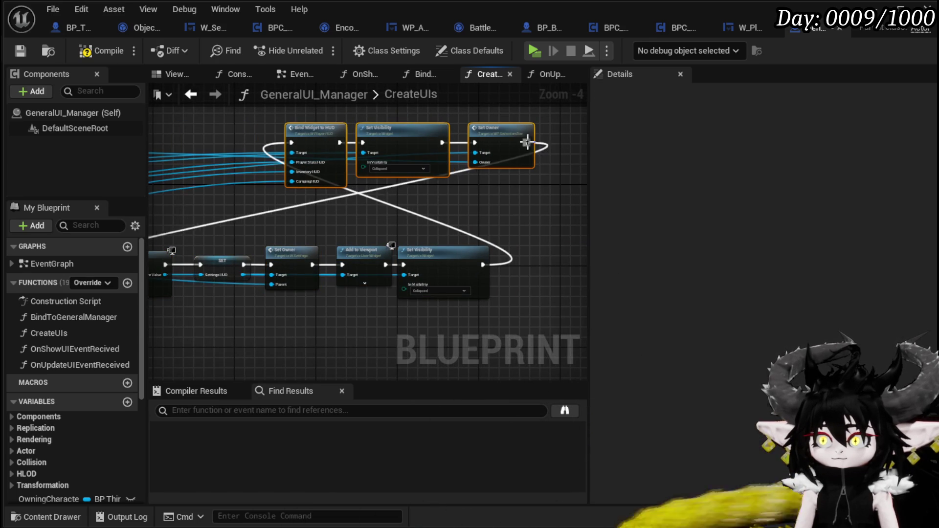
scroll(439, 213, up, 2)
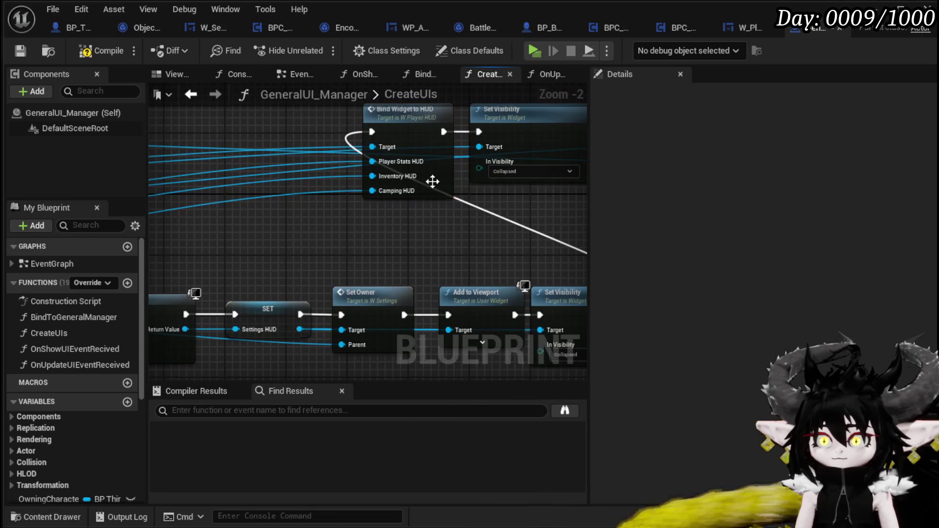
drag(296, 263, 371, 223)
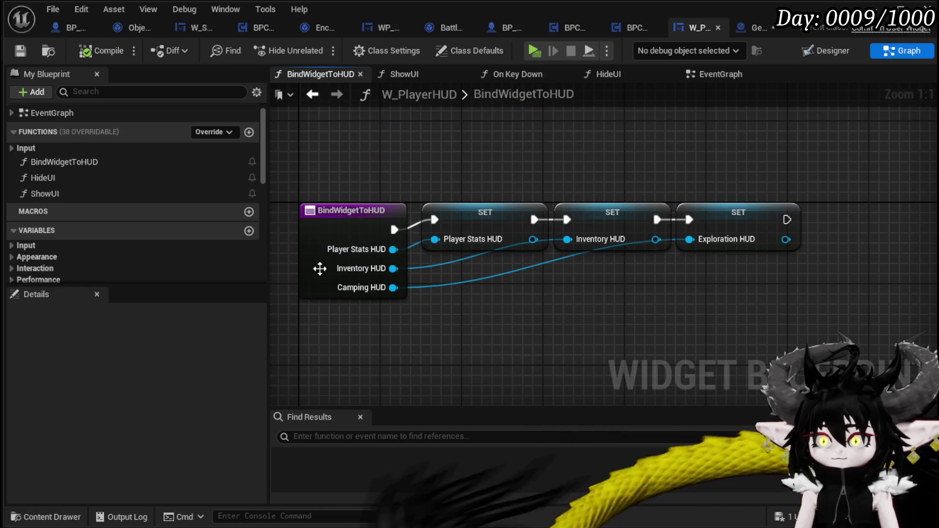
click(318, 266)
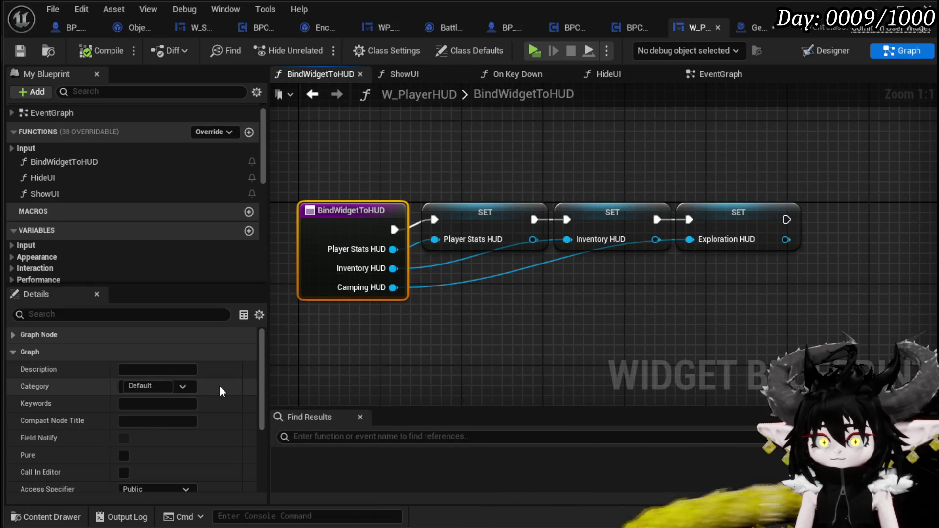
Add a SettingHUD input of type W Settings Object Reference to BindWidgetToHUD.
scroll(132, 377, down, 5)
click(249, 402)
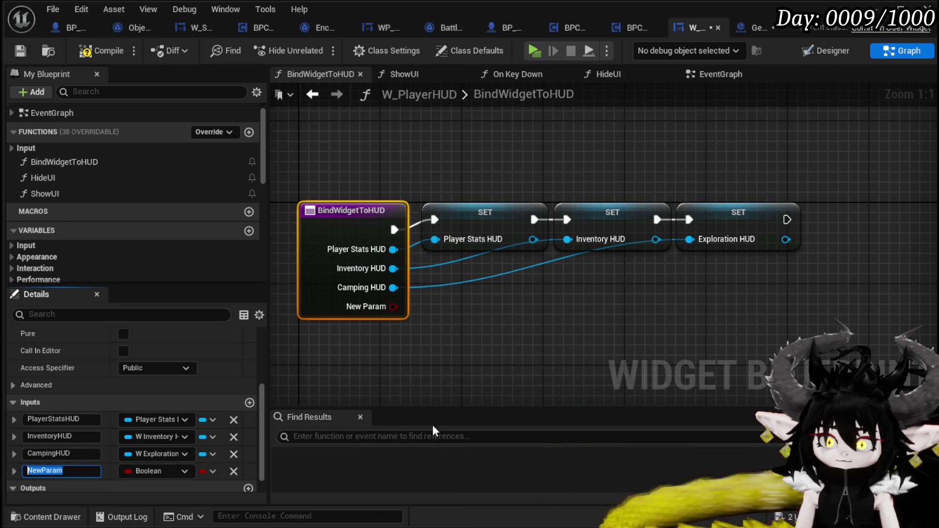
text(Setting)
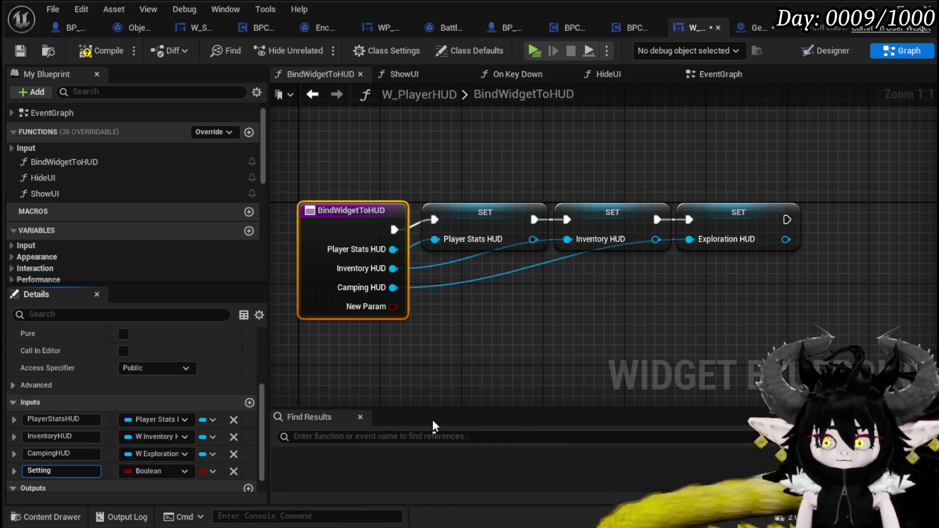
text(HUD)
key(Return)
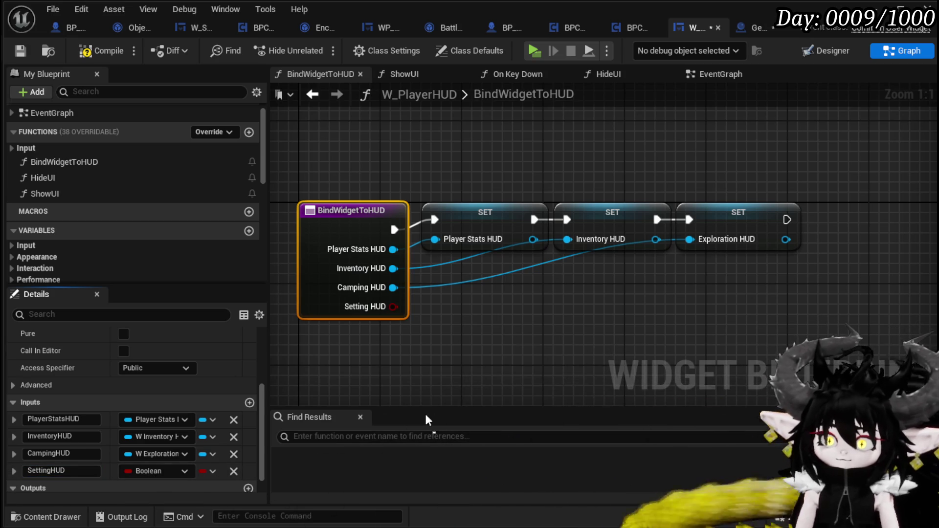
click(156, 472)
text(W)
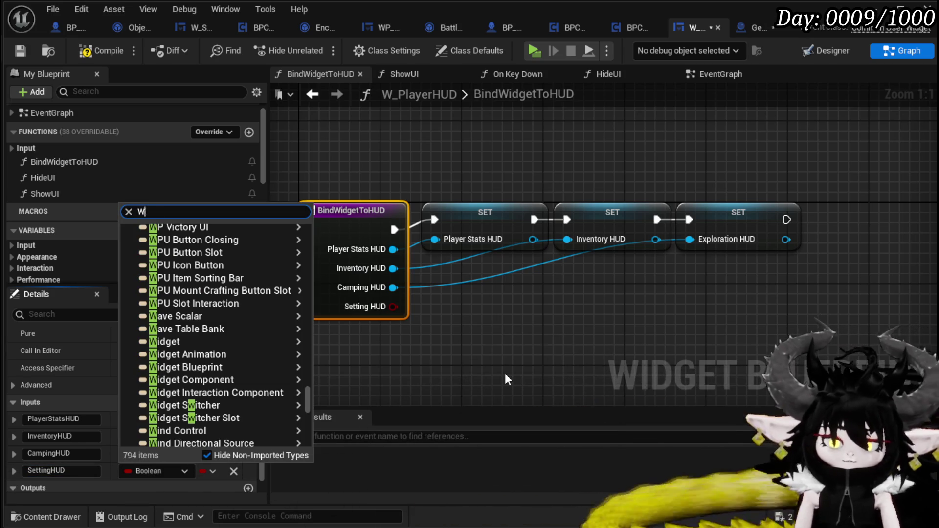
text(_Setting)
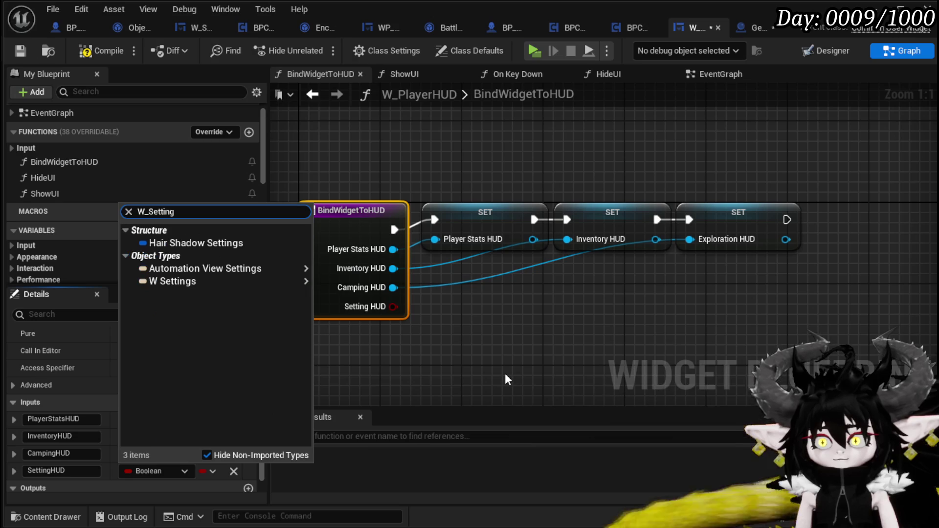
mouse_move(286, 283)
click(342, 281)
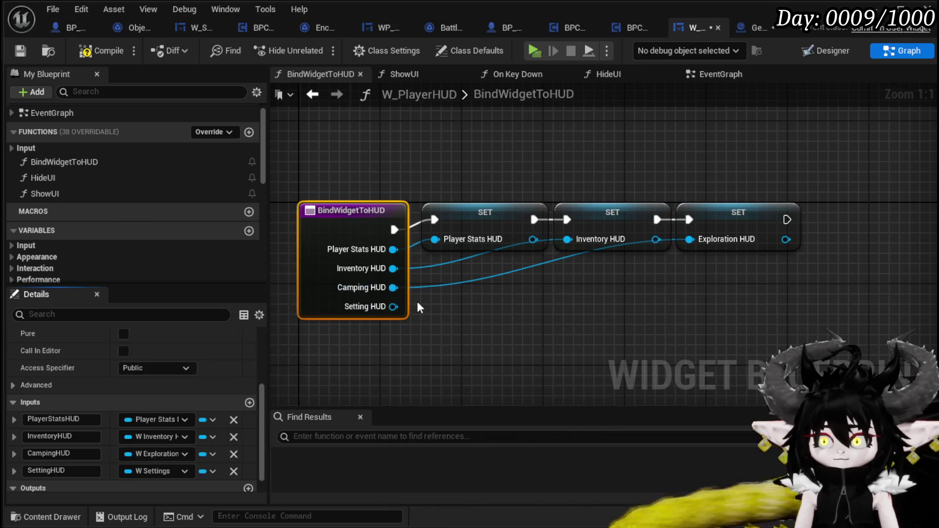
Promote the Setting HUD pin to a variable, chain its SET after Exploration HUD, and return to CreateUIs.
right_click(394, 306)
click(448, 348)
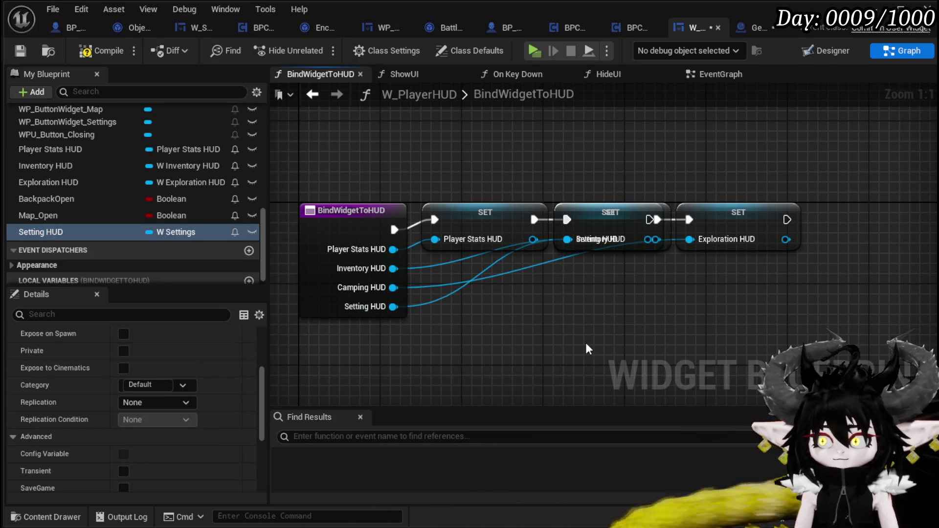
mouse_move(669, 247)
mouse_down()
mouse_move(808, 301)
mouse_move(854, 248)
mouse_move(603, 313)
mouse_move(680, 149)
mouse_up()
drag(624, 205, 888, 204)
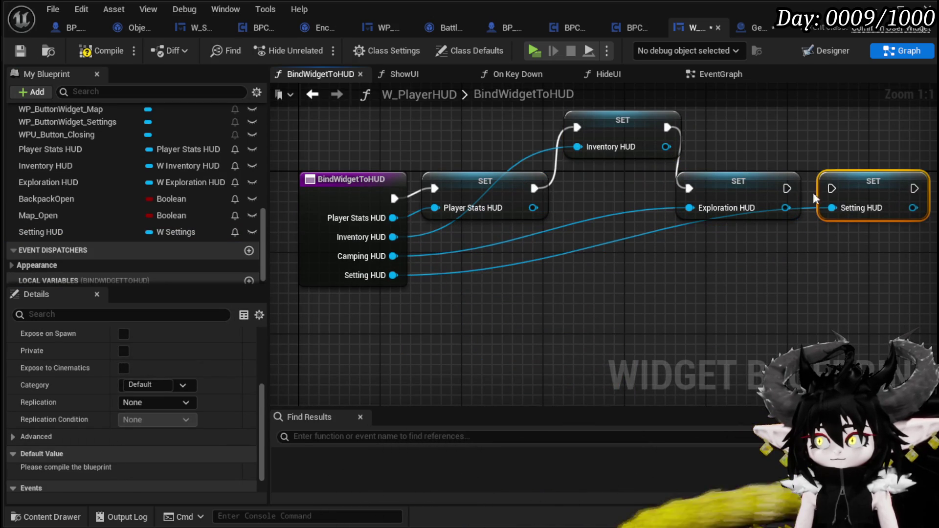
drag(804, 188, 832, 189)
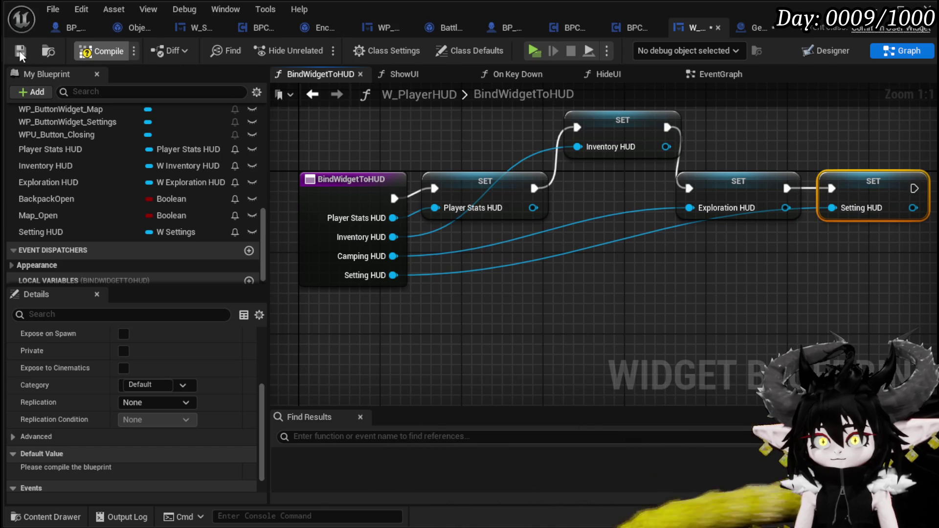
click(752, 27)
mouse_move(222, 243)
mouse_down()
mouse_move(351, 232)
mouse_move(382, 245)
mouse_move(499, 245)
mouse_move(525, 232)
mouse_move(436, 243)
mouse_up()
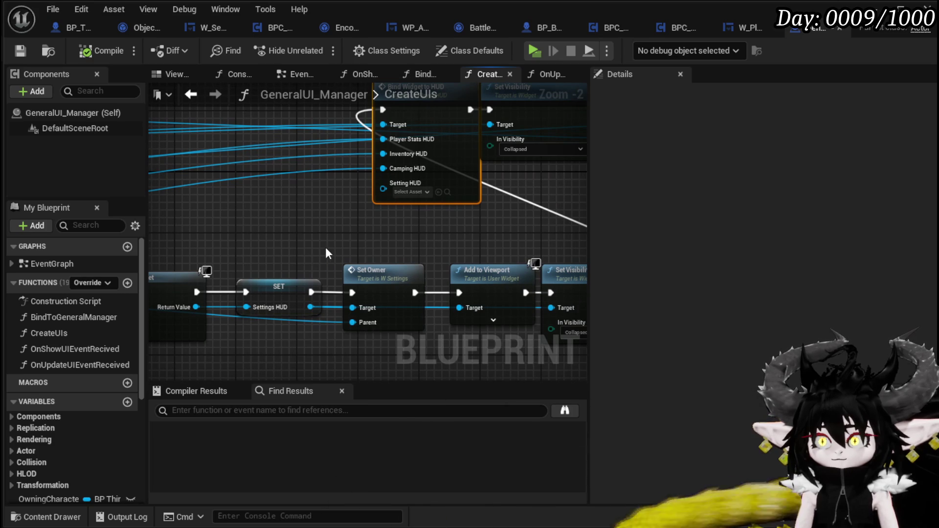
Drop a Settings HUD getter onto Bind Widget to HUD's Setting HUD pin in CreateUIs.
drag(324, 250, 411, 257)
scroll(74, 342, down, 5)
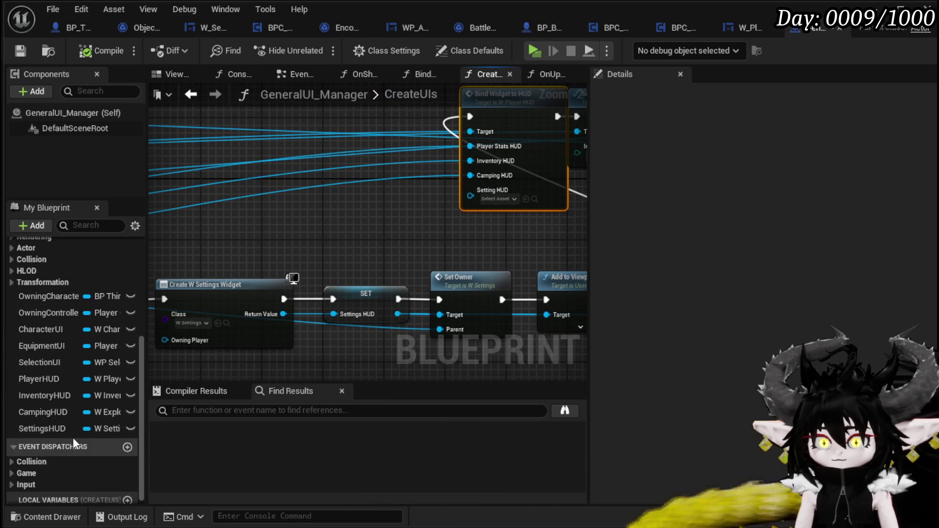
drag(42, 428, 428, 228)
drag(484, 195, 484, 194)
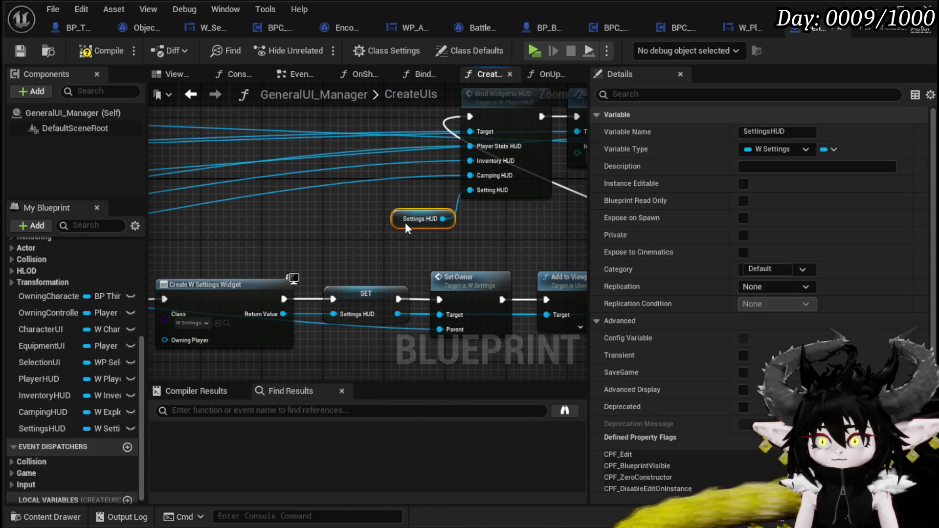
drag(344, 233, 334, 267)
click(300, 273)
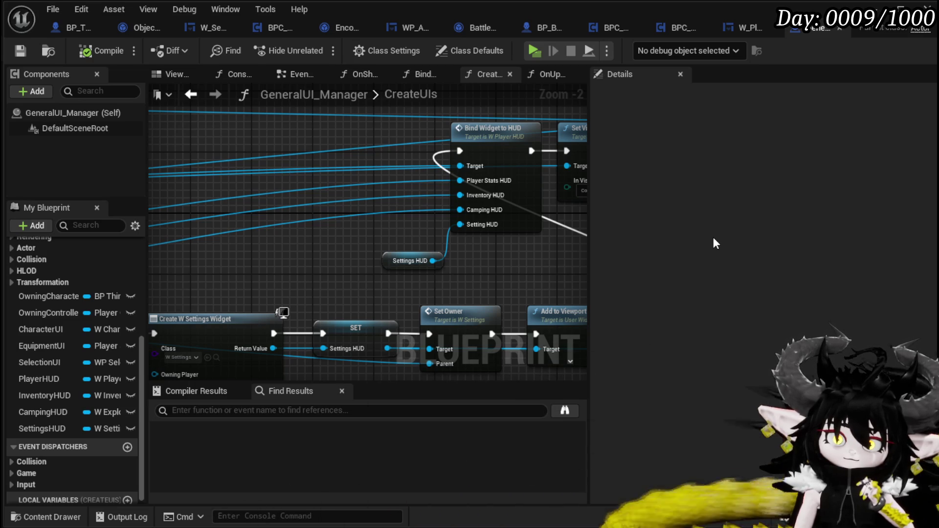
drag(533, 256, 433, 253)
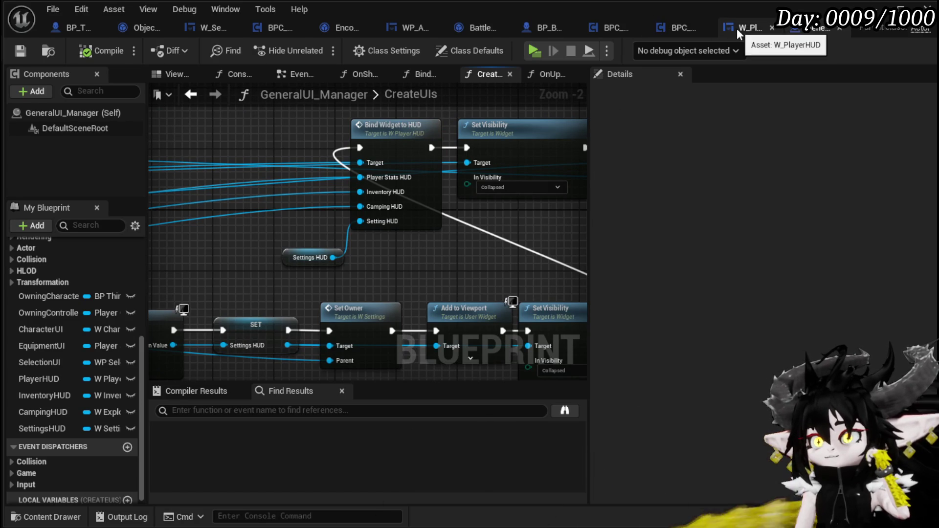
In W_PlayerHUD's event graph, delete the Create W Settings Widget and Add to Viewport nodes.
click(736, 28)
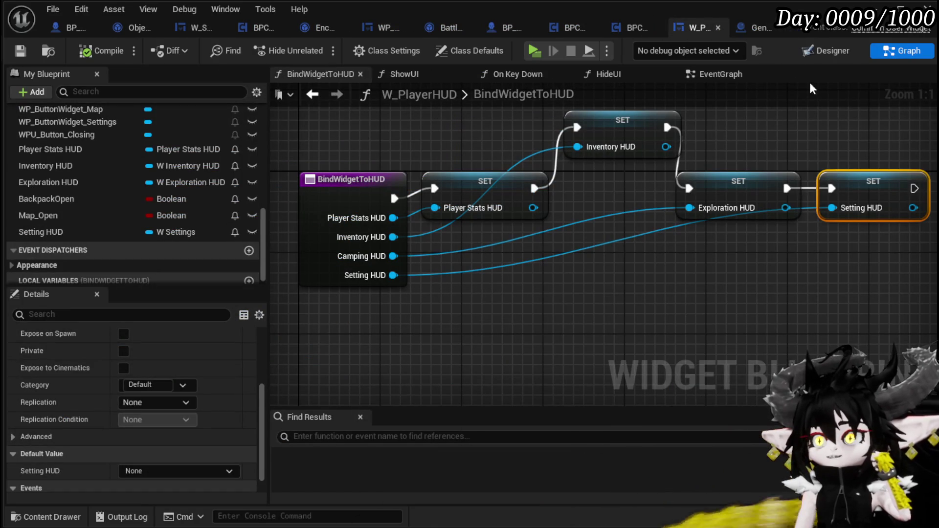
click(719, 75)
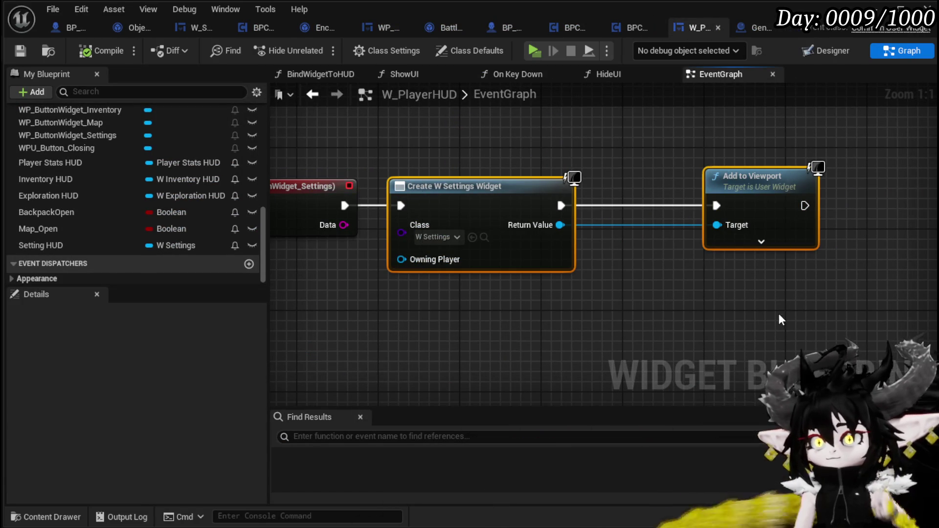
key(Delete)
Place a Setting HUD getter and add a Widget Set Visibility call on it.
drag(62, 248, 294, 272)
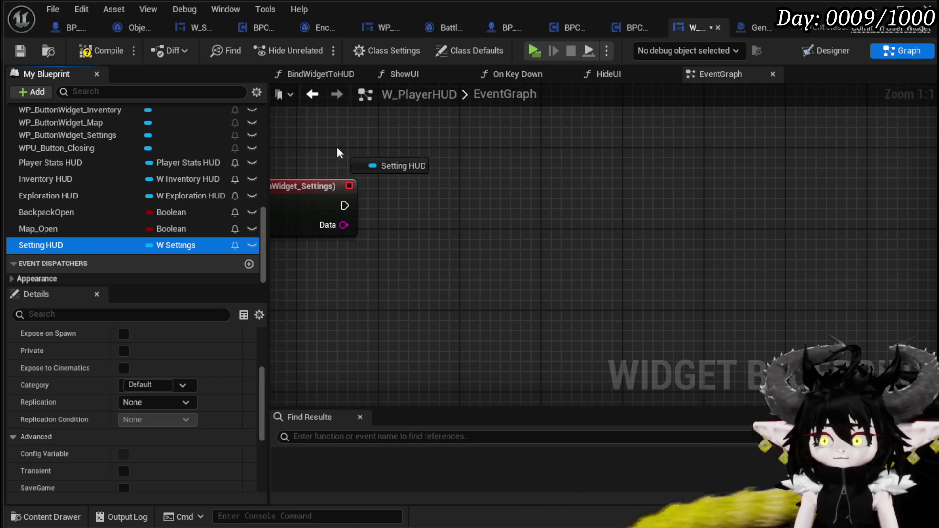
click(363, 175)
drag(376, 149, 424, 201)
text(Set )
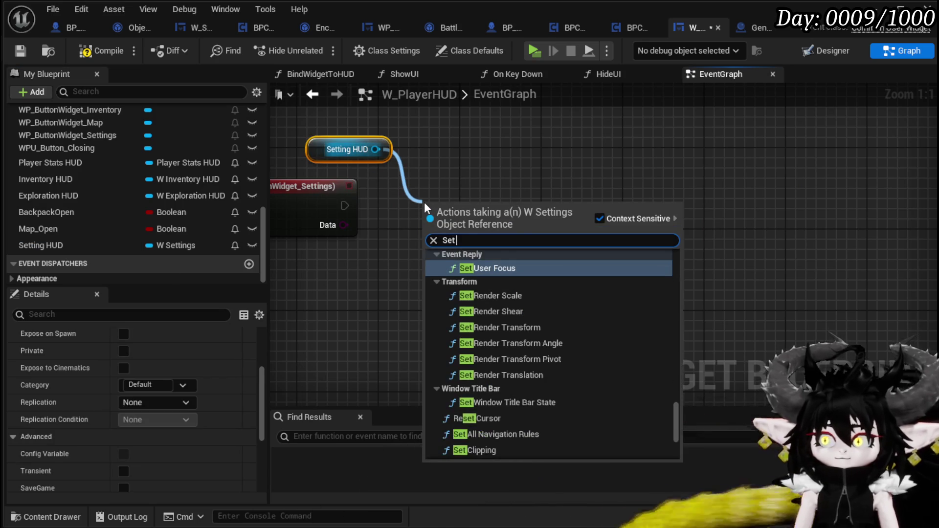
text(Visi)
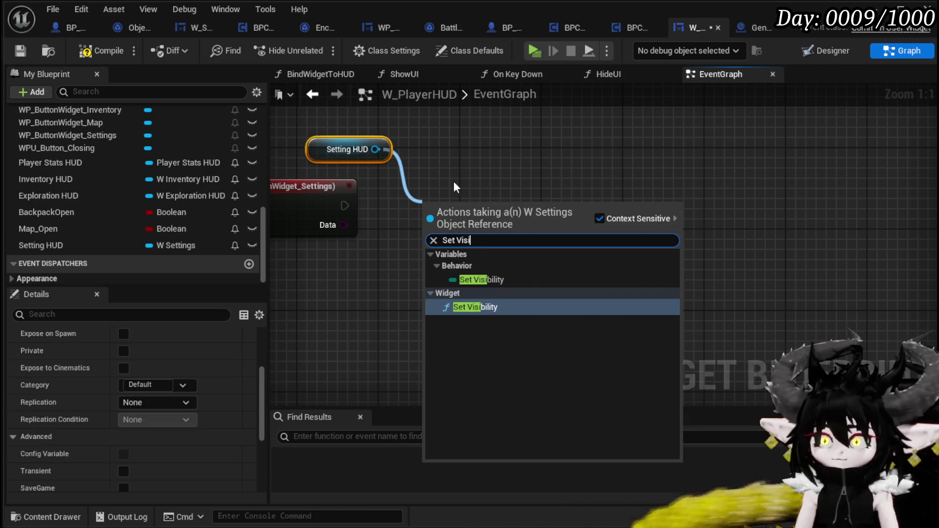
click(467, 307)
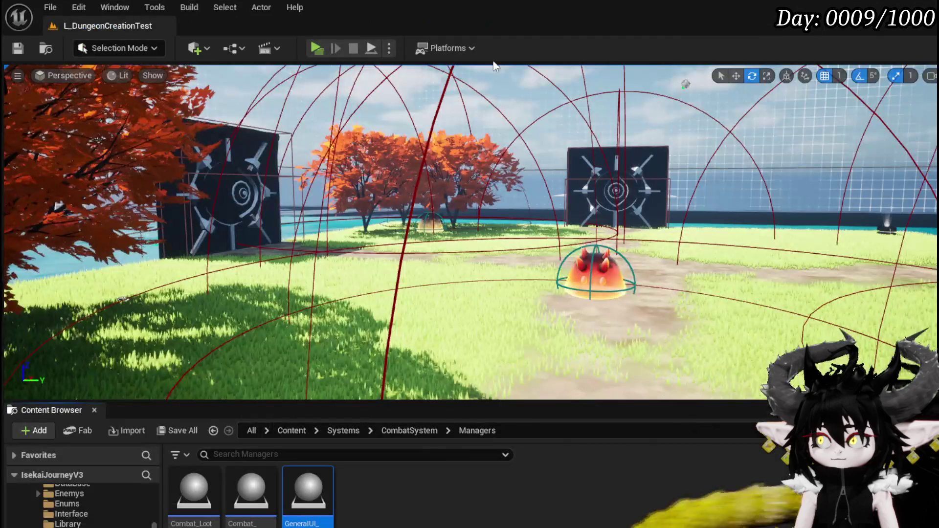
Start a play preview and enable Debug: Movement in the in-game settings menu.
click(337, 51)
key(Tab)
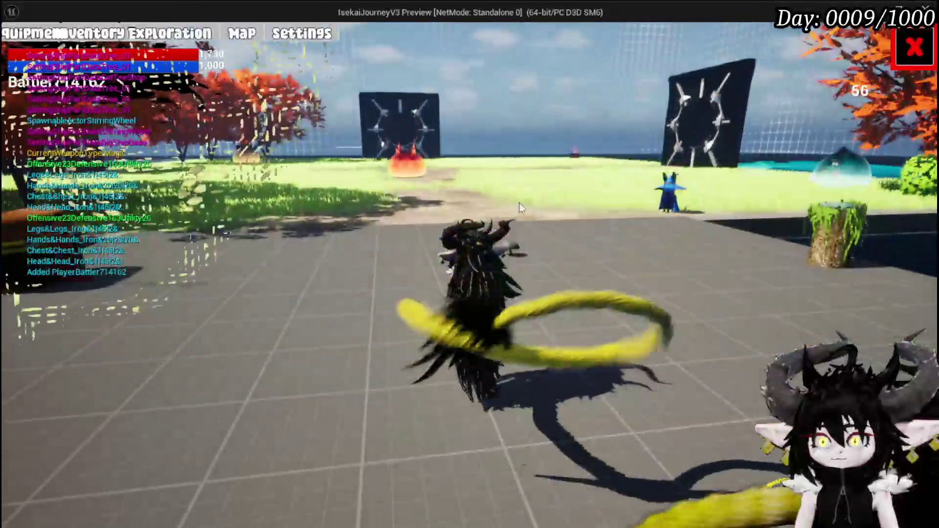
click(293, 38)
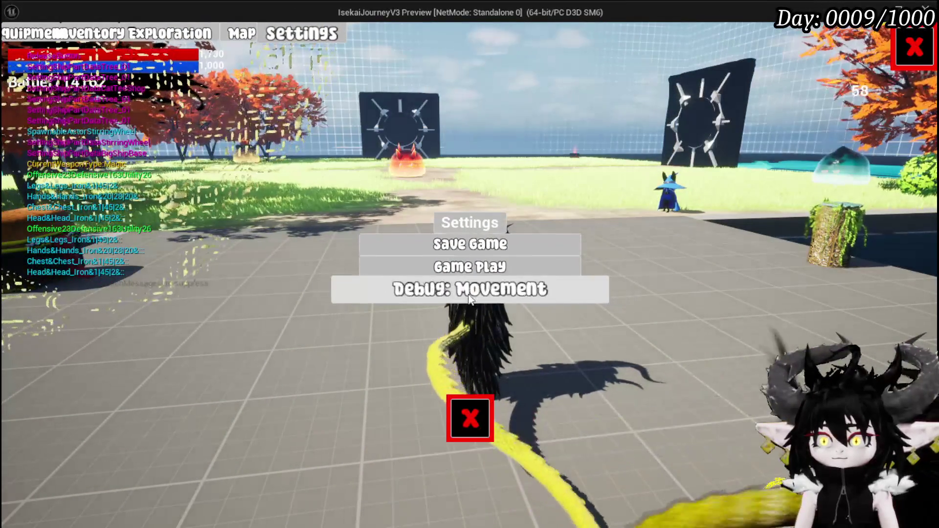
click(562, 292)
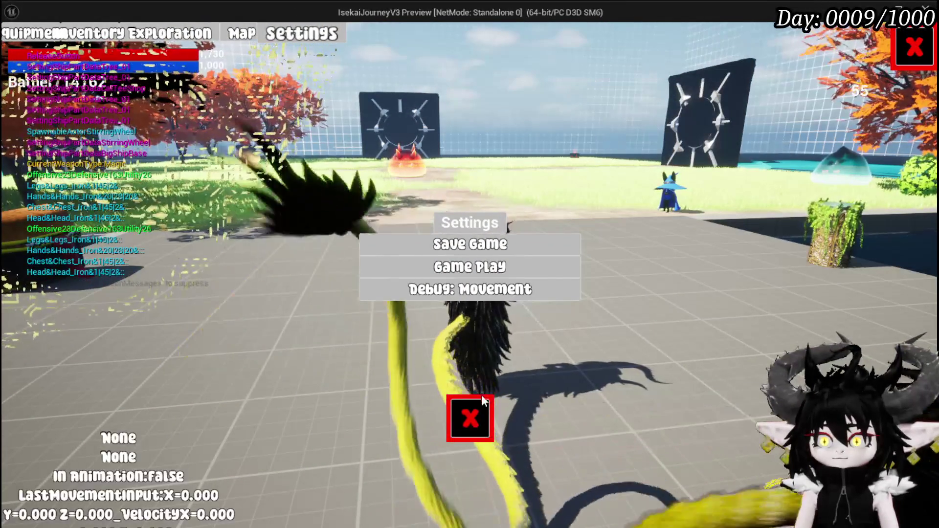
click(470, 418)
Test jumping, blocking and repeated dashes, then stop the preview and save all assets.
key(space)
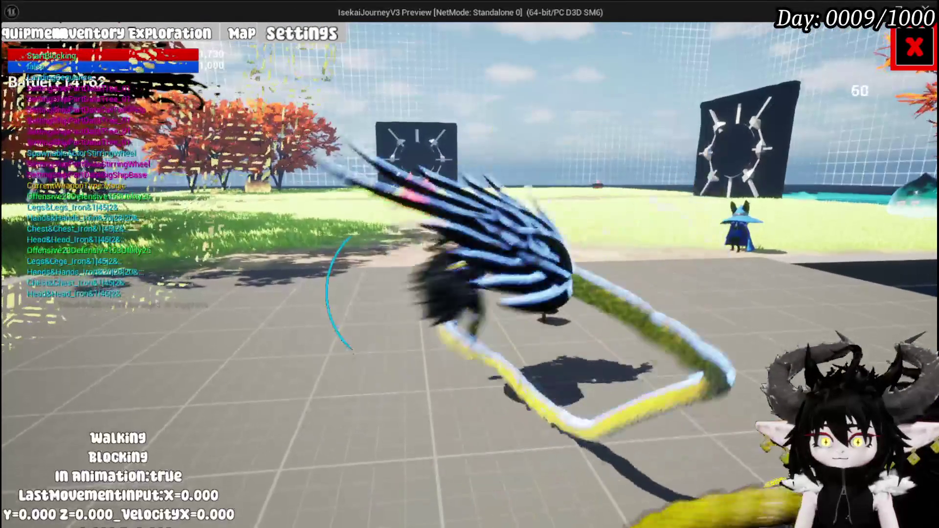
key(shift)
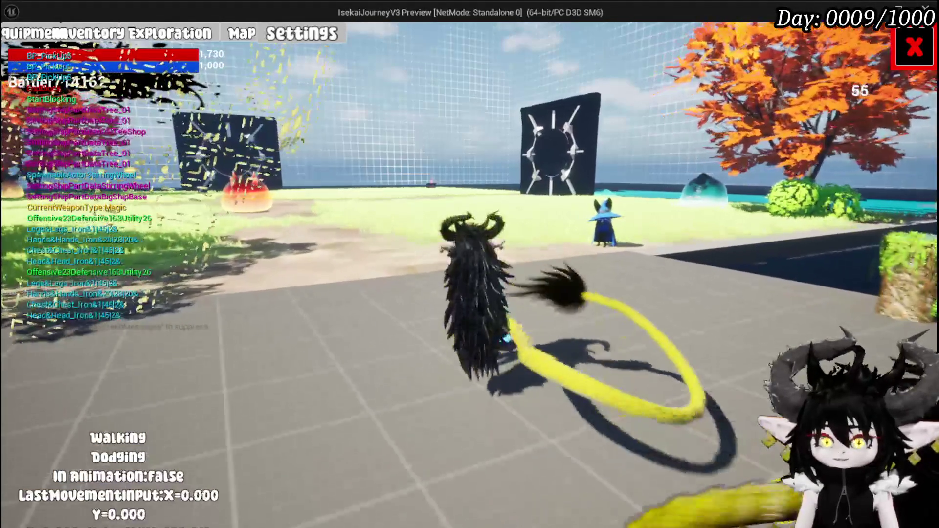
key(shift)
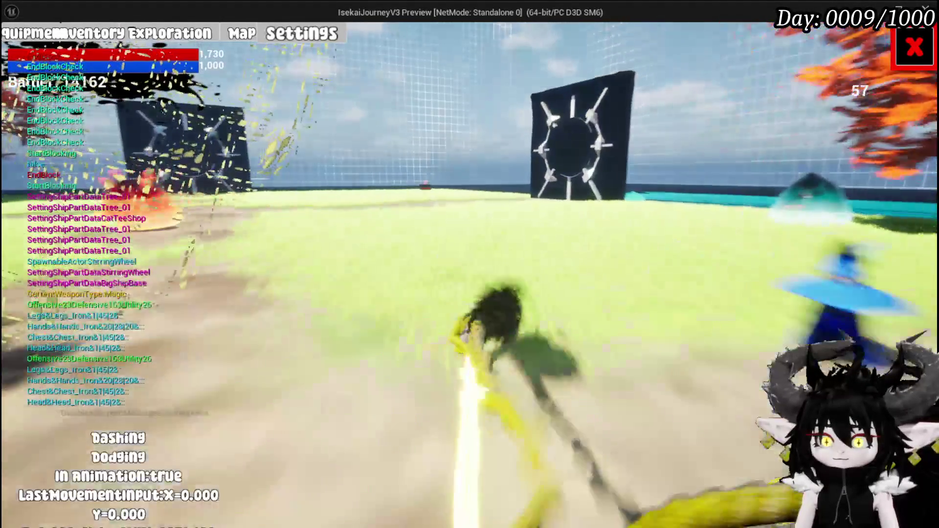
key(shift)
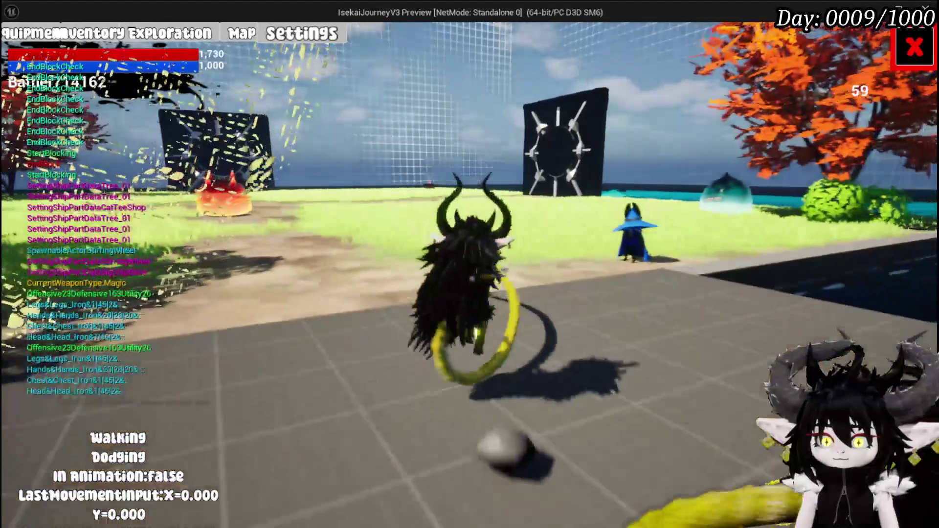
key(shift)
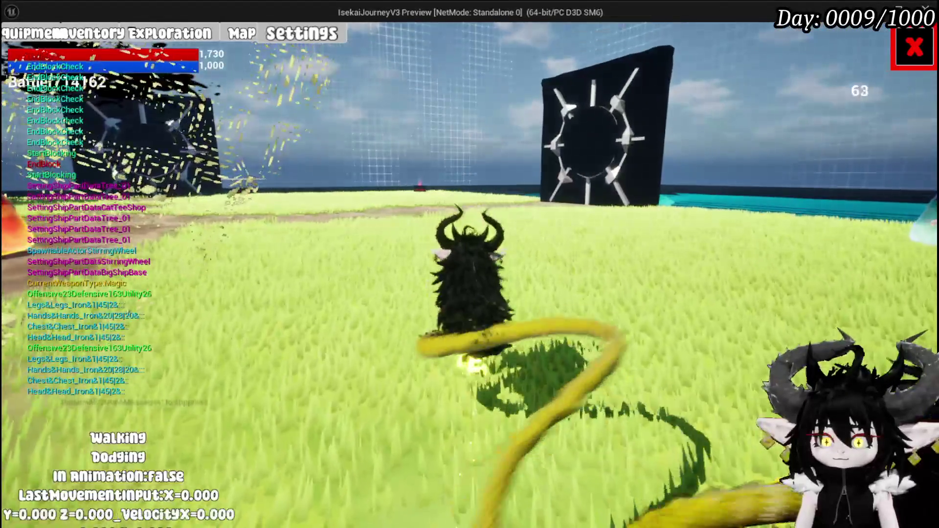
key(shift)
key(shift)
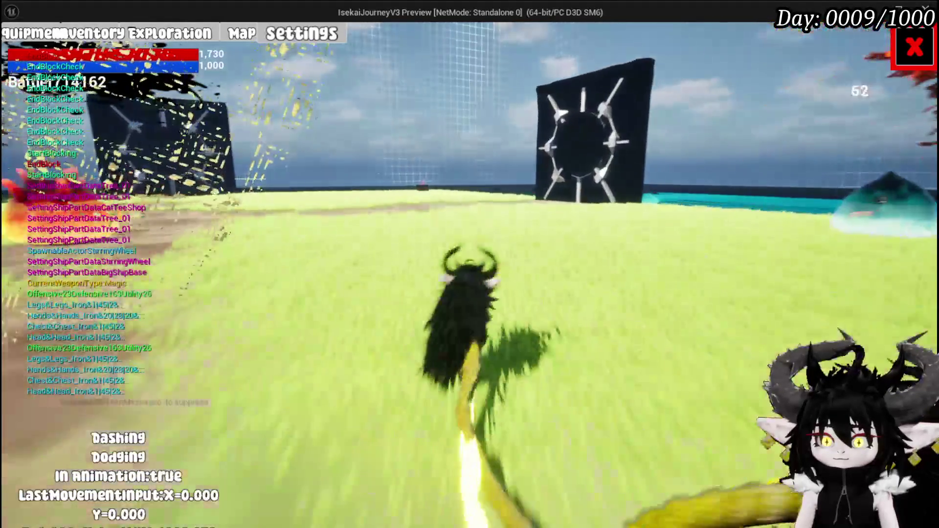
key(Escape)
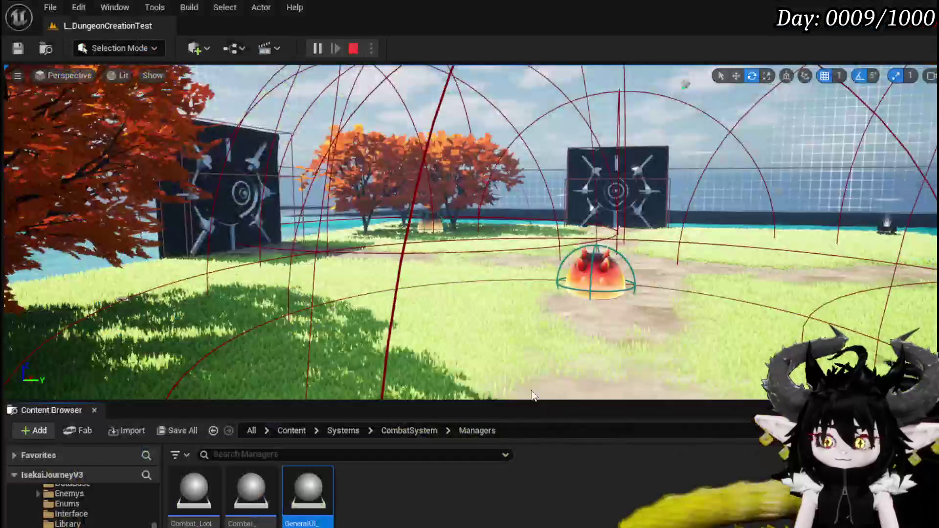
key(ctrl+s)
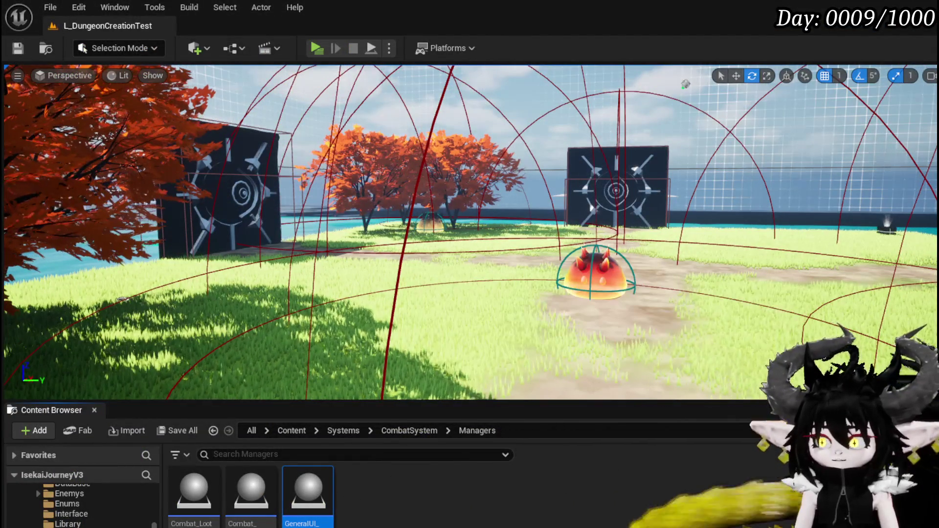
Go to BP_ThirdPersonCharacter's EventGraph and center the view on the Animation End node.
key(alt+Tab)
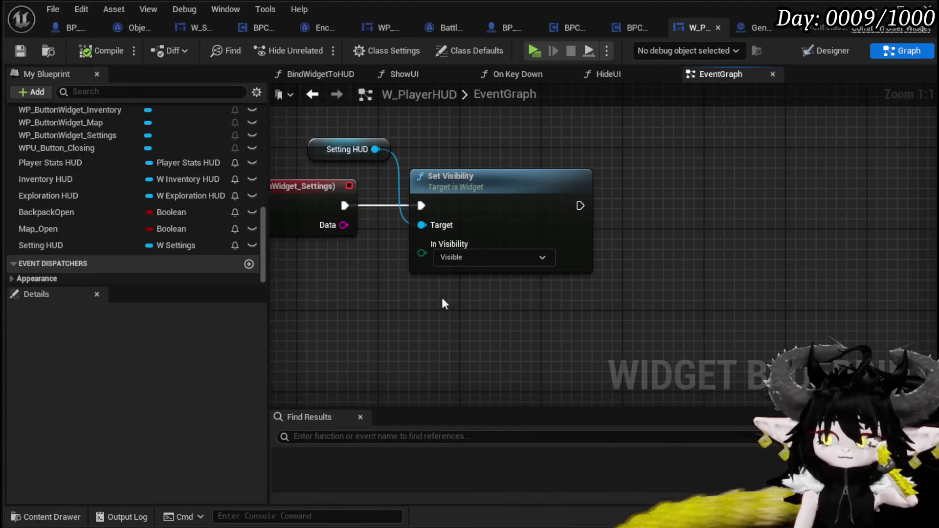
click(71, 27)
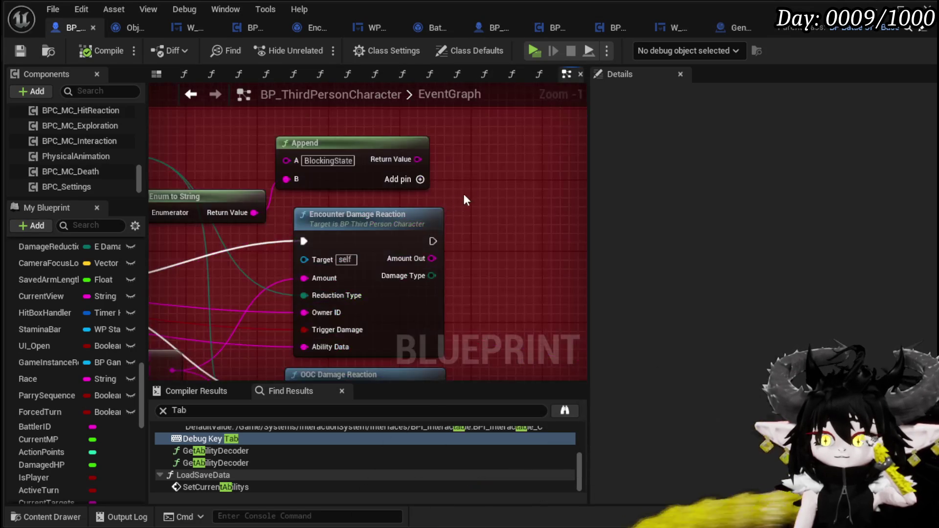
scroll(464, 192, down, 10)
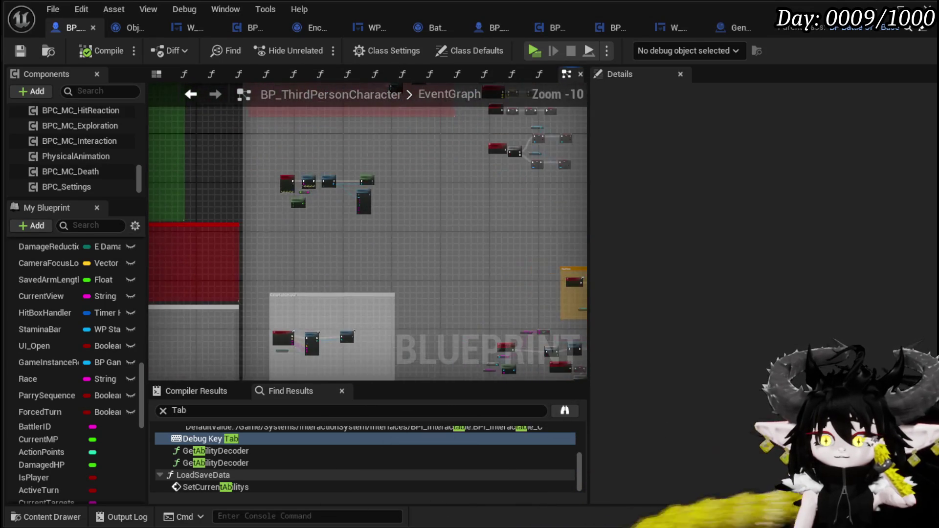
scroll(269, 221, up, 1)
mouse_move(252, 357)
mouse_down()
mouse_move(300, 153)
mouse_move(260, 363)
mouse_up()
scroll(312, 234, up, 8)
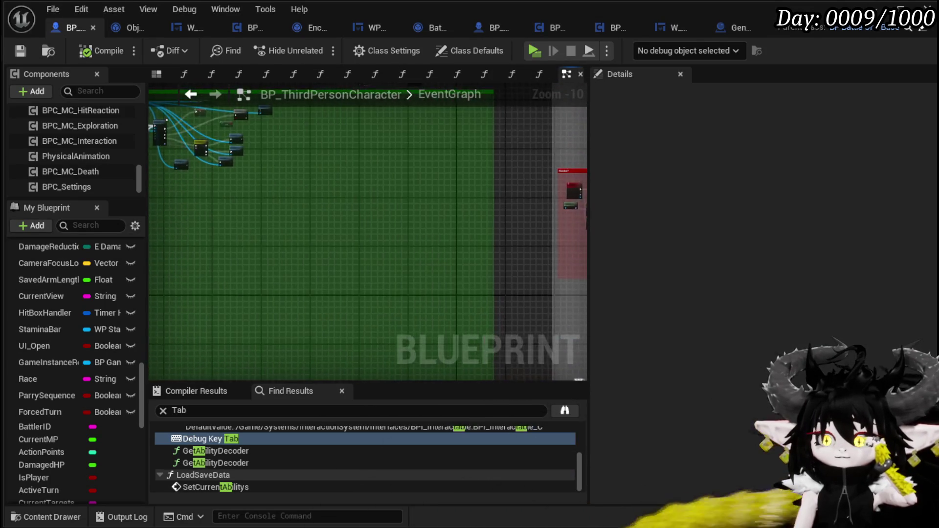
mouse_move(432, 175)
mouse_down()
mouse_move(274, 210)
mouse_move(151, 221)
mouse_move(380, 218)
mouse_move(191, 215)
mouse_up()
mouse_move(493, 192)
mouse_down()
mouse_move(563, 137)
mouse_move(579, 149)
mouse_move(501, 169)
mouse_up()
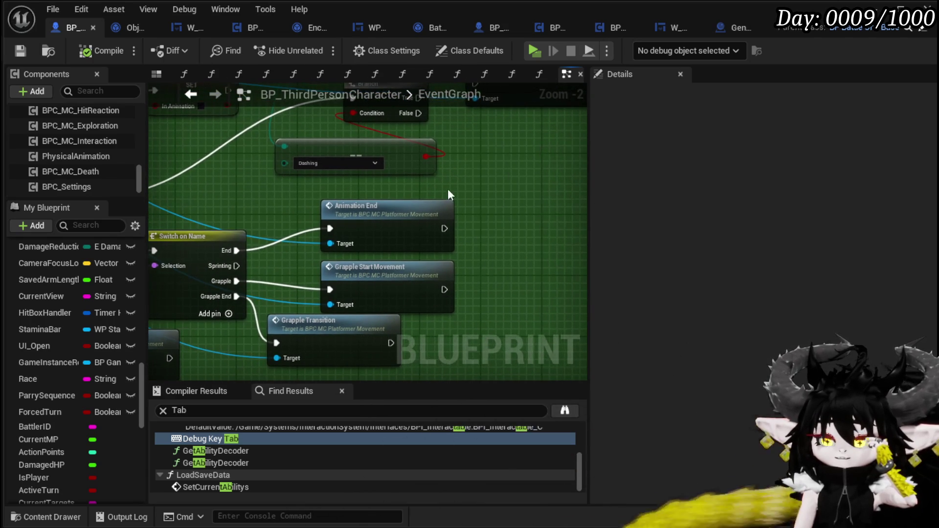
mouse_move(394, 208)
mouse_down()
mouse_move(507, 248)
mouse_move(507, 180)
mouse_up()
Open the AnimationEnd function graph and frame the Sprinting Trace Handler area.
double_click(340, 240)
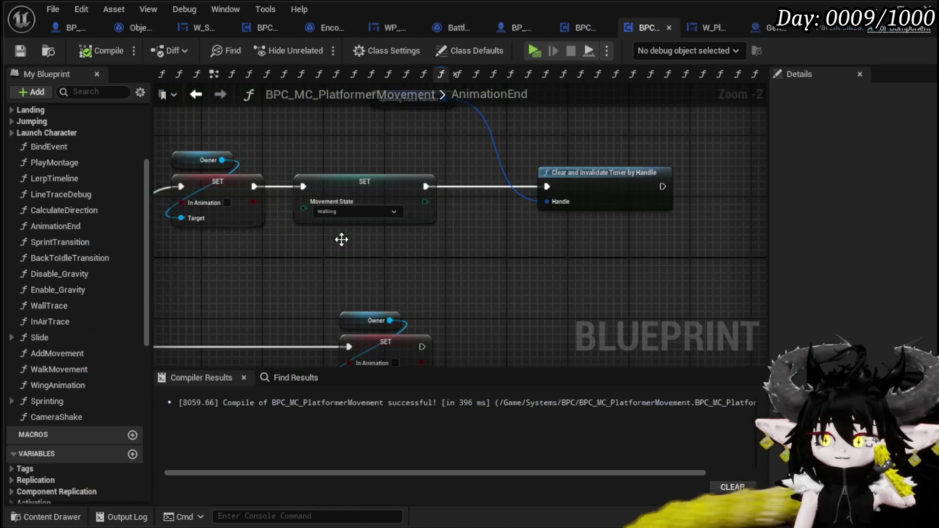
mouse_move(405, 226)
mouse_down()
mouse_move(537, 281)
mouse_move(524, 215)
mouse_move(289, 254)
mouse_up()
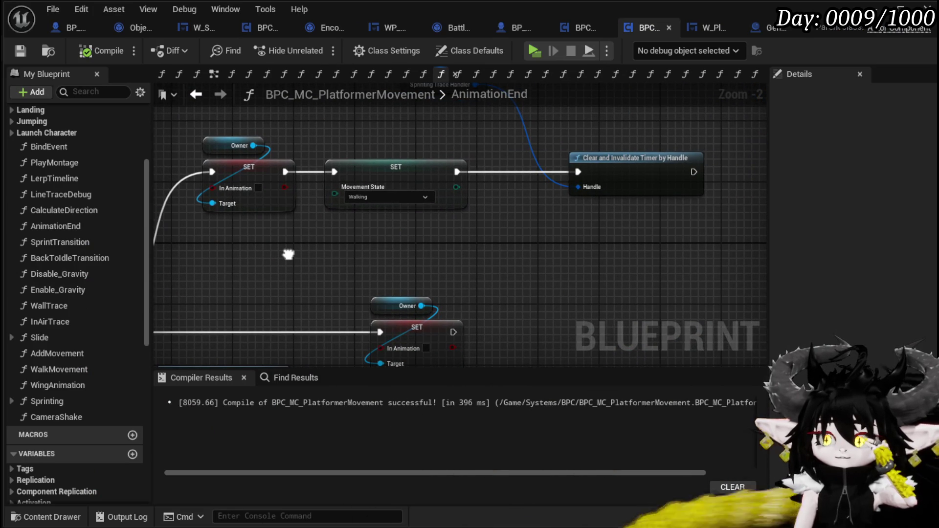
mouse_move(453, 147)
mouse_down()
mouse_move(462, 235)
mouse_move(533, 165)
mouse_move(501, 172)
mouse_up()
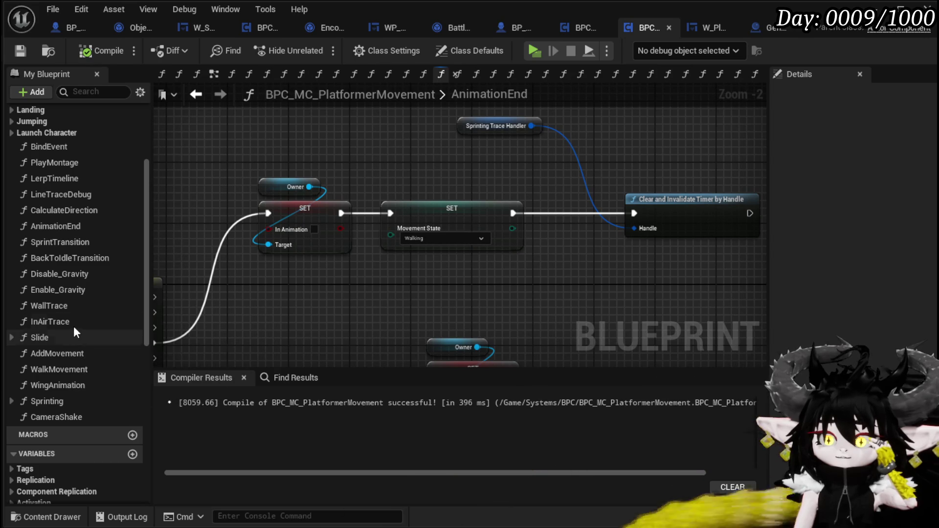
Insert Walk Movement between the Dashing branch and Clear and Invalidate Timer, then compile and save.
drag(55, 368, 319, 133)
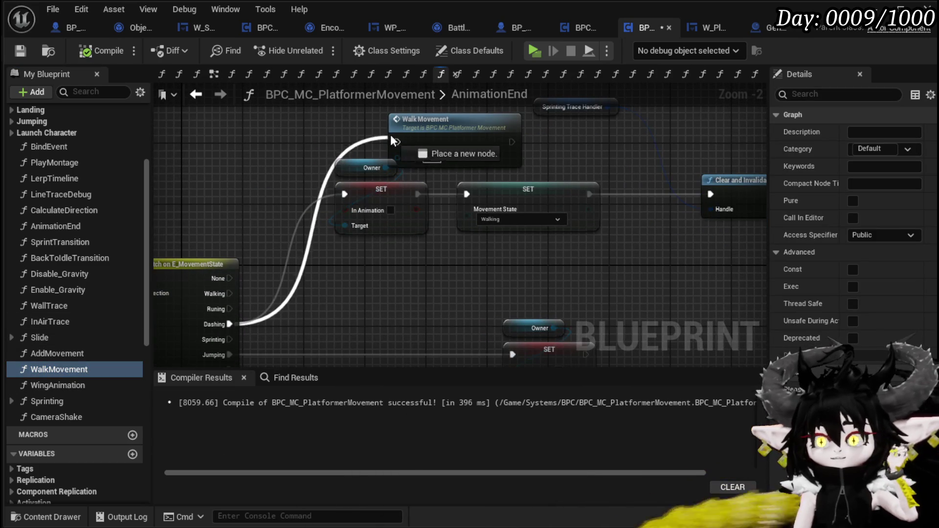
drag(402, 144, 402, 143)
drag(511, 142, 543, 162)
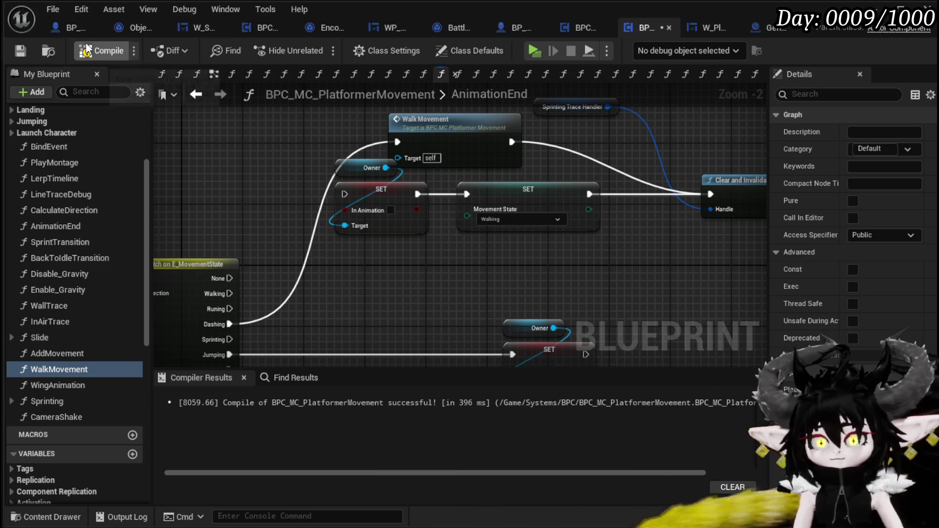
click(20, 48)
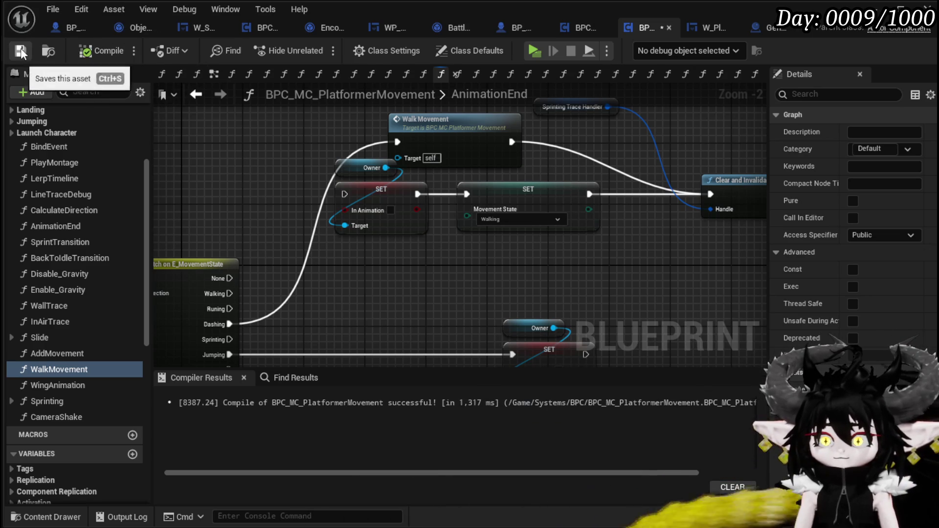
mouse_move(498, 291)
mouse_down()
mouse_move(543, 209)
mouse_move(521, 162)
mouse_move(447, 162)
mouse_up()
key(alt+Tab)
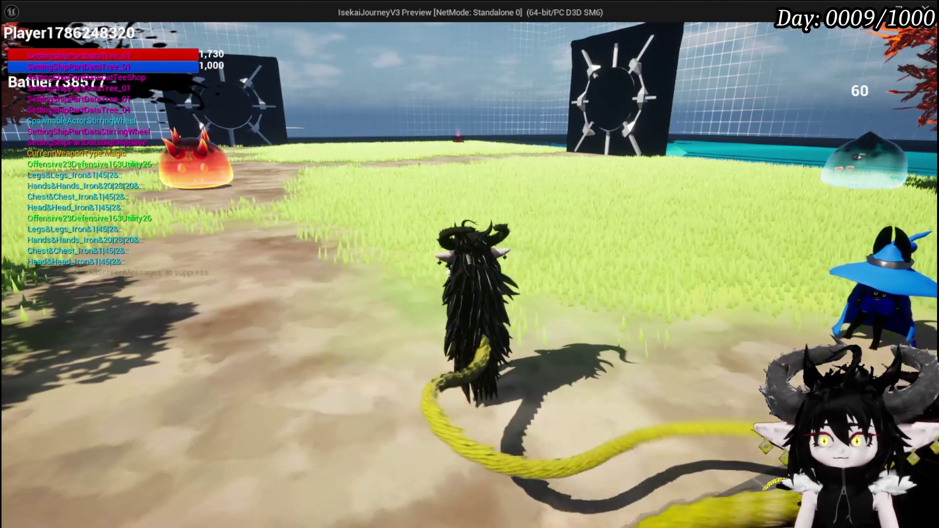
Turn on the movement debug readout and test repeated dashes and jumps.
key(Escape)
click(449, 296)
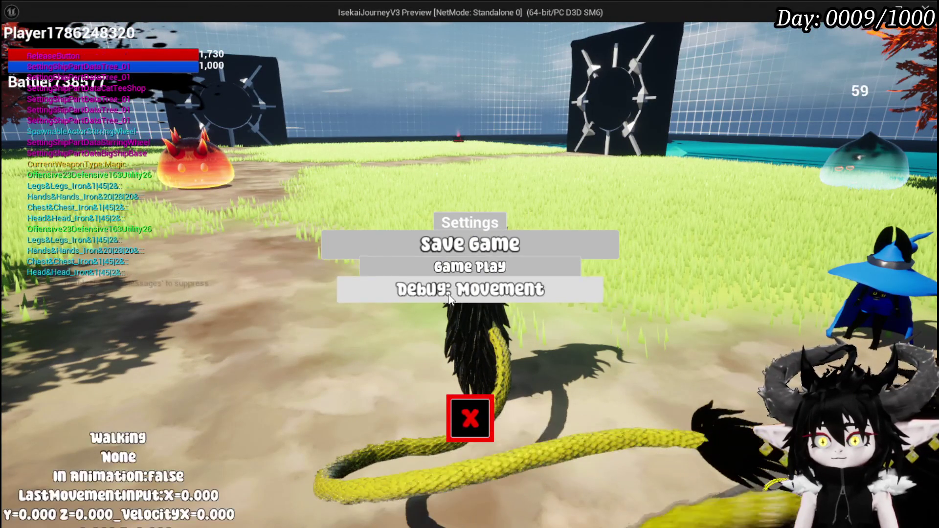
click(455, 420)
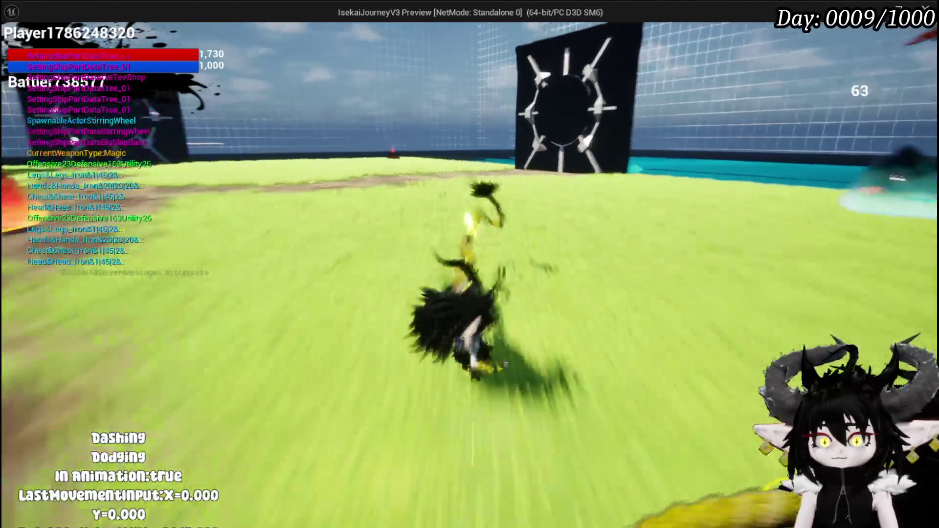
key(shift)
key(shift)
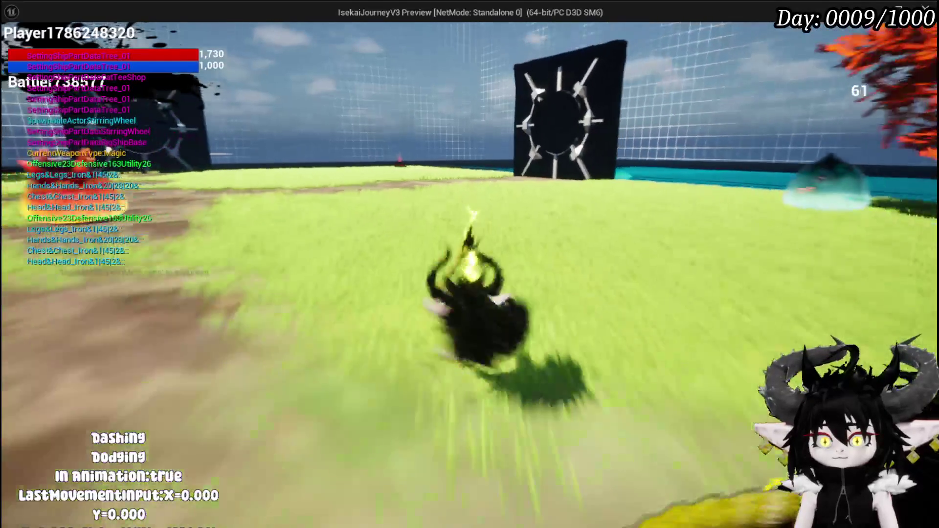
key(shift)
key(space)
key(shift)
key(space)
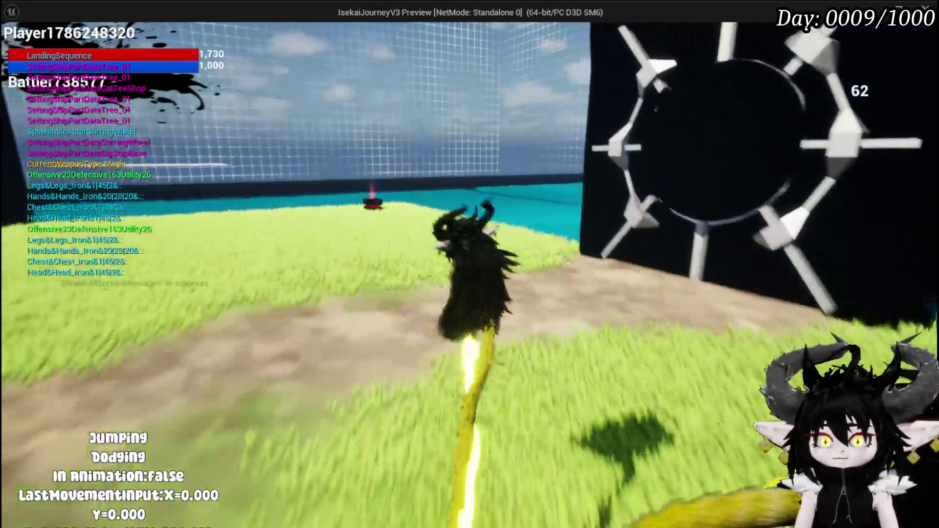
key(shift)
key(space)
key(shift)
key(space)
Move to the spiked slime, attack it to start combat, and right-click the HitReaction node at the breakpoint.
key(w)
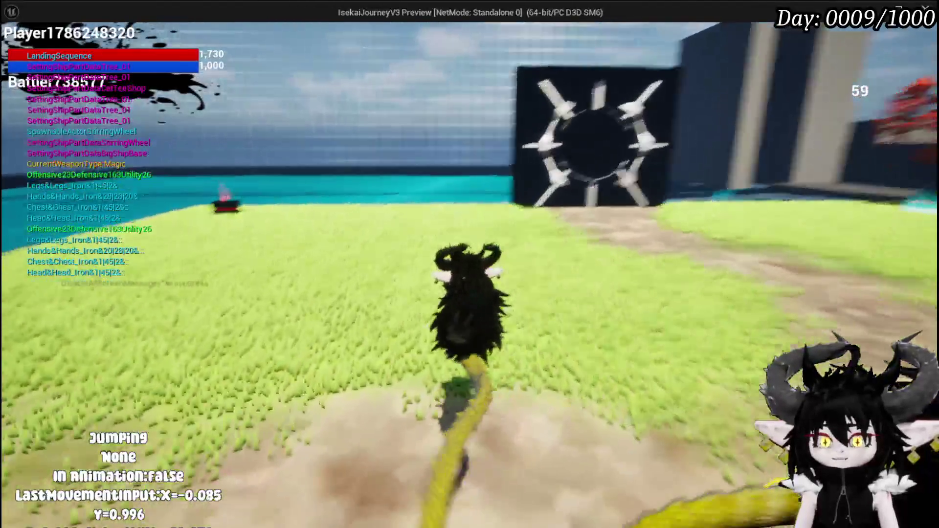
key(s)
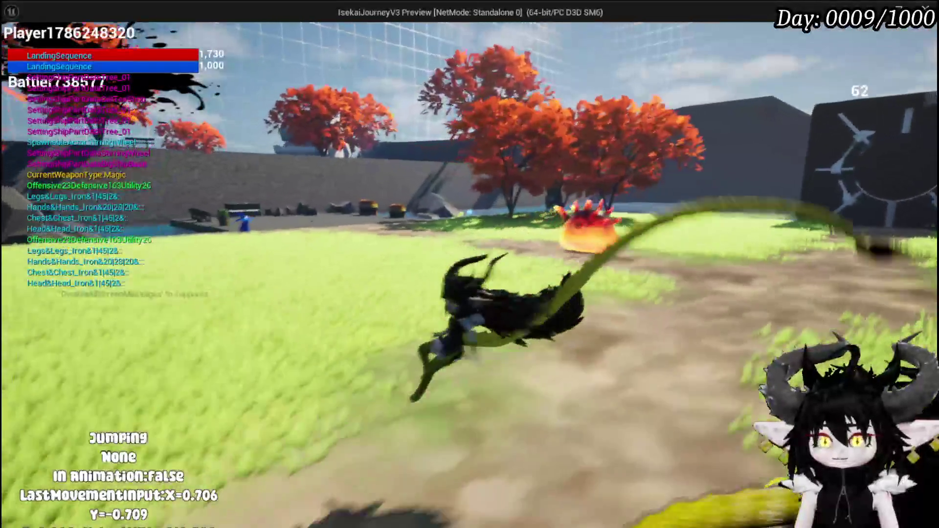
key(space)
key(space)
key(space)
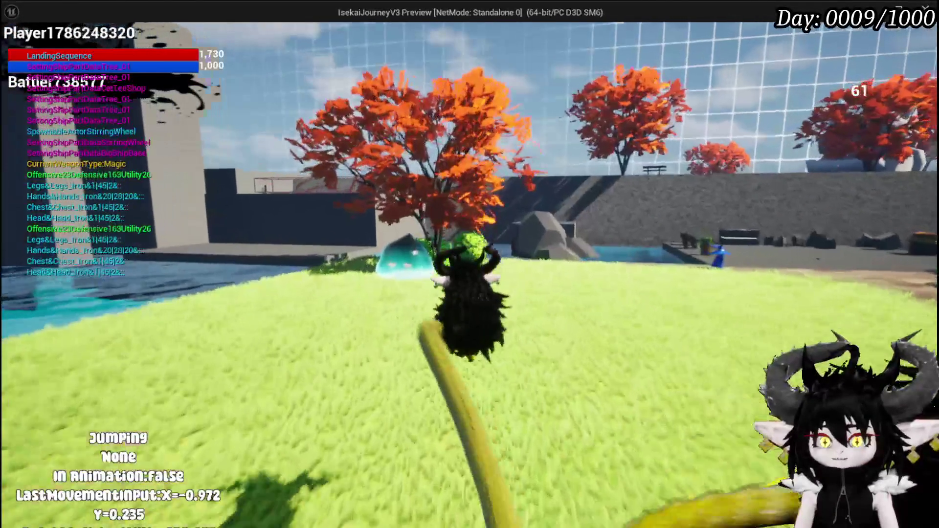
key(shift)
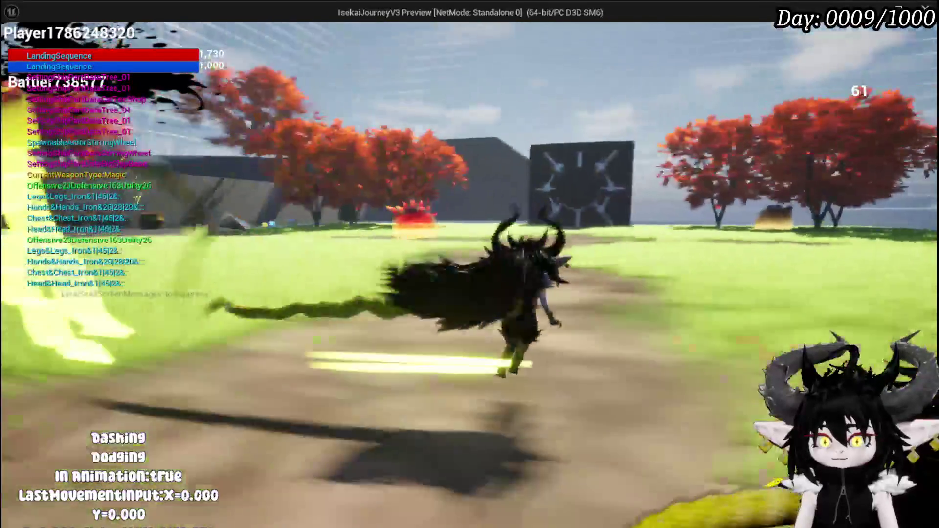
key(shift)
key(space)
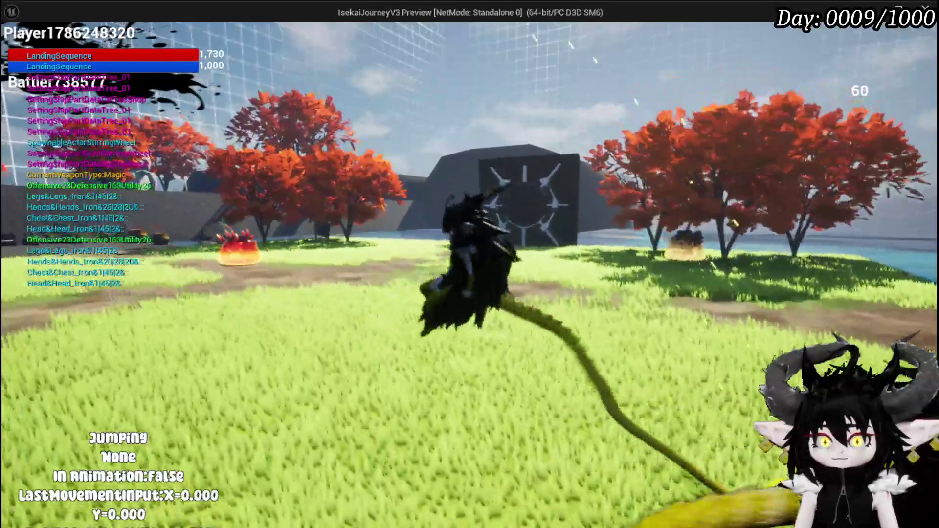
key(w)
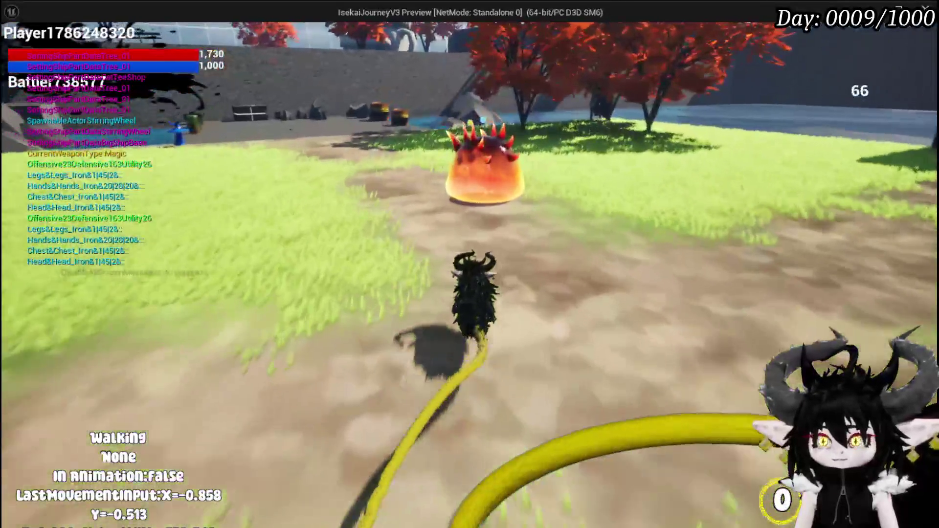
click(470, 264)
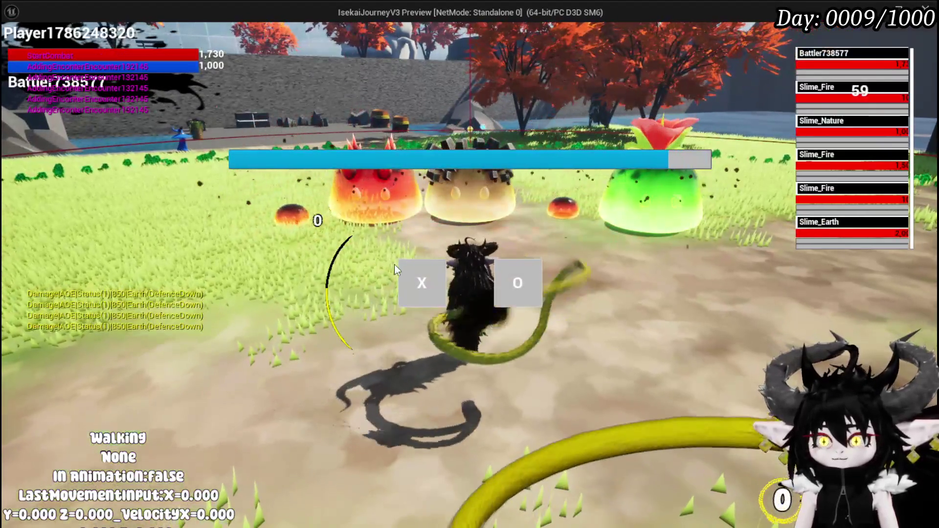
click(406, 276)
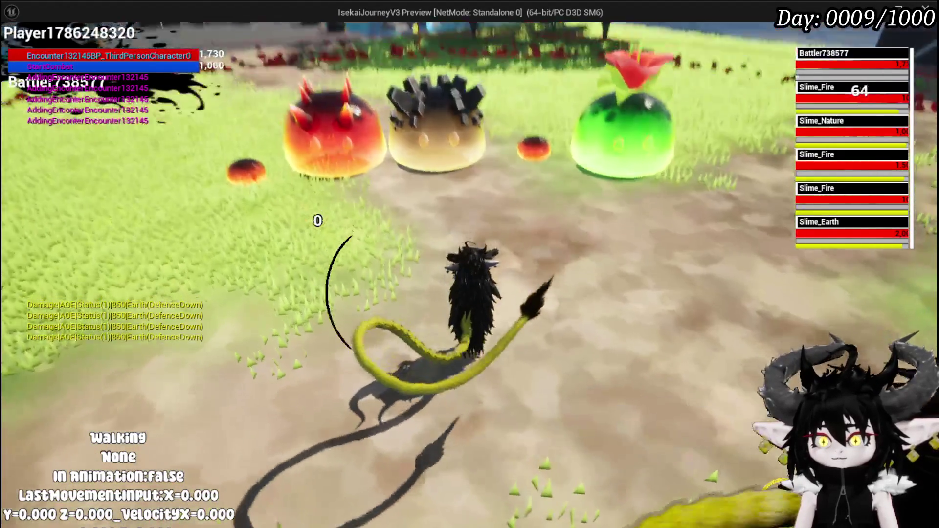
key(w)
key(space)
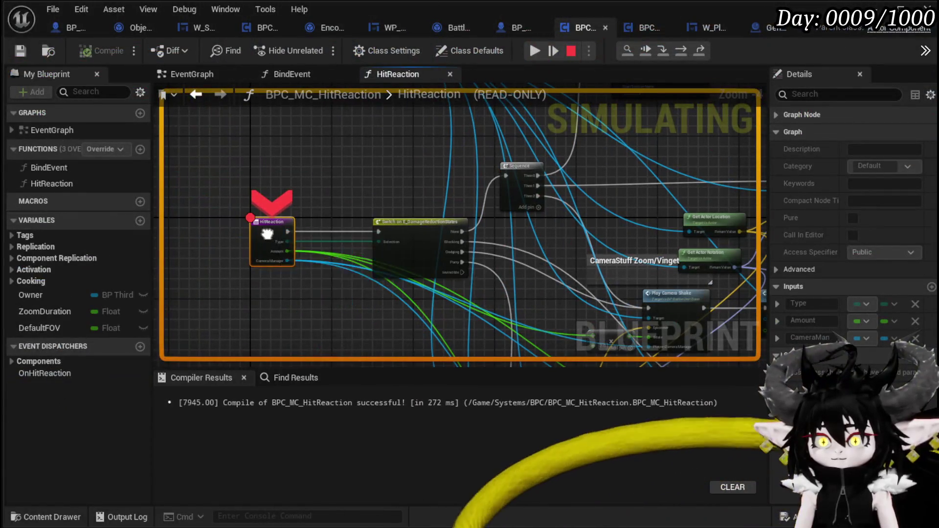
right_click(268, 236)
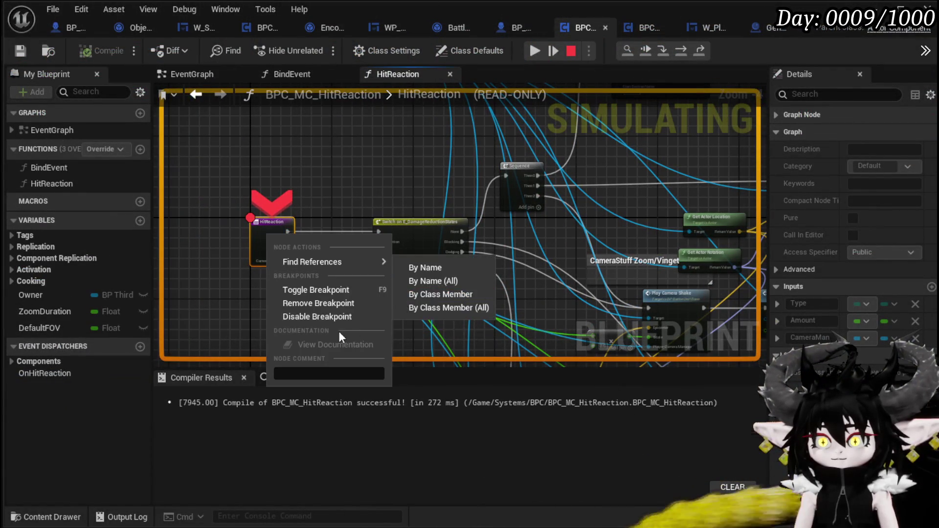
Dismiss the HitReaction node menu and resume the paused game.
click(398, 295)
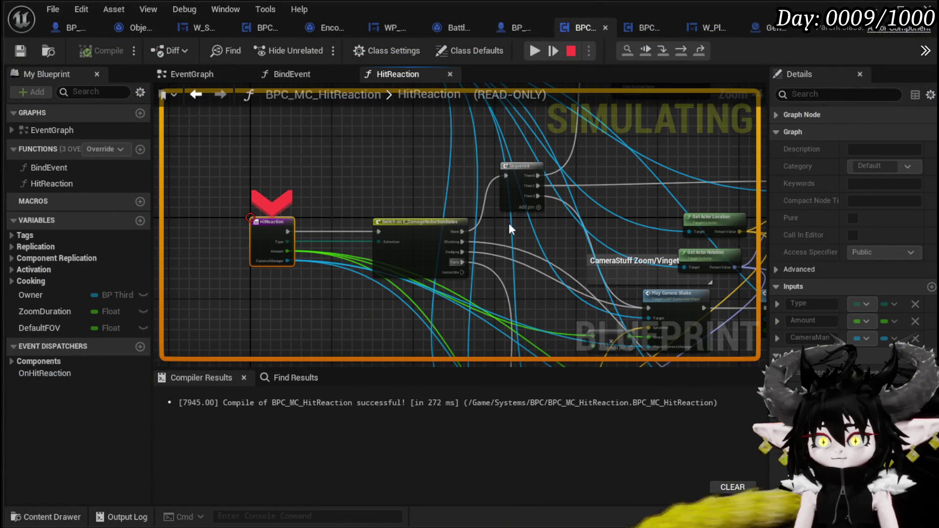
click(535, 50)
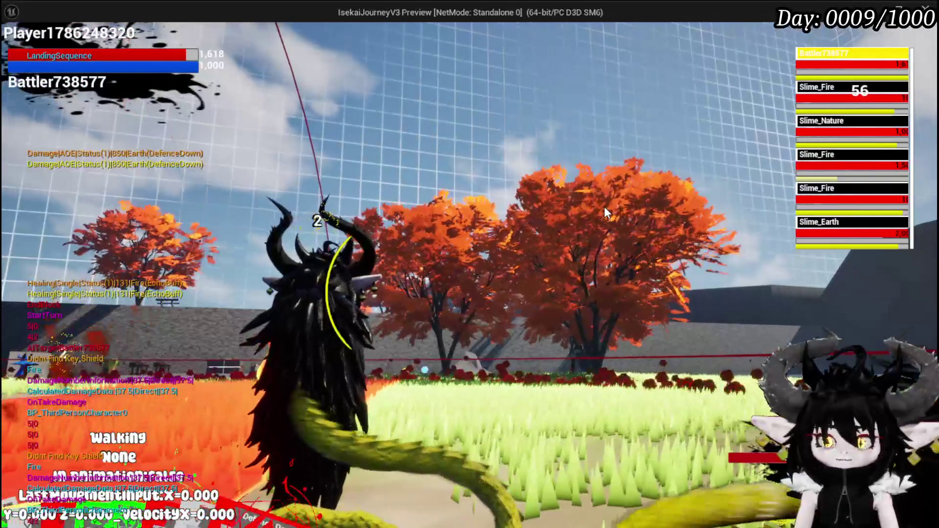
Walk, jump and dash-dodge around the slimes, then parry into blocking.
key(w)
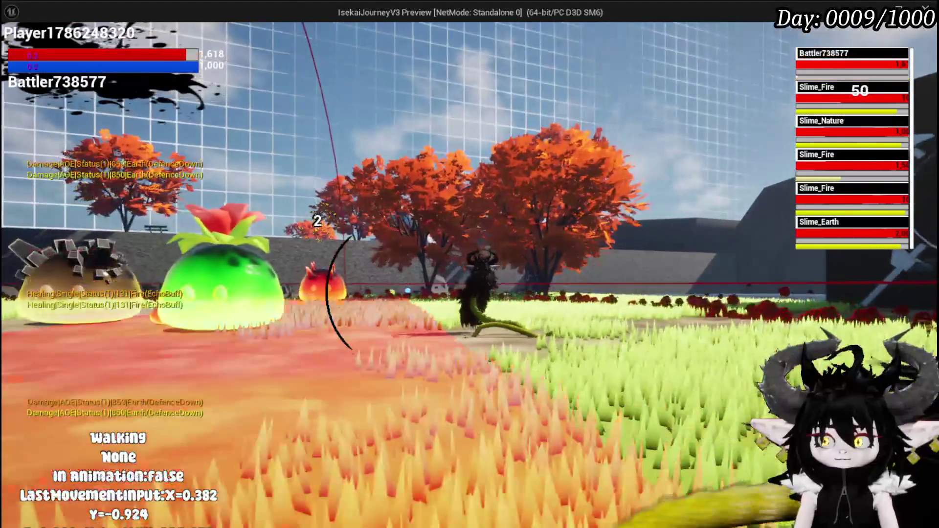
key(space)
key(shift)
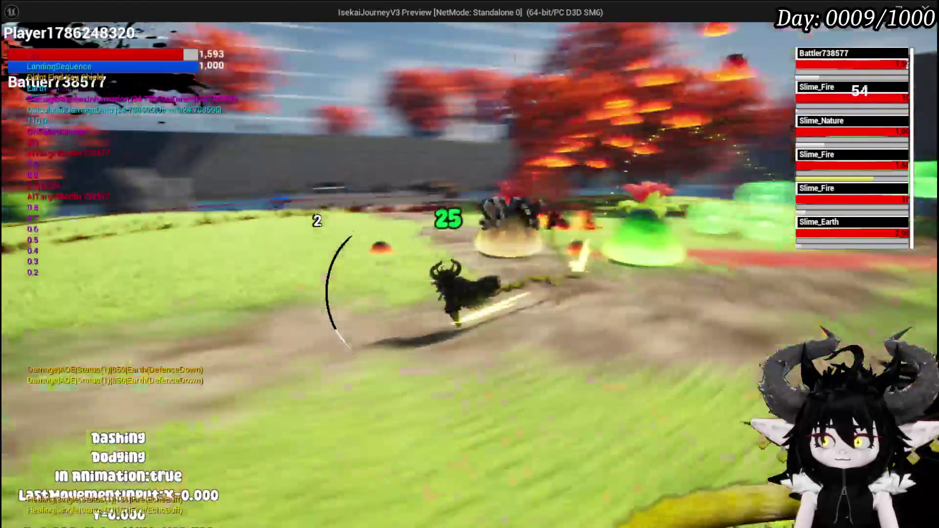
key(shift)
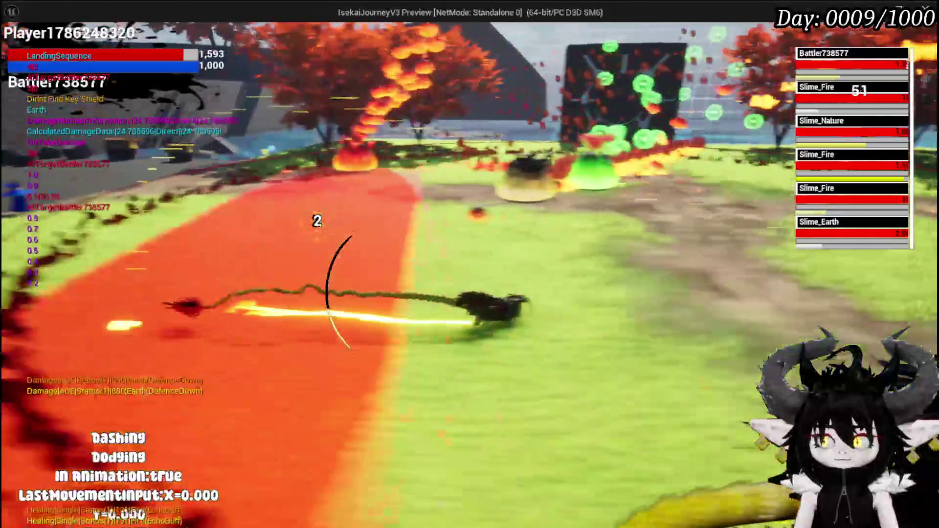
key(space)
key(shift)
key(a)
key(w)
key(space)
key(shift)
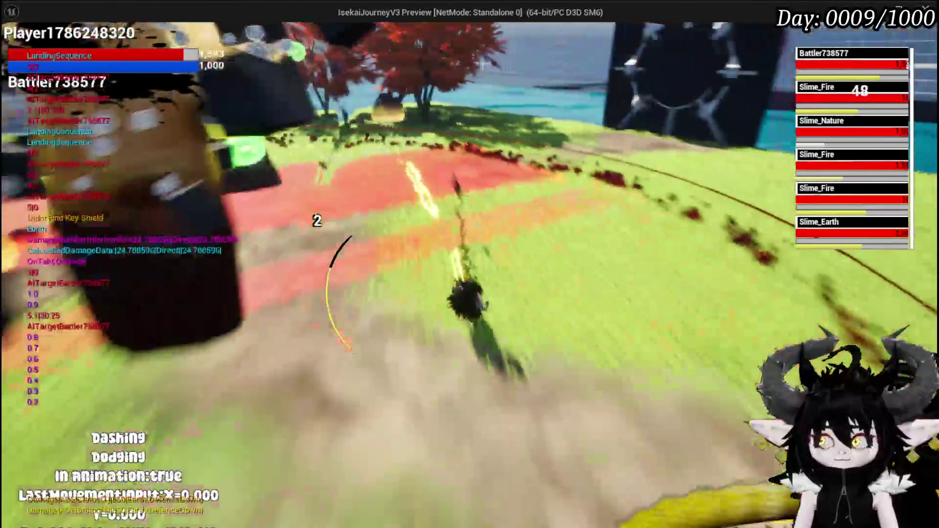
key(shift)
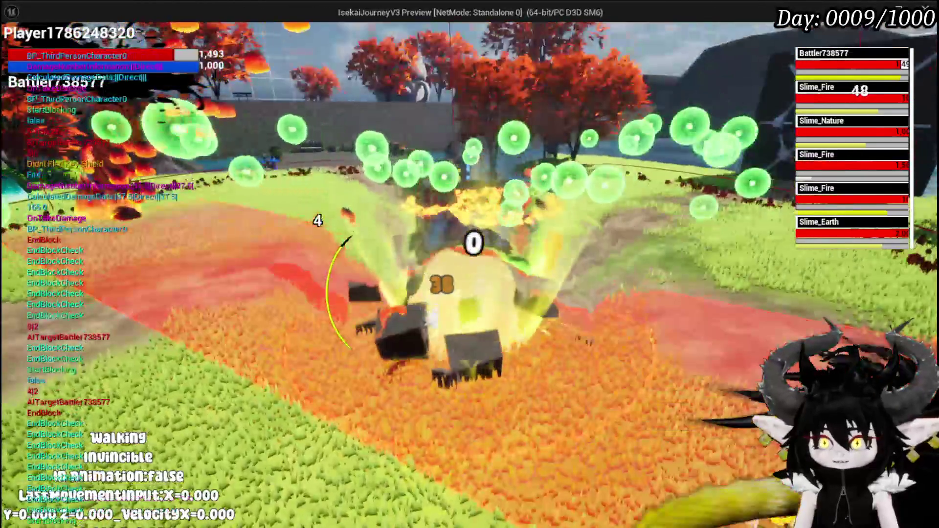
Activate the invincibility ability, test parry and blocking while invincible, then stop the session.
key(w+a)
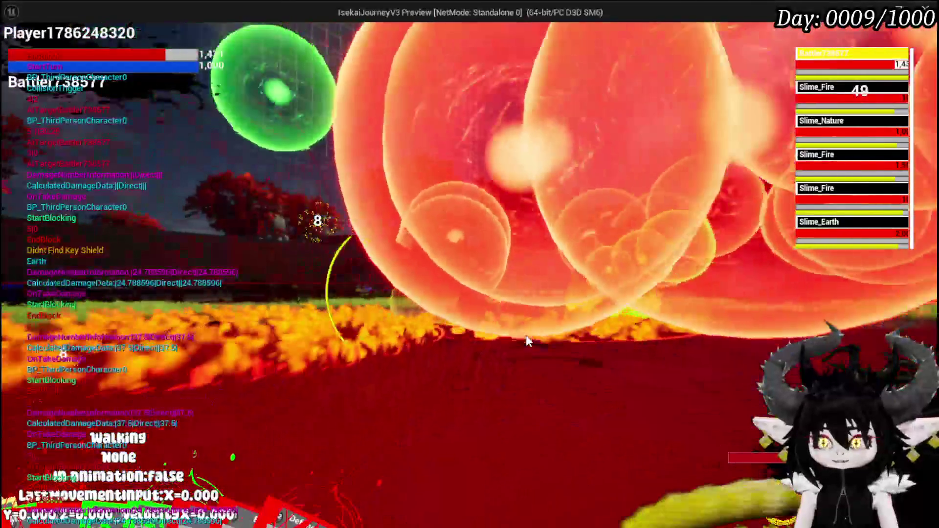
key(space)
key(w)
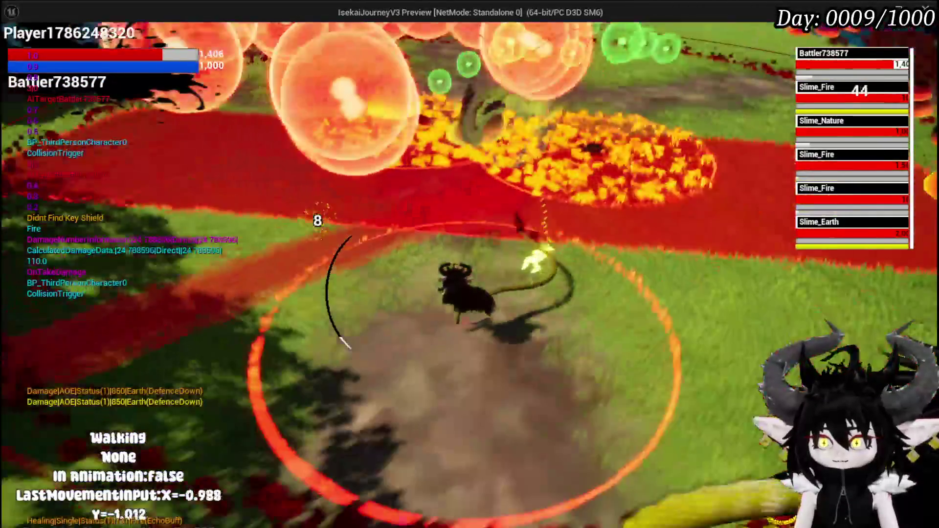
key(q)
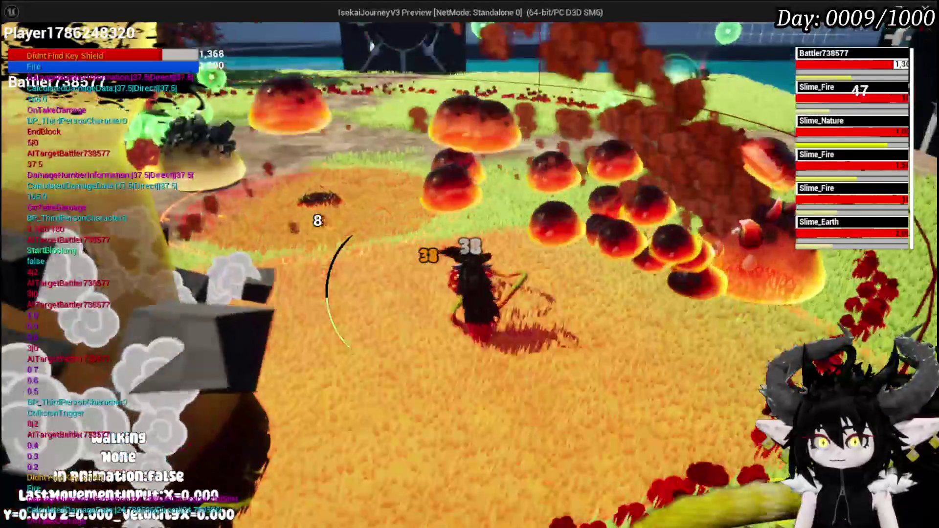
key(w)
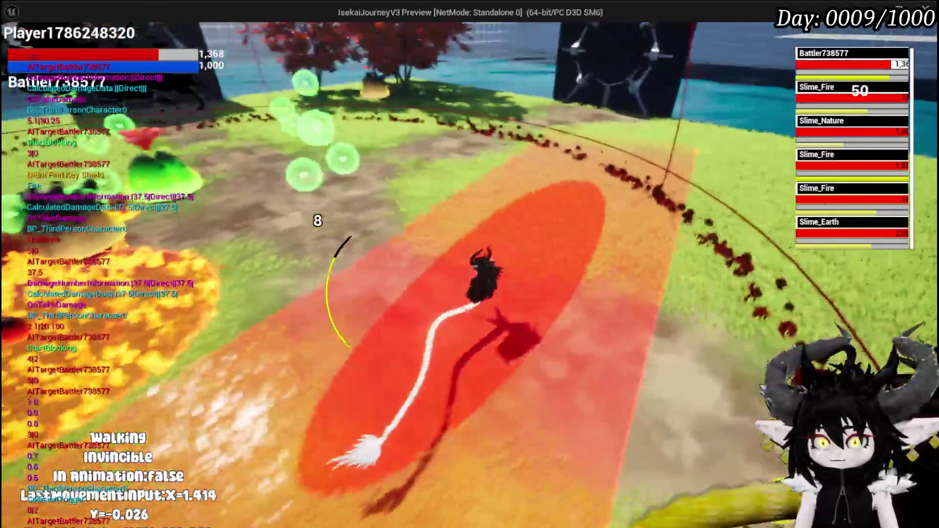
key(q)
key(w)
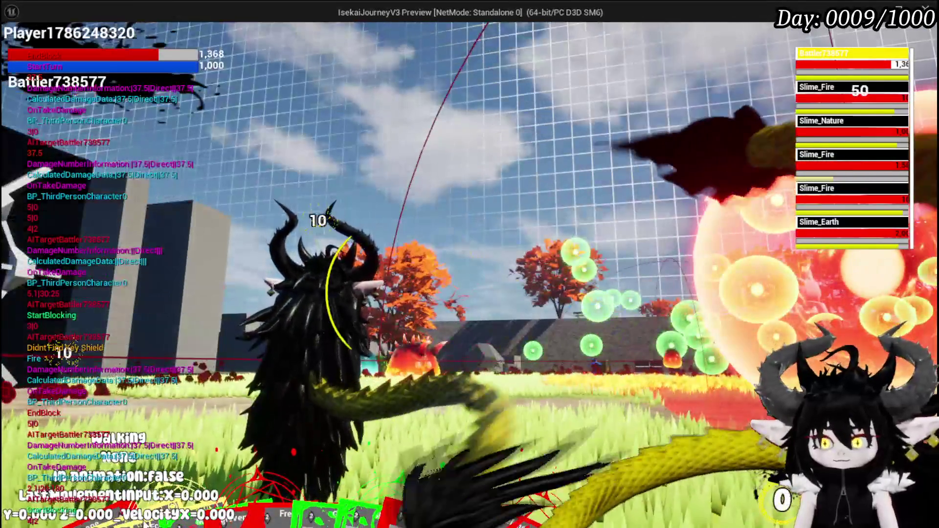
mouse_move(268, 496)
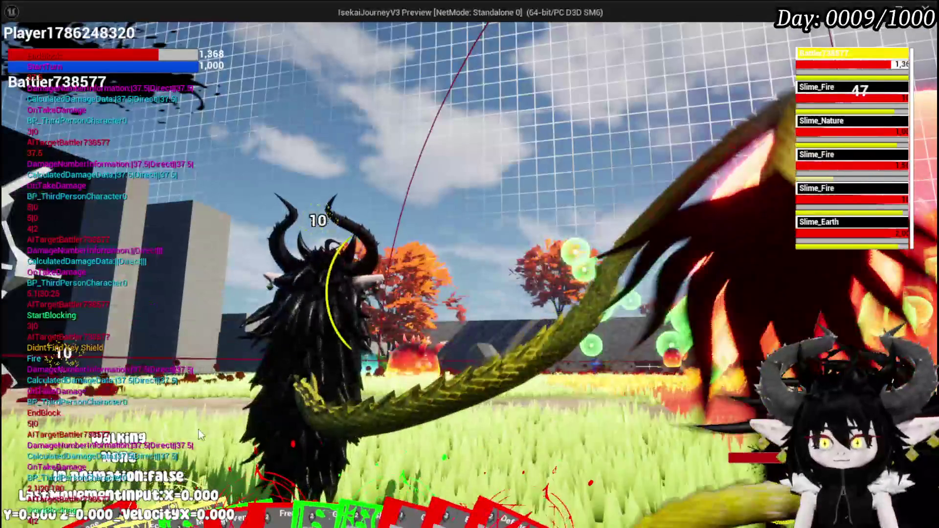
key(Escape)
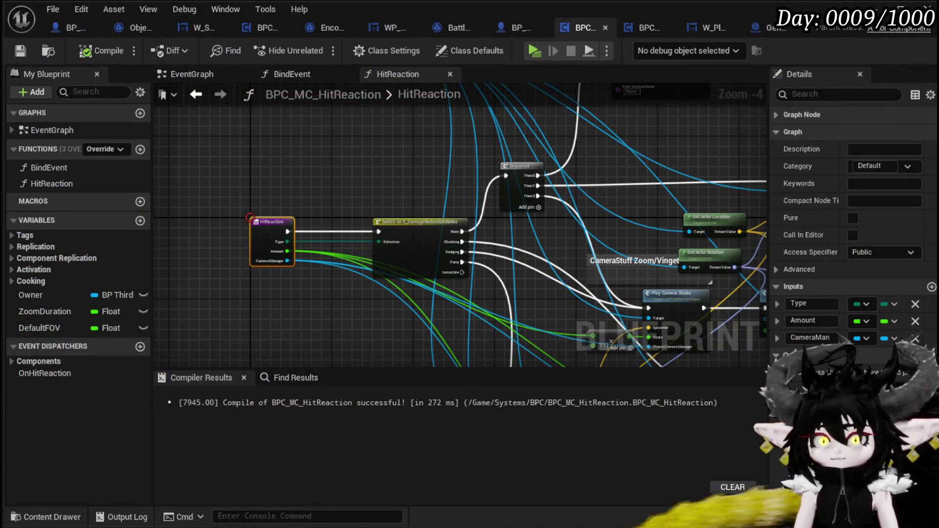
Switch from W_PlayerHUD to W_Settings and frame the Set Visibility nodes in its EventGraph.
click(700, 28)
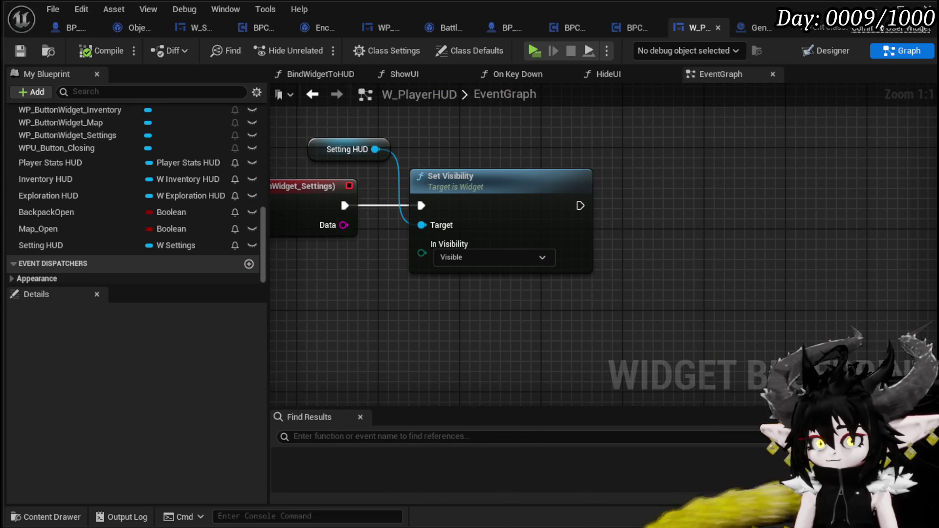
click(192, 26)
scroll(499, 215, down, 4)
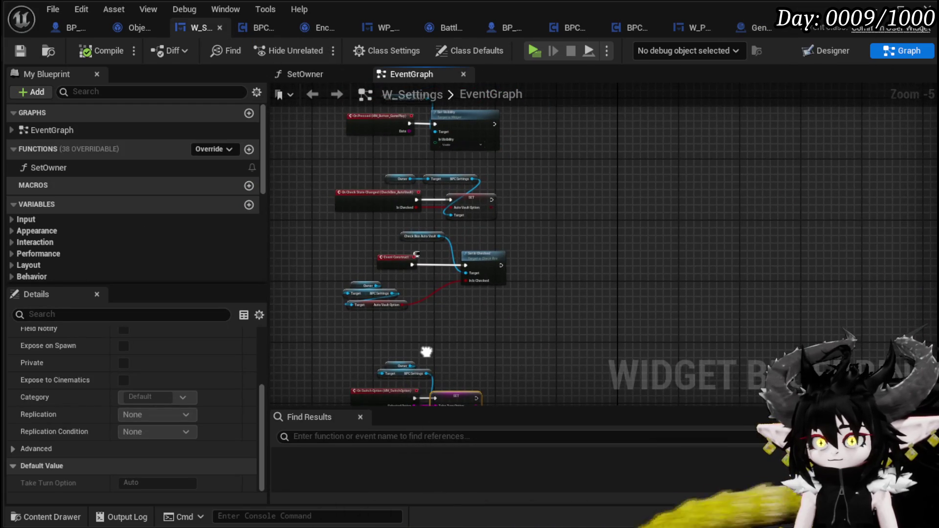
drag(426, 352, 426, 350)
scroll(464, 258, up, 4)
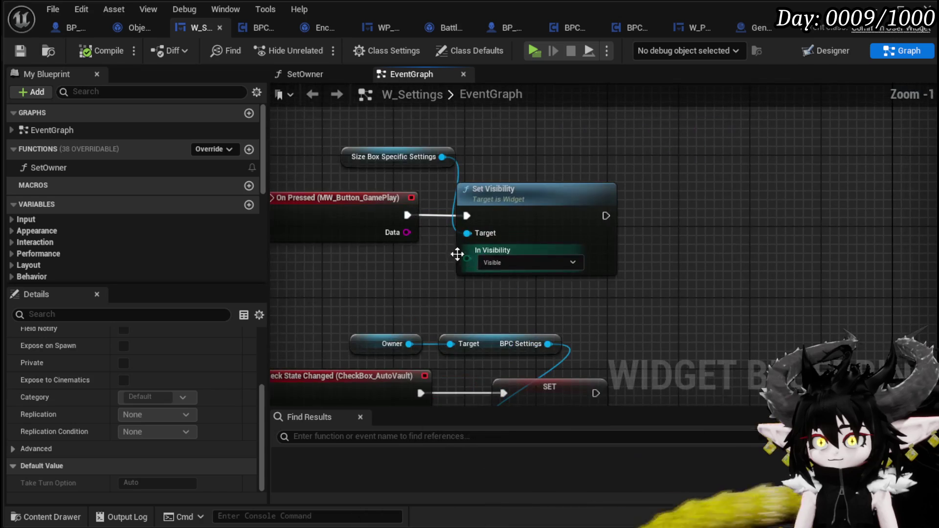
Add a Set Visibility (Widget) node for the debugging widget, set to Not Hit-Testable (Self & All Children).
drag(385, 263, 431, 267)
scroll(477, 298, down, 4)
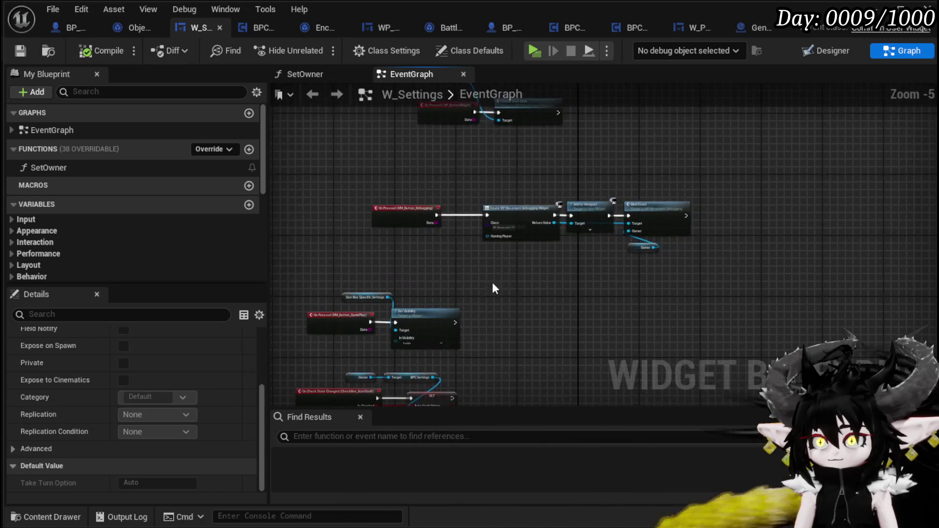
scroll(504, 267, up, 4)
drag(509, 259, 346, 356)
mouse_move(524, 301)
mouse_down()
mouse_move(418, 291)
mouse_move(683, 271)
mouse_up()
mouse_move(575, 210)
mouse_down()
mouse_move(471, 249)
mouse_move(514, 312)
mouse_up()
text(Set)
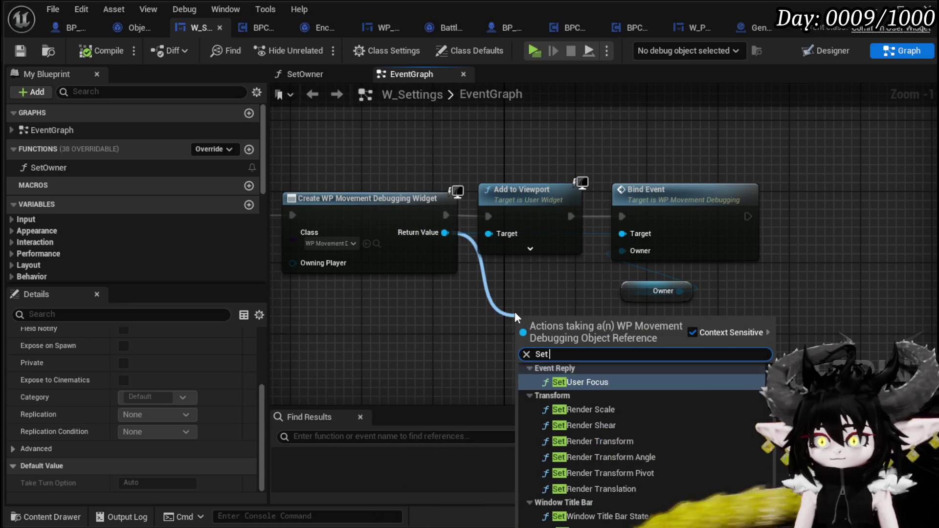
text( Visi)
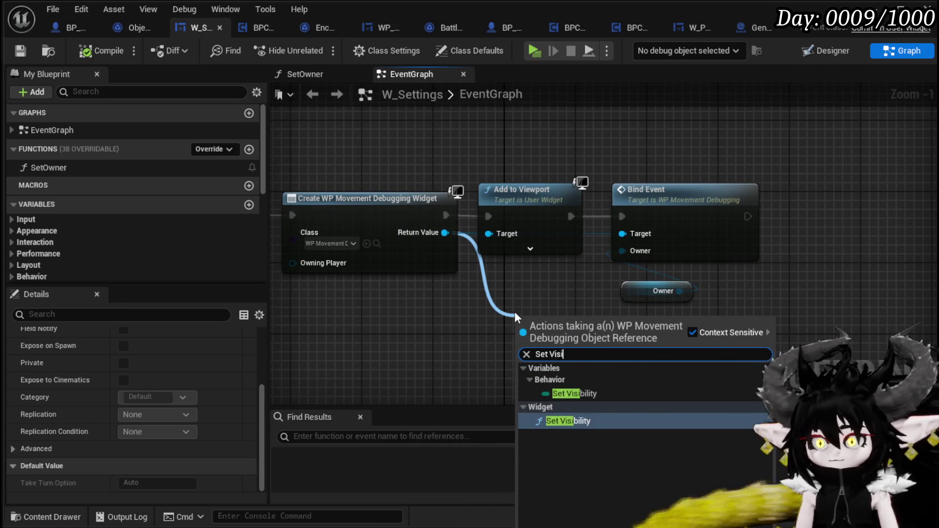
click(555, 419)
click(550, 387)
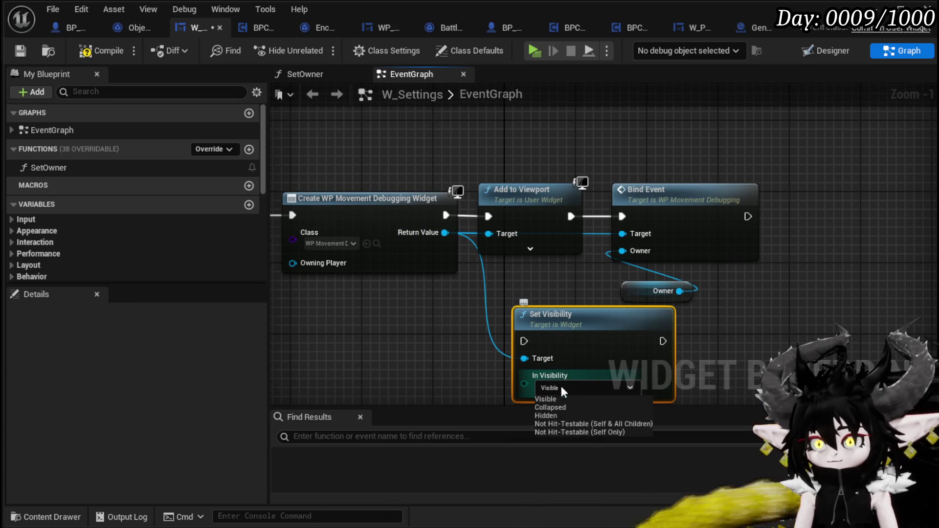
click(589, 424)
Shift Add to Viewport and Bind Event right and wire Set Visibility between Create Widget and Add to Viewport.
drag(382, 226, 561, 231)
drag(636, 263, 475, 279)
drag(528, 302, 680, 207)
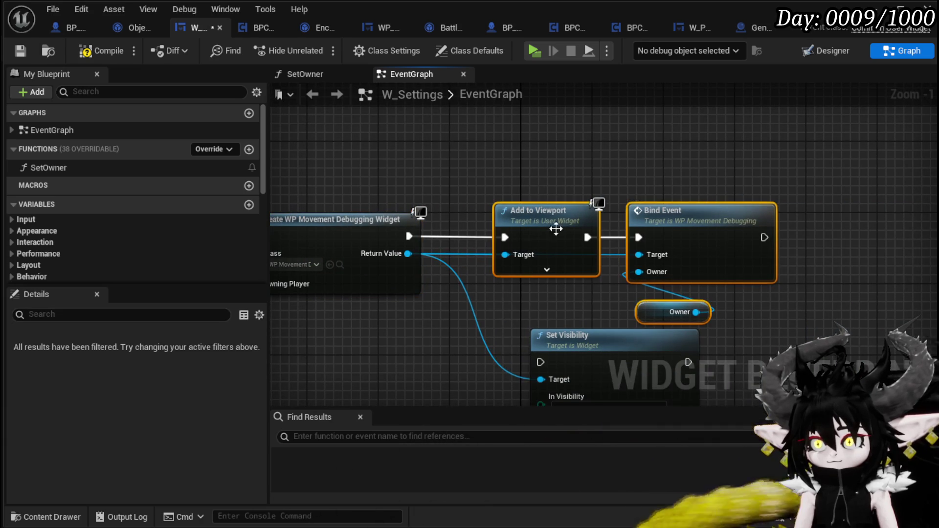
drag(548, 230, 797, 231)
mouse_move(592, 345)
mouse_down()
mouse_move(586, 228)
mouse_move(565, 221)
mouse_up()
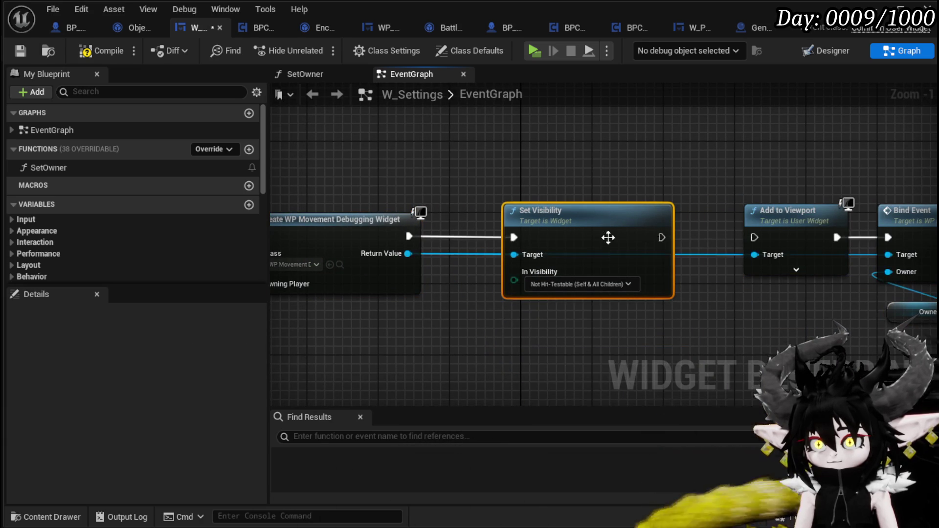
drag(661, 237, 756, 237)
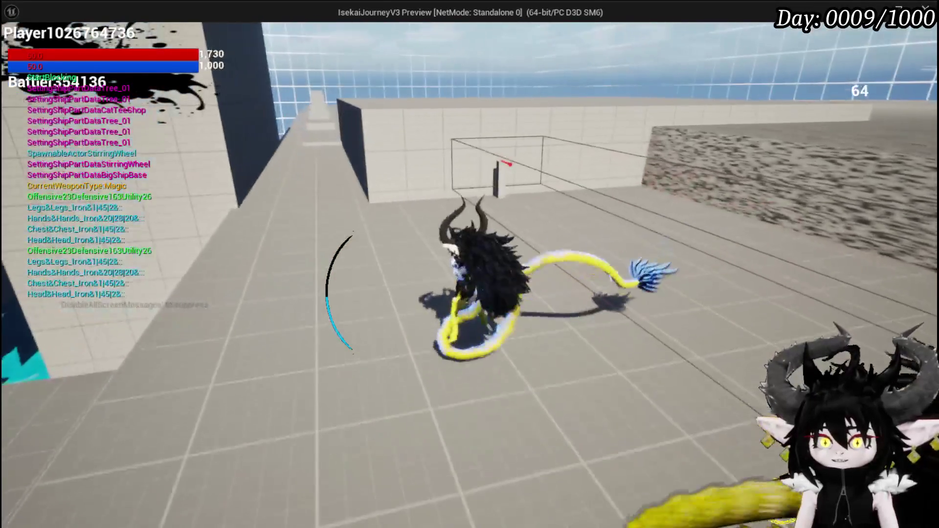
key(Escape)
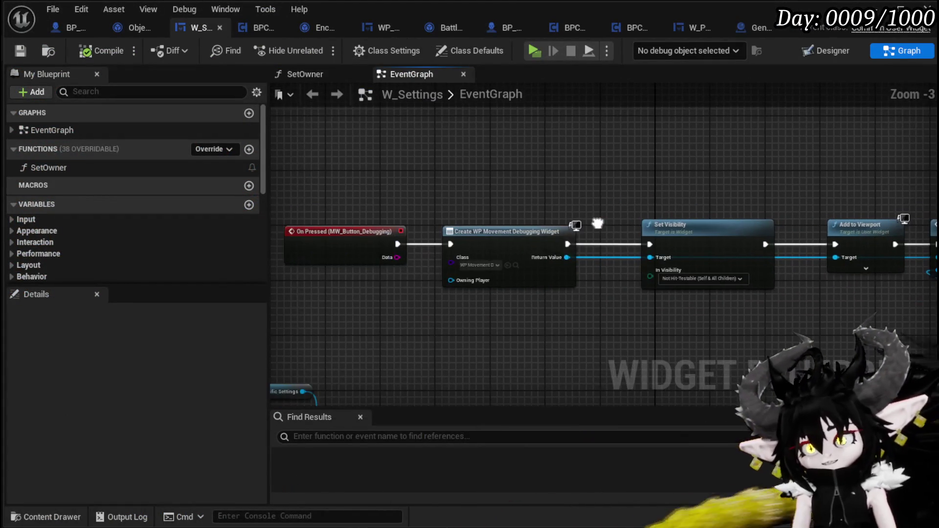
In BP_ThirdPersonCharacter, move the BPC OOC getter beside the Branch and reposition the Damage Reduction State comparison nodes.
click(65, 25)
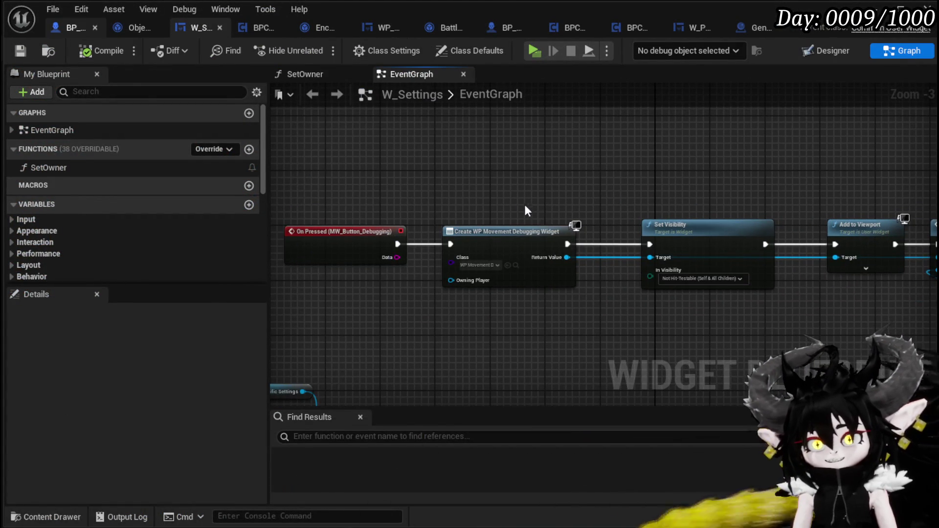
scroll(449, 209, down, 4)
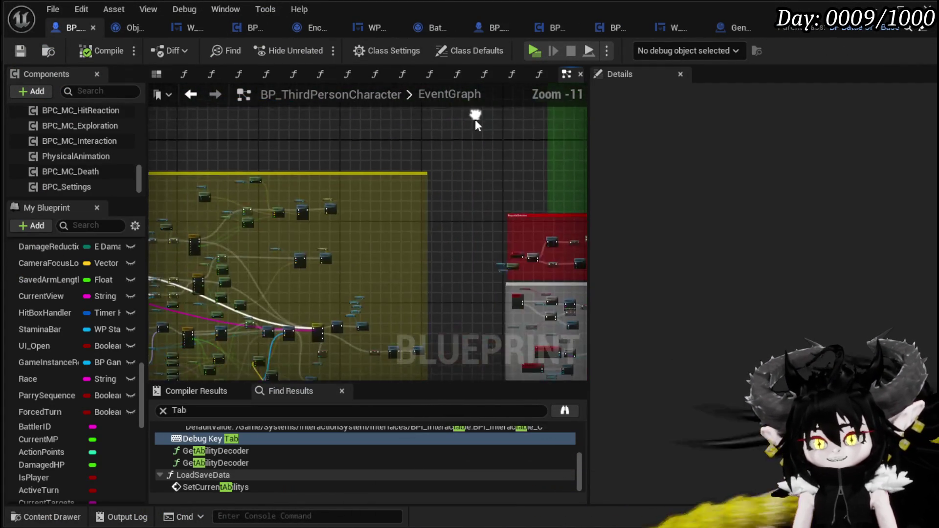
scroll(189, 217, up, 2)
drag(315, 160, 400, 225)
scroll(339, 242, up, 9)
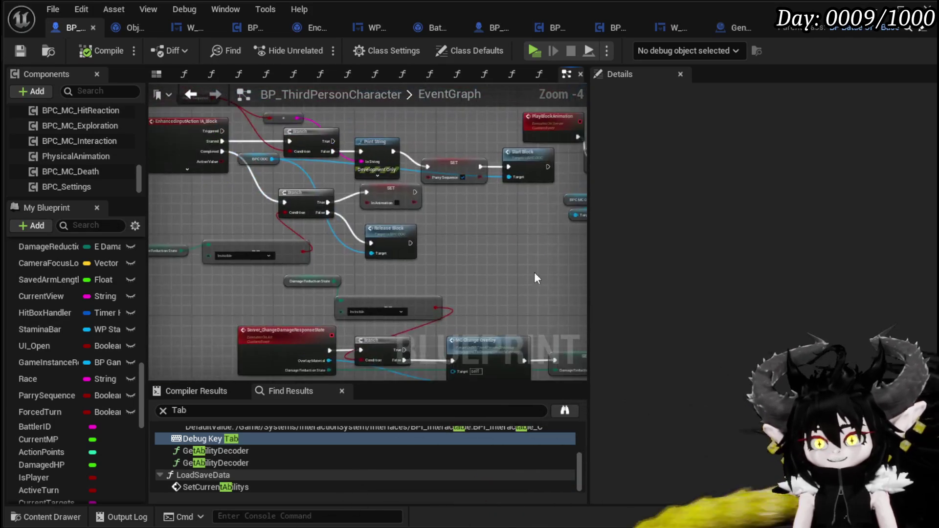
scroll(338, 268, down, 3)
scroll(293, 251, up, 2)
mouse_move(275, 248)
mouse_down()
mouse_move(281, 211)
mouse_move(319, 229)
mouse_up()
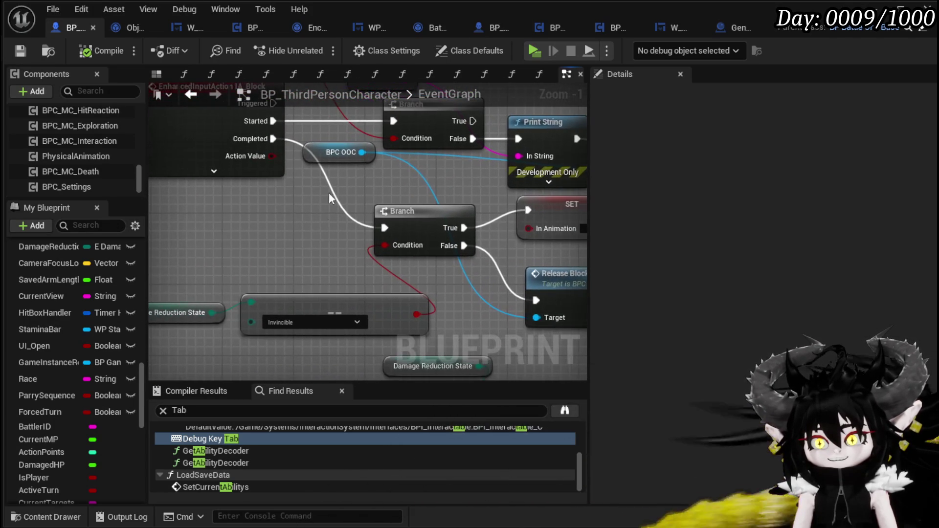
mouse_move(312, 162)
mouse_down()
mouse_move(278, 224)
mouse_move(295, 195)
mouse_up()
mouse_move(406, 189)
mouse_down()
mouse_move(357, 255)
mouse_move(428, 228)
mouse_move(434, 162)
mouse_up()
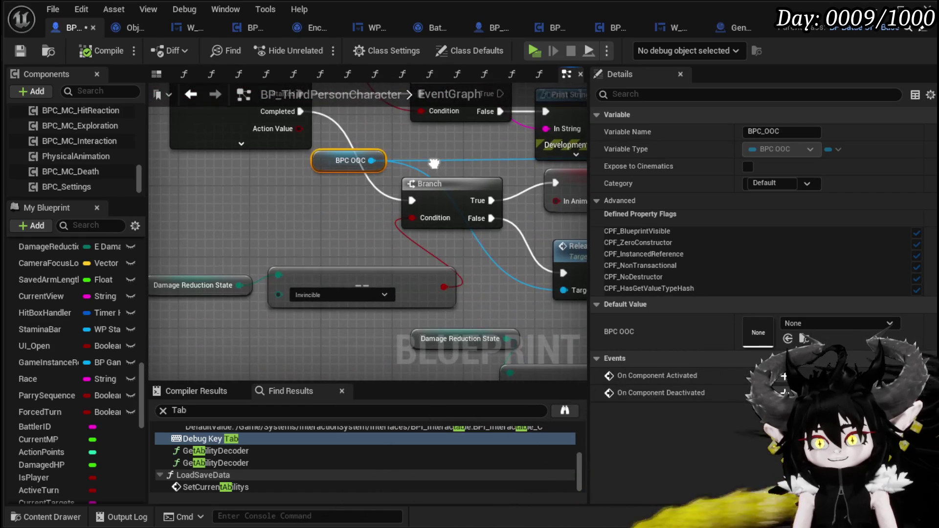
mouse_move(241, 254)
mouse_down()
mouse_move(334, 285)
mouse_move(281, 238)
mouse_up()
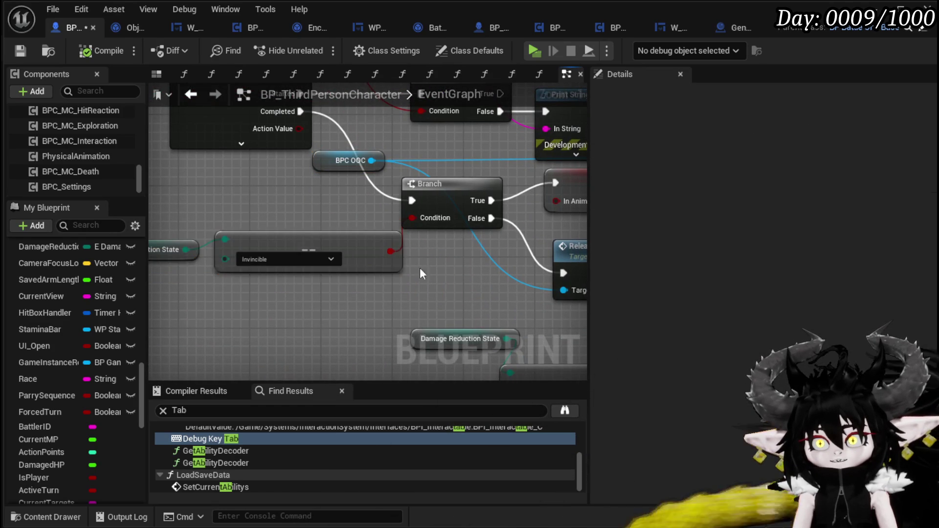
drag(409, 264, 396, 267)
click(183, 274)
Move the In Animation SET node down and open the Release Block function graph.
drag(486, 253, 285, 287)
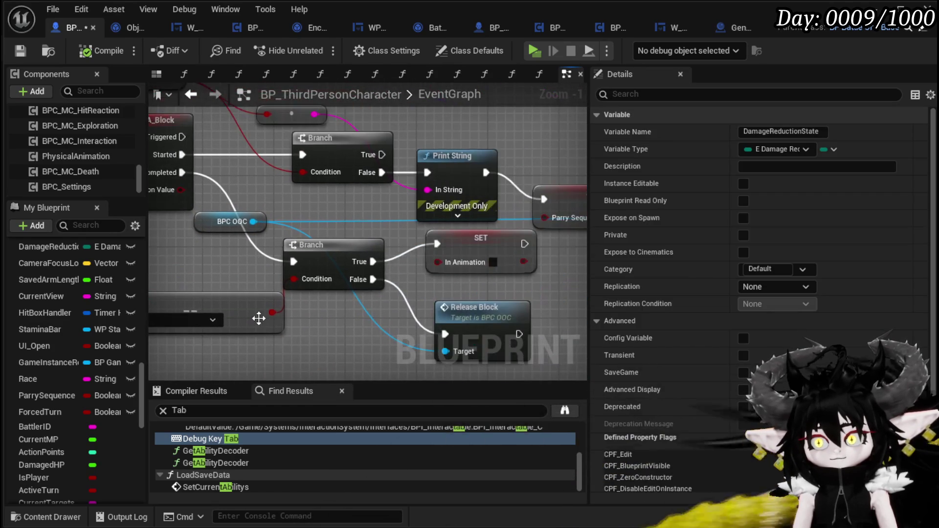
mouse_move(485, 253)
mouse_down()
mouse_move(294, 233)
mouse_move(297, 226)
mouse_up()
drag(323, 274, 304, 284)
click(384, 263)
drag(383, 265, 468, 251)
click(383, 214)
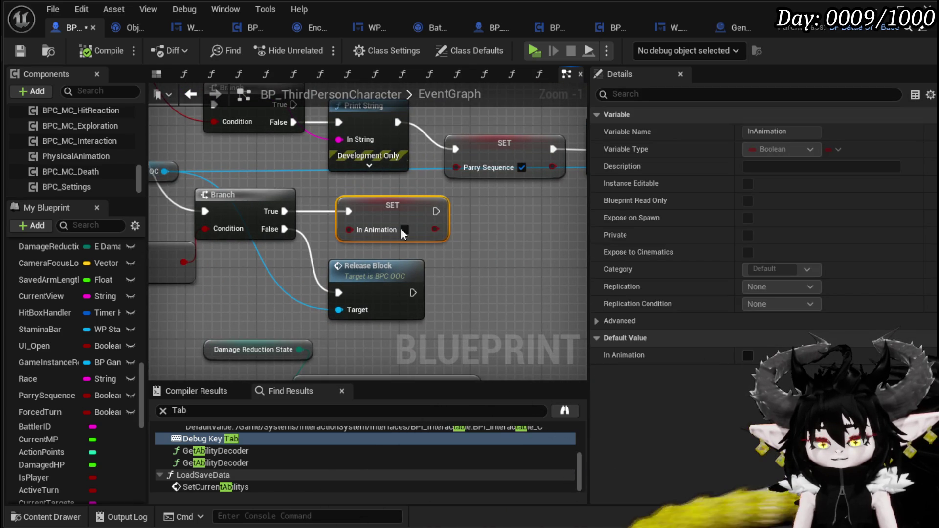
double_click(368, 295)
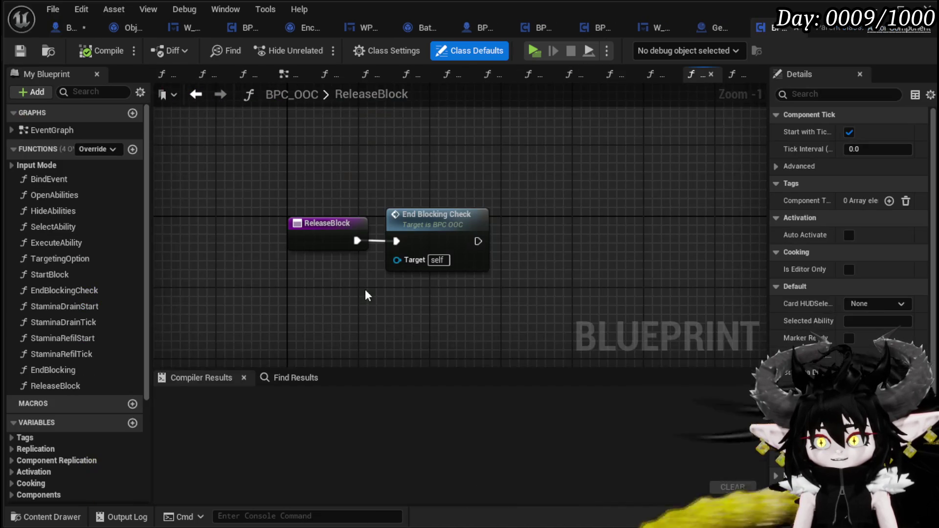
Open the End Blocking Check function from ReleaseBlock and look over its graph.
double_click(432, 232)
scroll(418, 235, down, 2)
drag(418, 234, 502, 238)
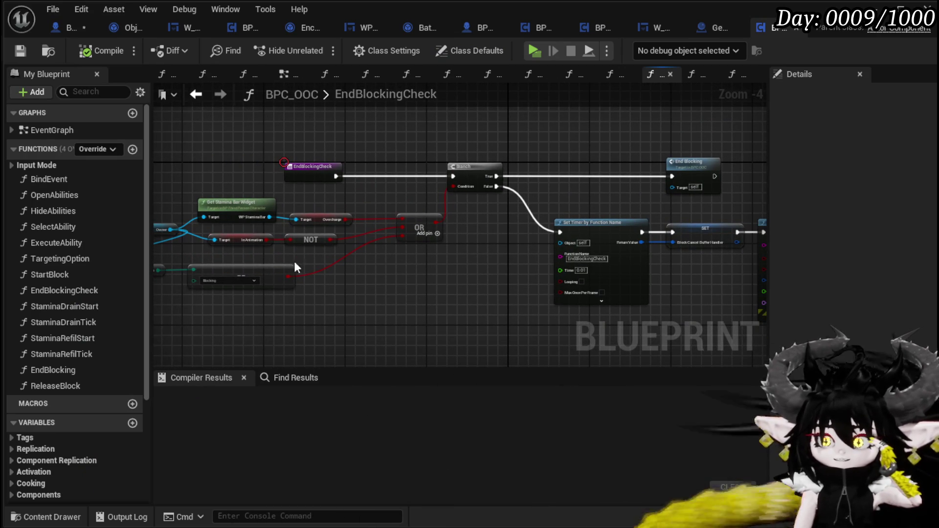
drag(333, 240, 335, 242)
Open EndBlocking and move the damage response, Print String and Stop Anim Montage nodes right to make room.
double_click(690, 164)
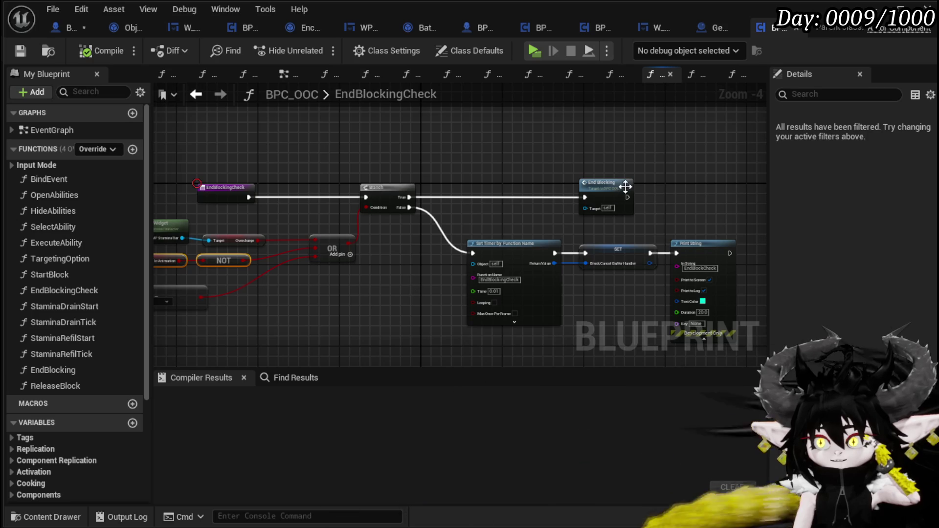
scroll(622, 185, up, 2)
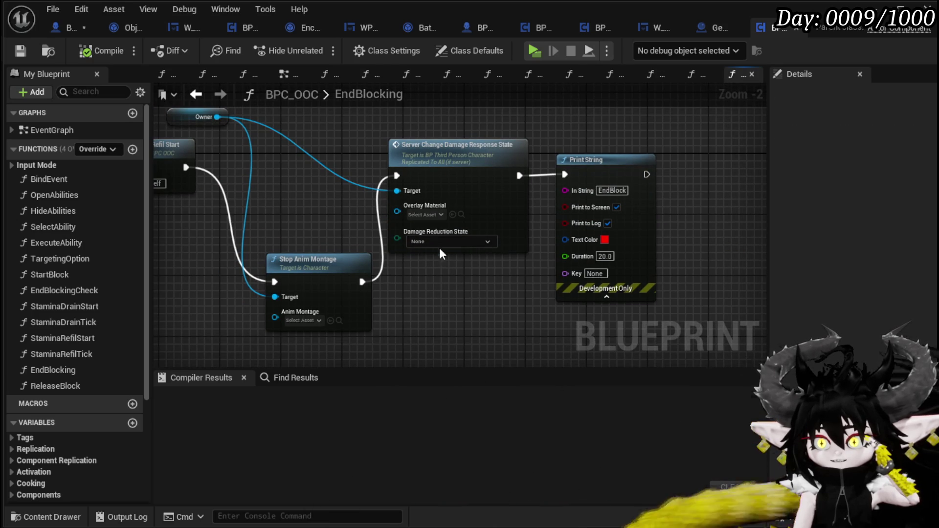
mouse_move(567, 274)
mouse_down()
mouse_move(473, 173)
mouse_move(621, 157)
mouse_up()
mouse_move(429, 276)
mouse_down()
mouse_move(571, 157)
mouse_move(576, 164)
mouse_up()
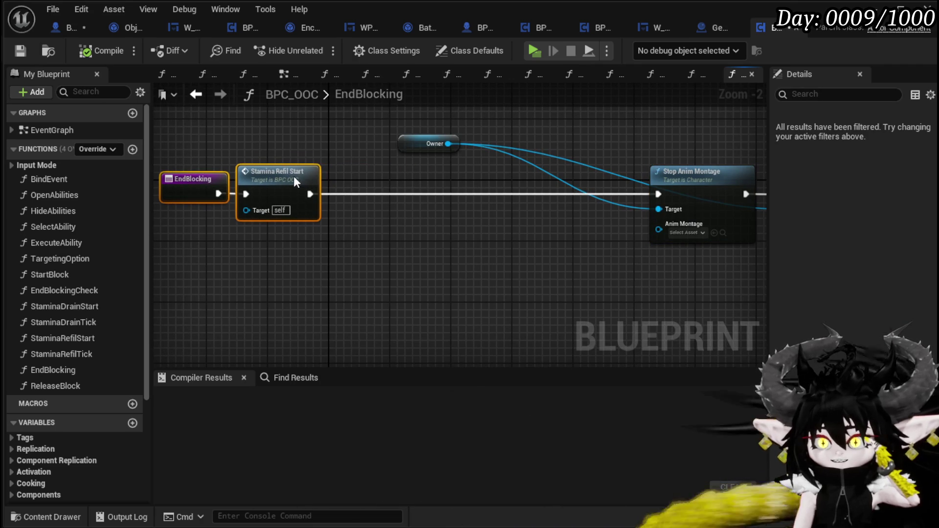
mouse_move(357, 204)
mouse_down()
mouse_move(420, 211)
mouse_move(284, 197)
mouse_up()
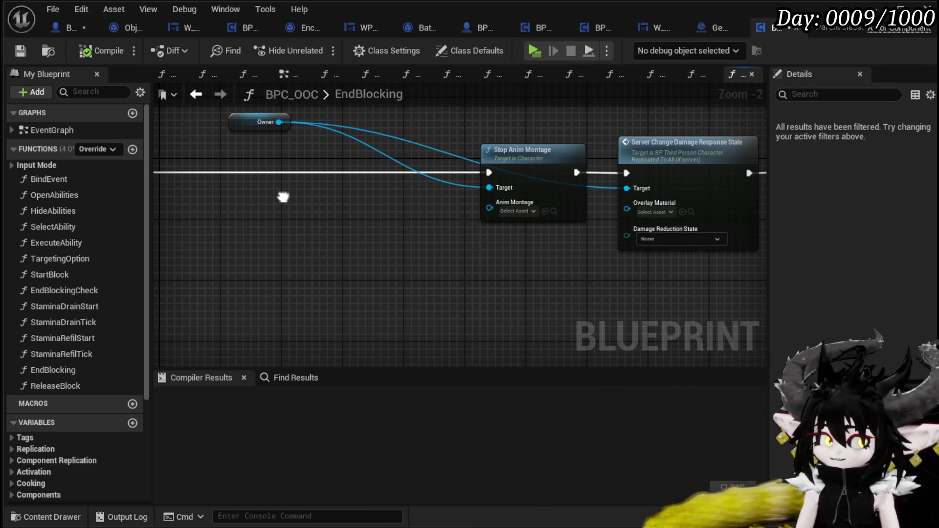
mouse_move(283, 197)
mouse_down()
mouse_move(379, 195)
mouse_move(252, 186)
mouse_up()
mouse_move(492, 150)
mouse_down()
mouse_move(409, 225)
mouse_move(260, 168)
mouse_move(460, 169)
mouse_up()
Add a Branch after Stamina Refil Start and a Get Damage Reduction State node from Owner.
mouse_move(383, 160)
mouse_down()
mouse_move(415, 219)
mouse_move(363, 189)
mouse_move(241, 147)
mouse_move(333, 157)
mouse_up()
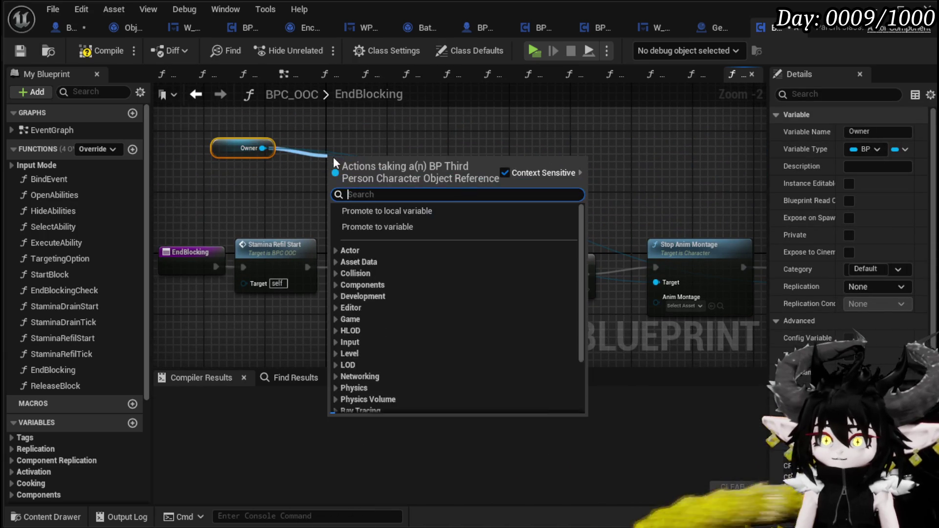
text(==)
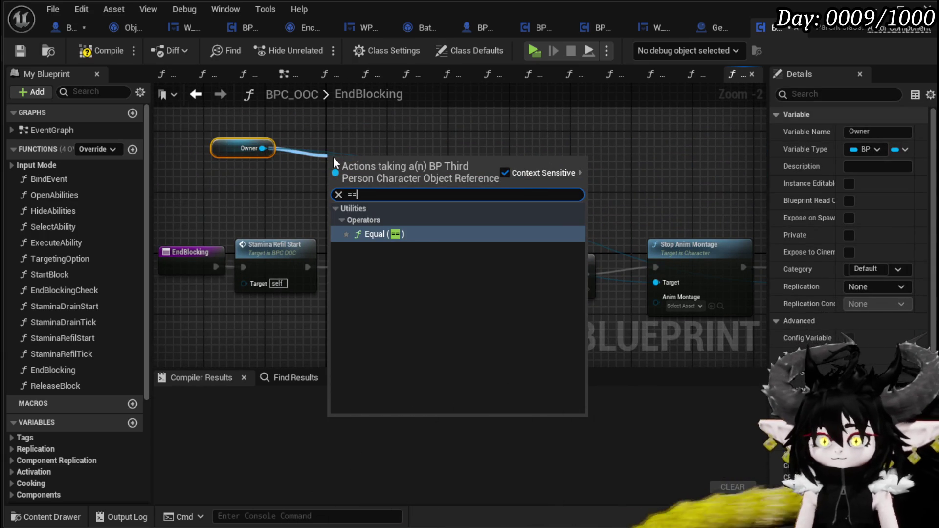
click(257, 163)
drag(297, 166, 336, 204)
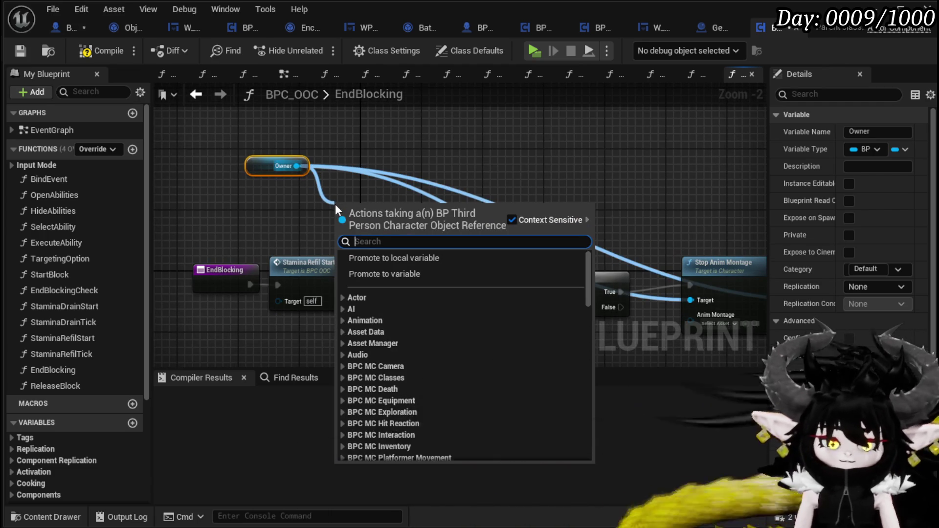
text(damage reductio)
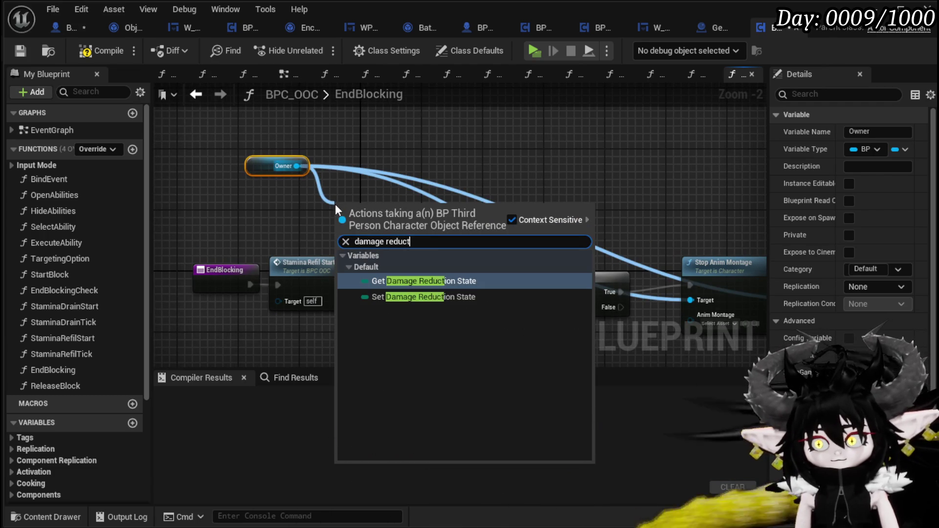
click(387, 282)
Compare Damage Reduction State with an enum Equal node set to Invincible.
drag(350, 204, 399, 208)
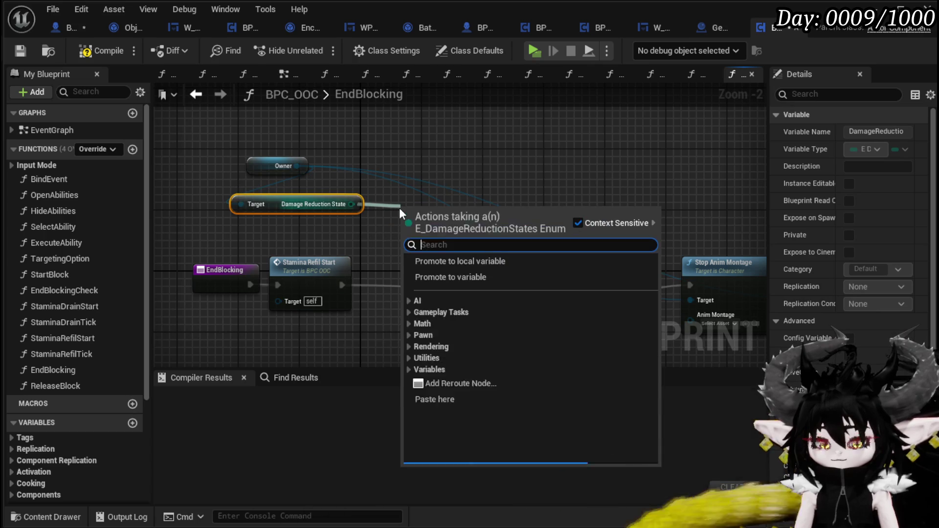
text(==)
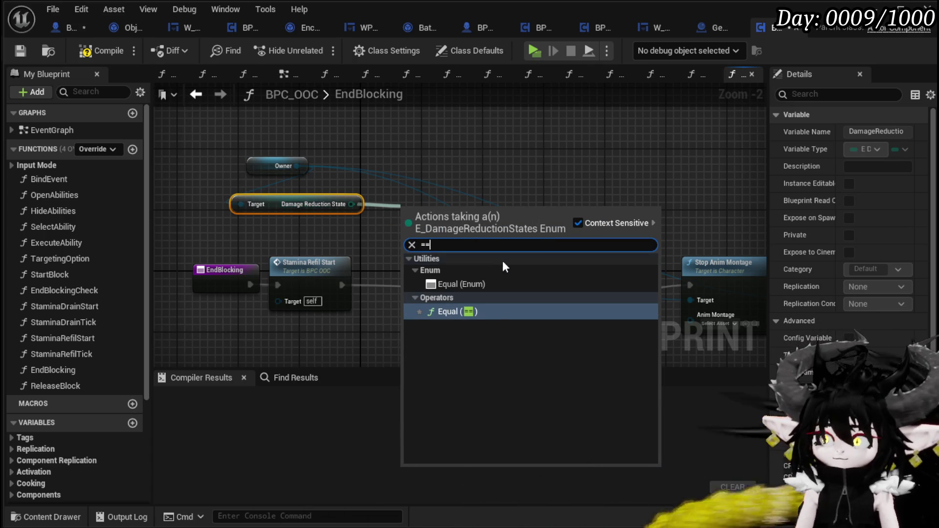
click(460, 284)
click(471, 223)
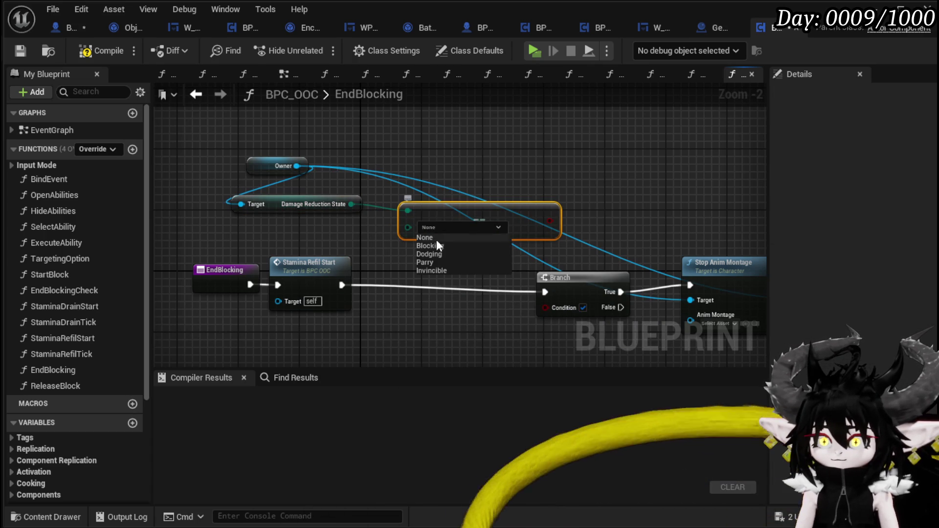
click(433, 270)
Invert the Invincible comparison with a NOT node feeding the Branch condition.
mouse_move(522, 220)
mouse_down()
mouse_move(382, 195)
mouse_move(400, 275)
mouse_move(362, 200)
mouse_move(376, 214)
mouse_move(434, 222)
mouse_move(434, 213)
mouse_up()
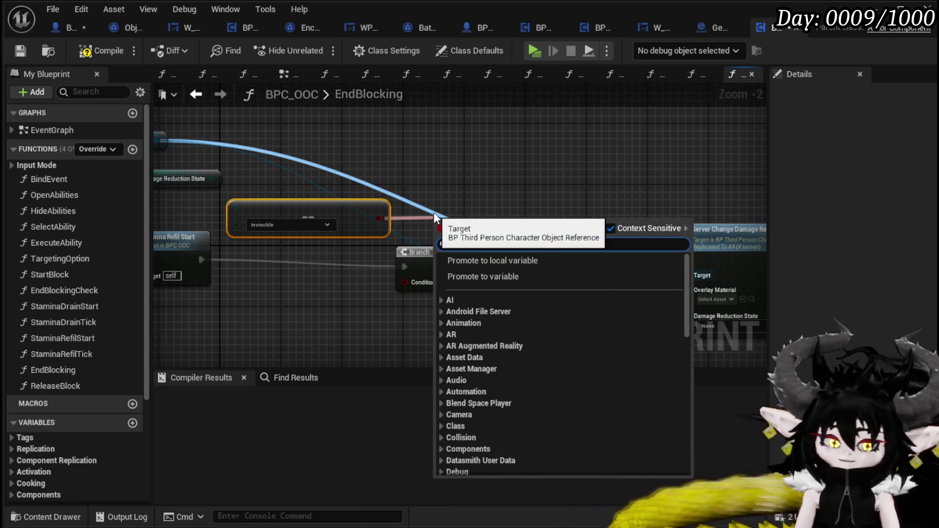
text(not)
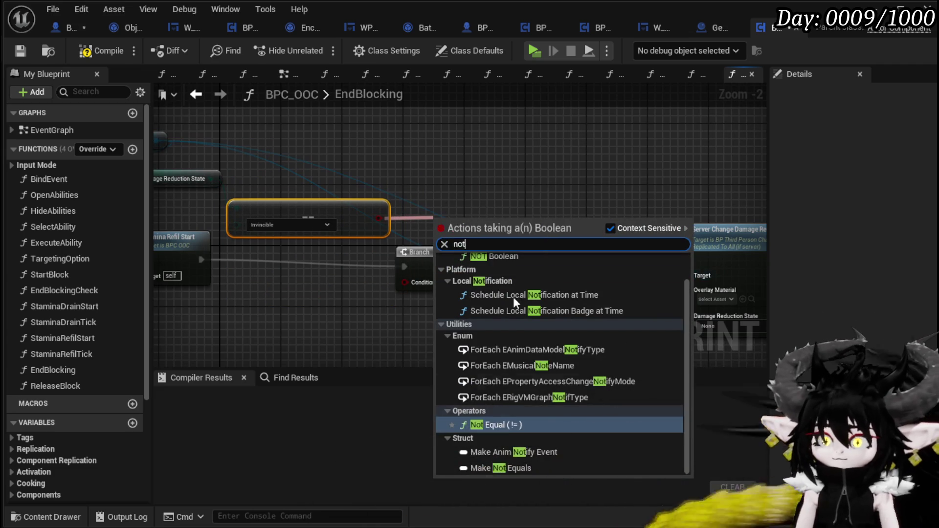
scroll(584, 375, up, 1)
click(523, 291)
mouse_move(489, 216)
mouse_down()
mouse_move(387, 280)
mouse_move(403, 280)
mouse_up()
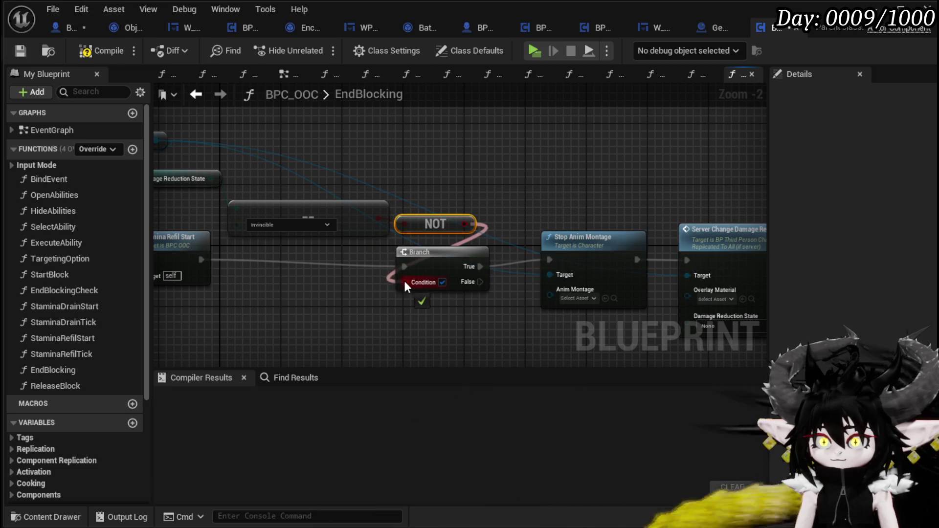
Shift the Stop Anim Montage, damage response and Print String nodes left around the Branch.
drag(429, 339, 722, 230)
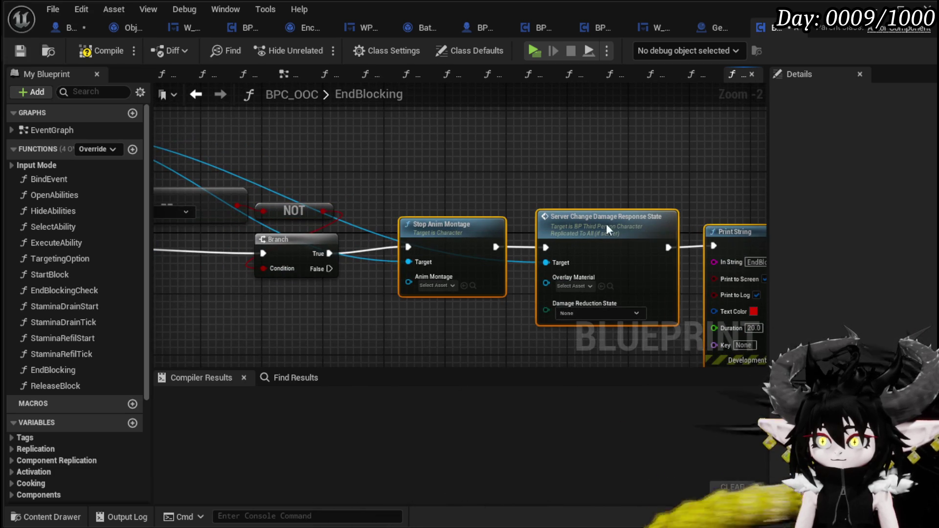
drag(609, 223, 570, 231)
mouse_move(527, 187)
mouse_down()
mouse_move(489, 130)
mouse_move(640, 160)
mouse_up()
click(490, 131)
click(485, 190)
click(574, 168)
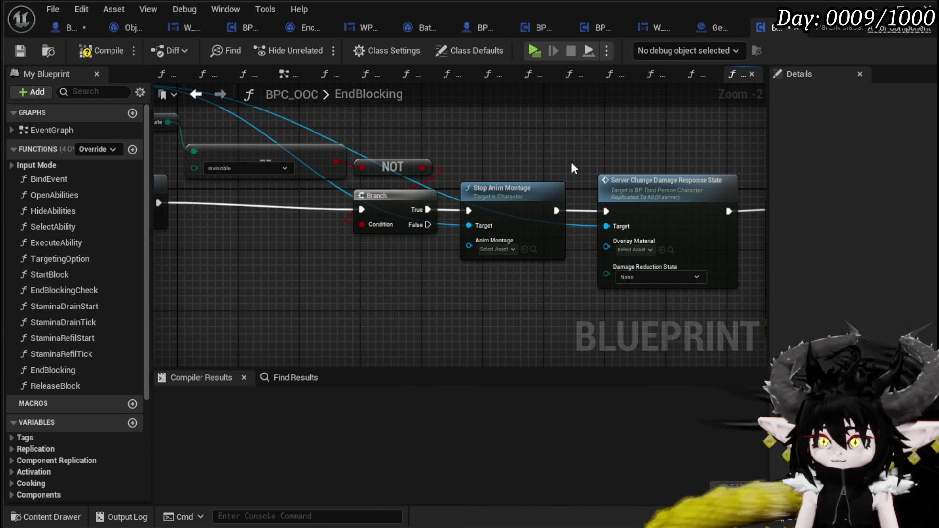
click(395, 196)
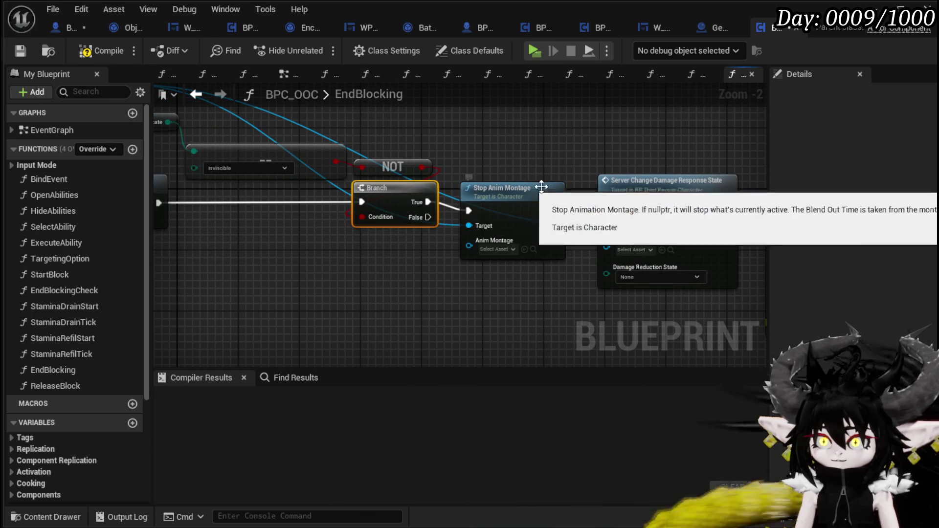
drag(612, 156, 448, 160)
click(499, 203)
drag(492, 195, 591, 168)
Place Stop Anim Montage before the Branch and chain Stamina Refil Start → Stop Anim Montage → Branch True → damage response node.
mouse_move(498, 218)
mouse_down()
mouse_move(368, 299)
mouse_move(294, 218)
mouse_up()
click(221, 217)
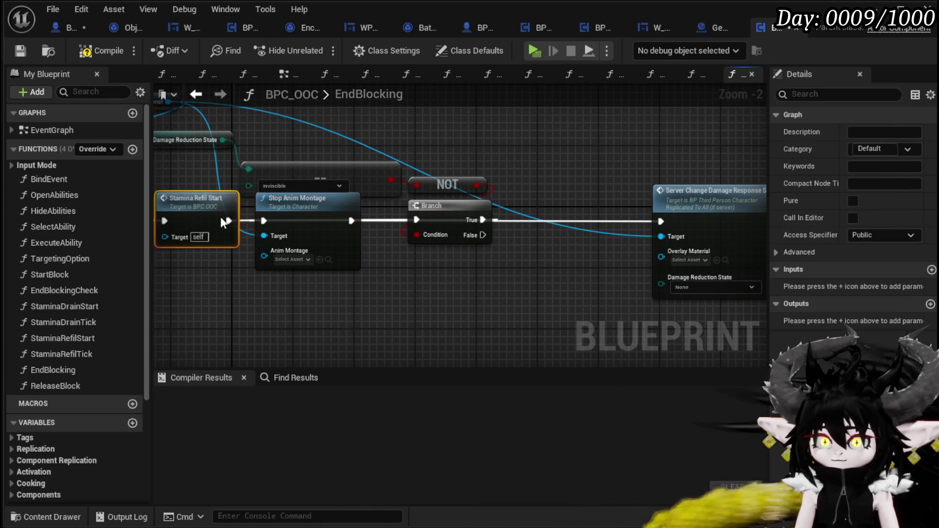
drag(221, 221, 265, 221)
drag(351, 220, 419, 220)
drag(483, 220, 661, 221)
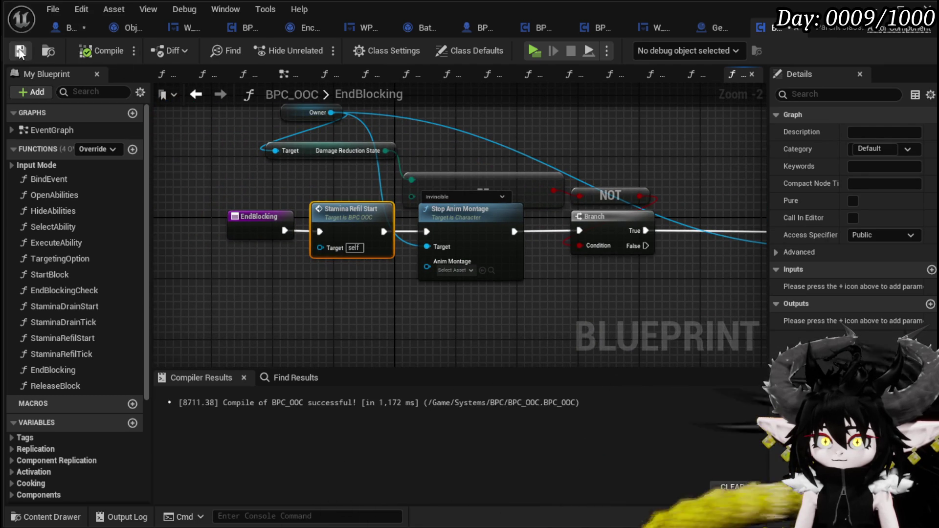
In BP_ThirdPersonCharacter, connect the In Animation SET exec to Release Block and save the blueprint.
click(68, 28)
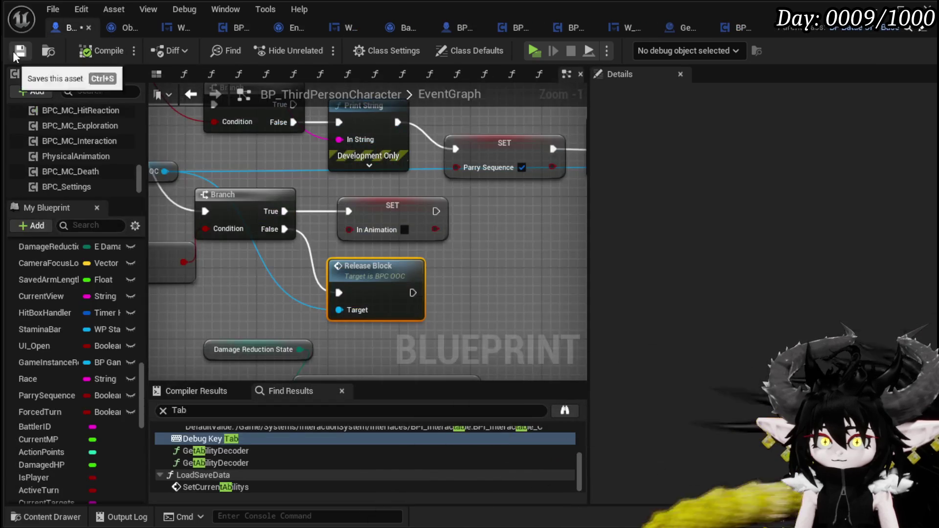
mouse_move(435, 212)
mouse_down()
mouse_move(338, 293)
mouse_move(506, 287)
mouse_up()
mouse_move(316, 269)
mouse_down()
mouse_move(294, 176)
mouse_move(313, 147)
mouse_move(331, 192)
mouse_up()
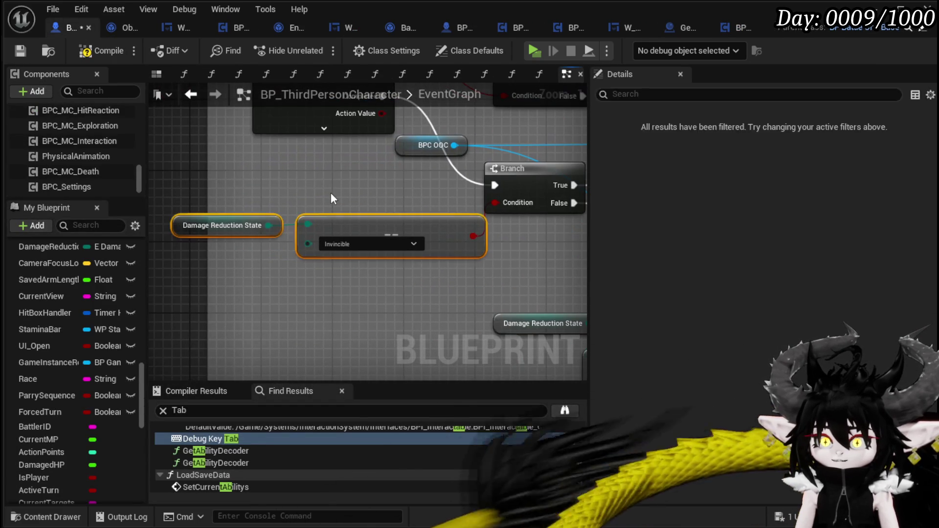
click(19, 52)
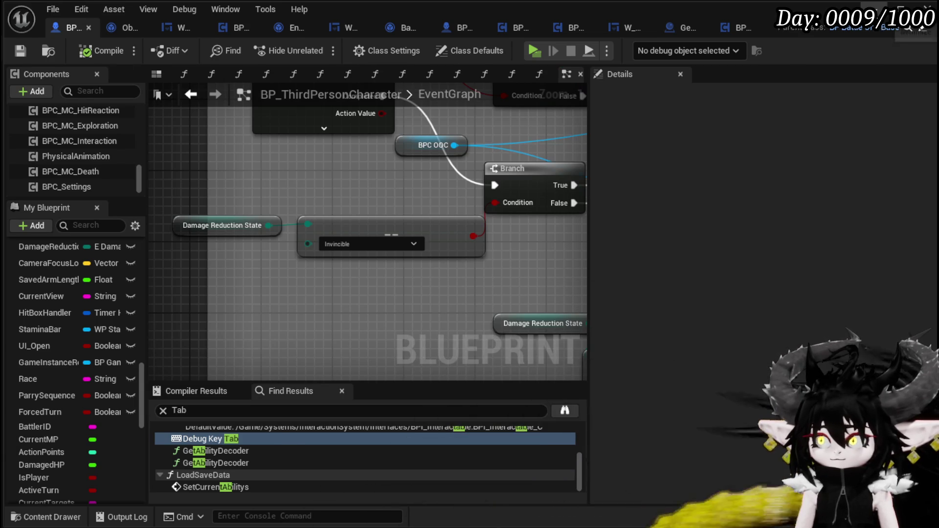
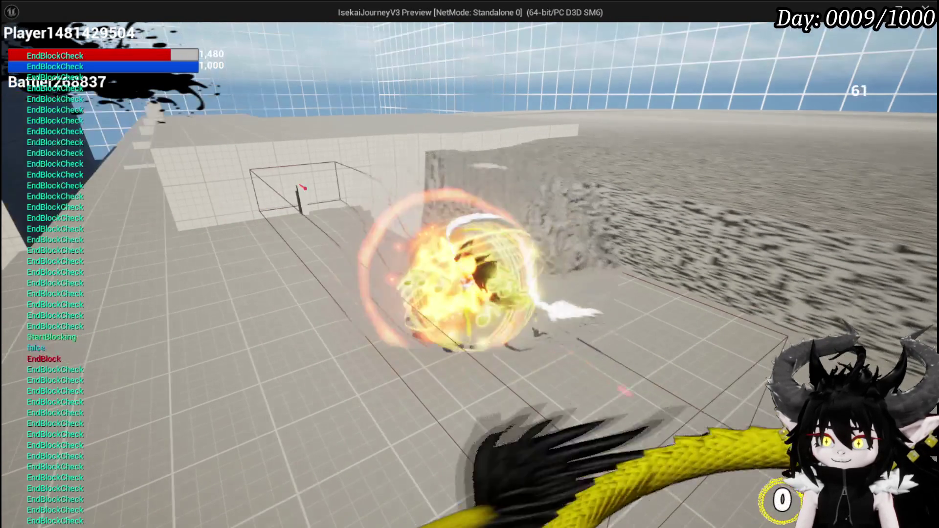
Stop the game preview and save the level and modified assets.
key(Escape)
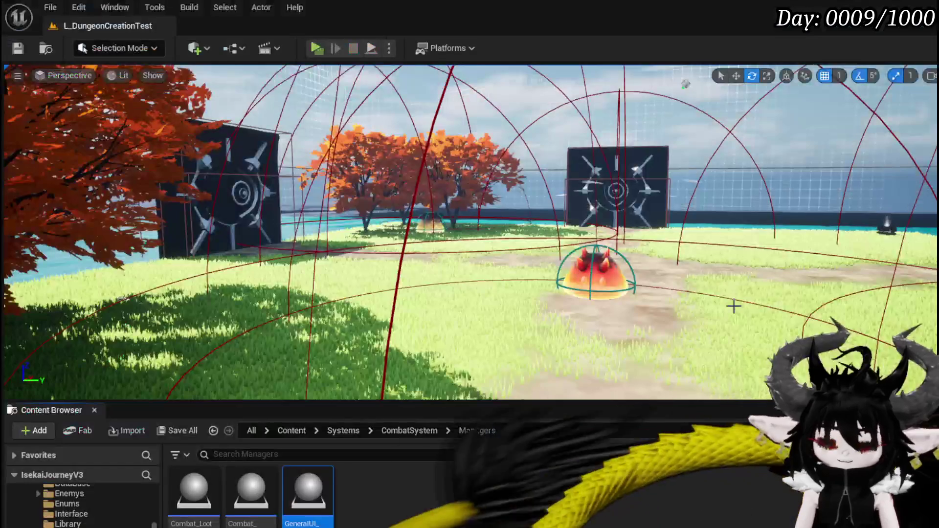
key(ctrl+s)
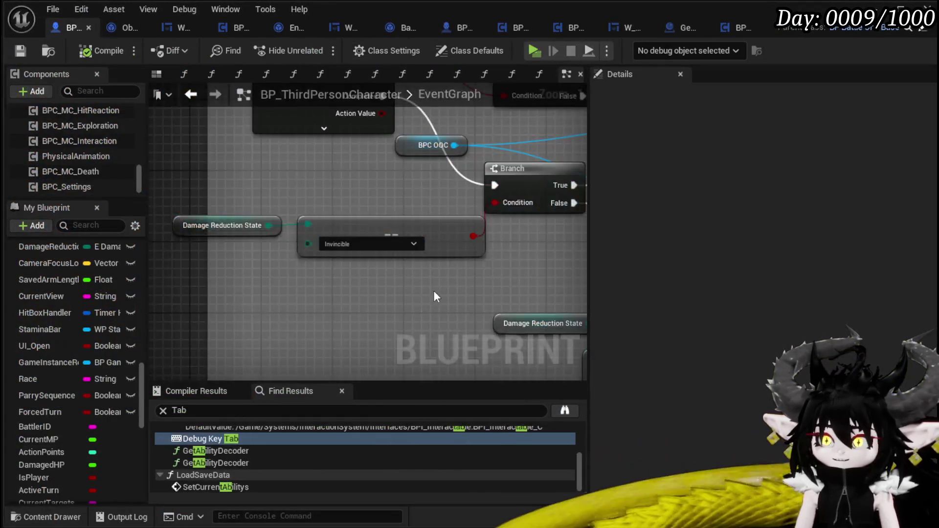
mouse_move(433, 297)
mouse_down()
mouse_move(279, 275)
mouse_move(455, 307)
mouse_move(332, 288)
mouse_up()
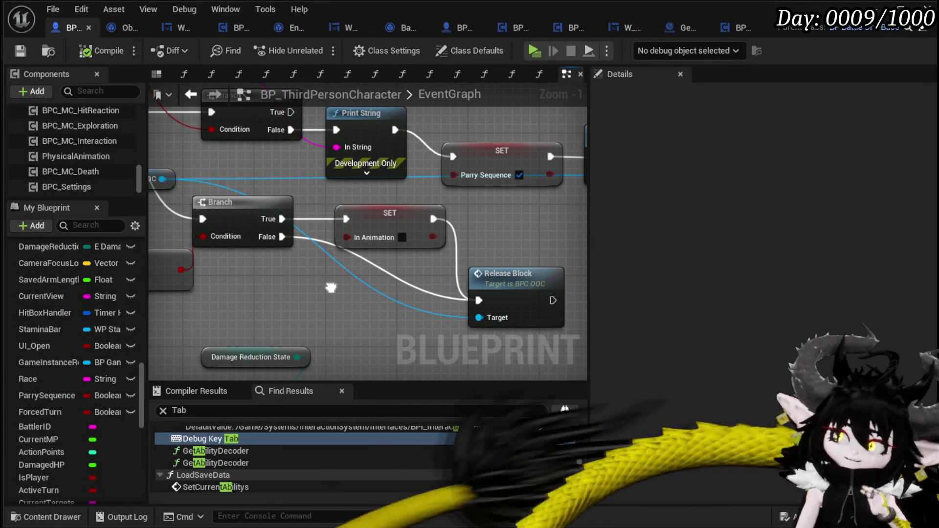
Add a reroute point on the Branch's False wire and drag it down below SET.
mouse_move(332, 287)
mouse_down()
mouse_move(398, 264)
mouse_move(251, 206)
mouse_move(371, 230)
mouse_move(472, 273)
mouse_move(291, 273)
mouse_up()
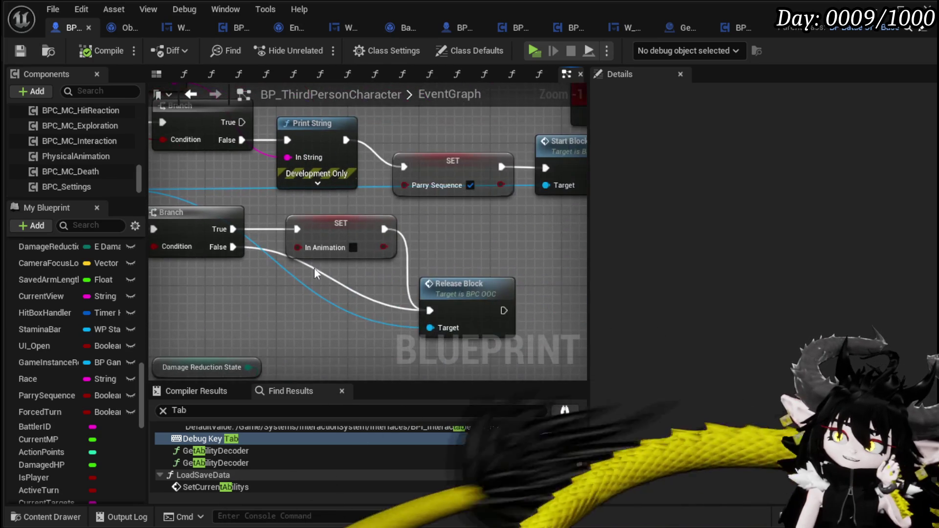
double_click(253, 247)
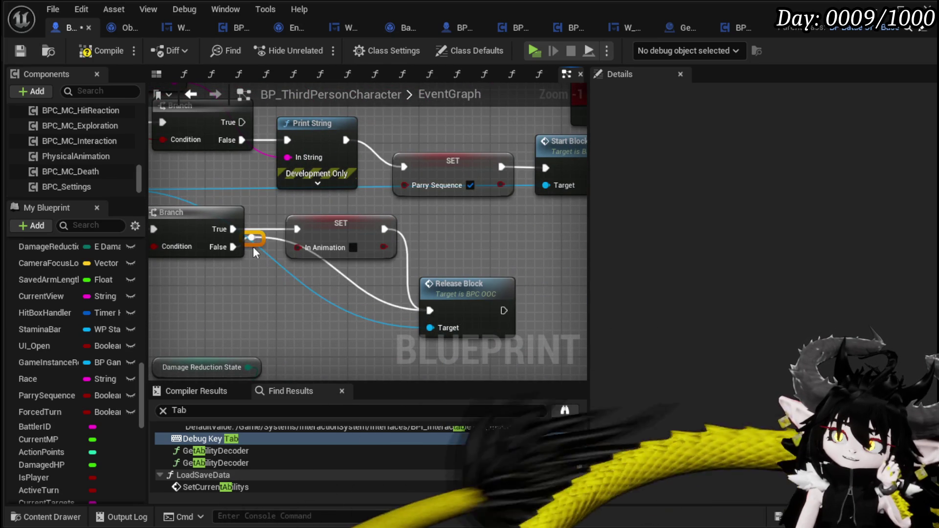
mouse_move(253, 246)
mouse_down()
mouse_move(254, 290)
mouse_move(269, 315)
mouse_up()
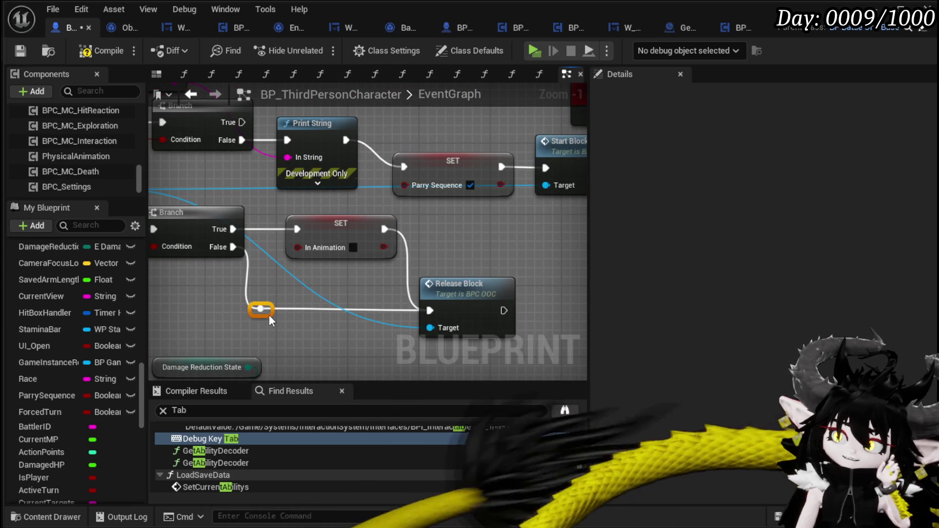
scroll(377, 281, down, 1)
drag(377, 281, 505, 277)
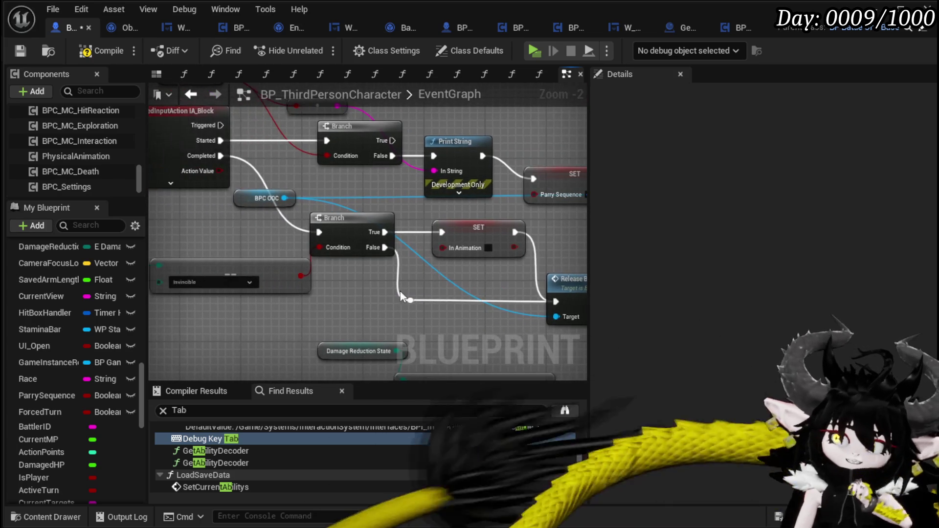
Open the Release Block function graph from the character's event graph.
drag(211, 318, 334, 313)
mouse_move(224, 314)
mouse_down()
mouse_move(295, 225)
mouse_move(194, 226)
mouse_up()
click(295, 225)
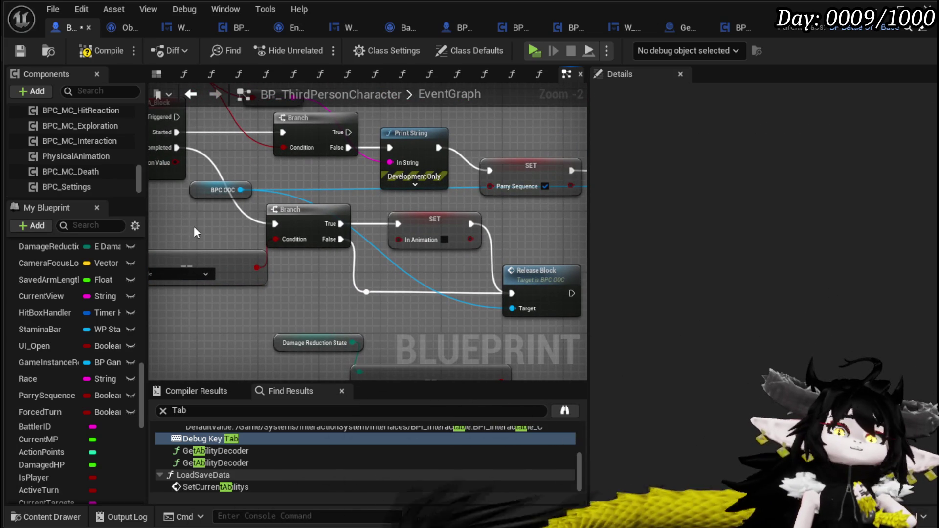
mouse_move(356, 294)
mouse_down()
mouse_move(275, 294)
mouse_move(535, 291)
mouse_move(368, 301)
mouse_move(515, 306)
mouse_move(222, 318)
mouse_up()
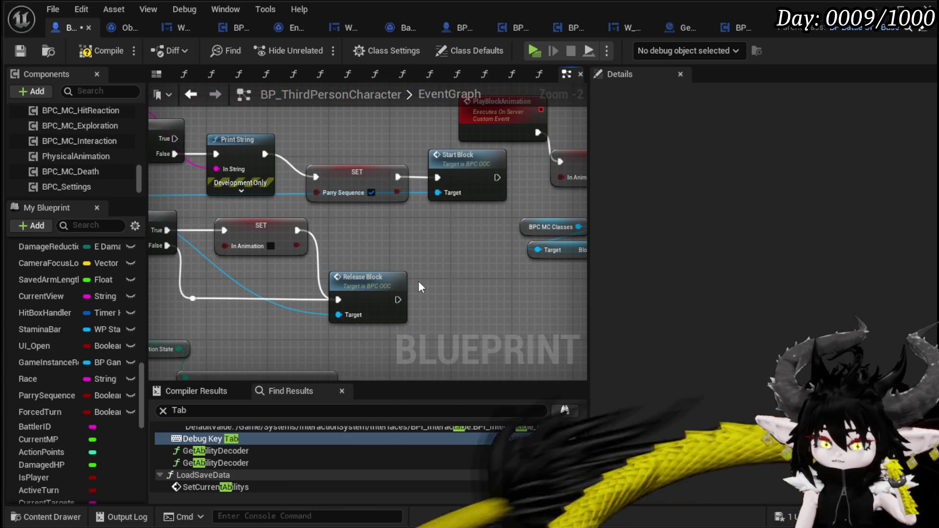
double_click(366, 288)
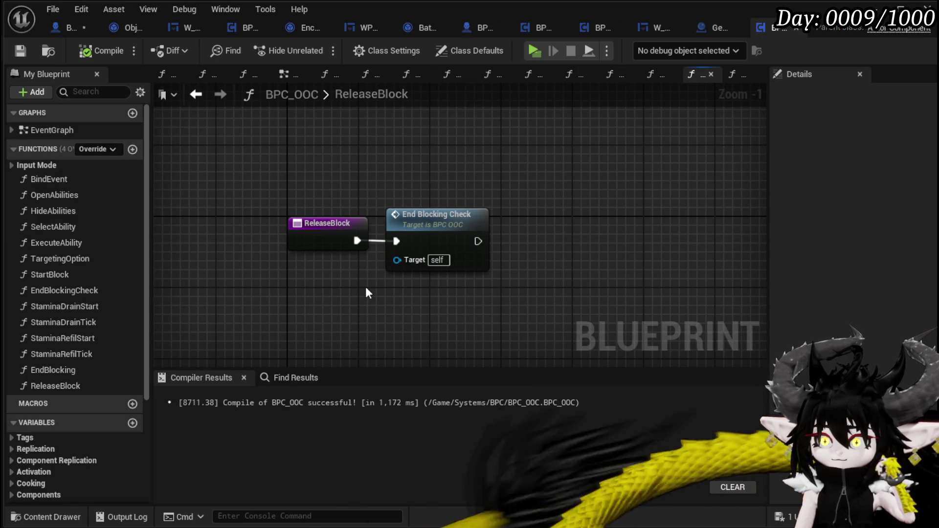
Save and compile the BP_ThirdPersonCharacter blueprint.
click(60, 28)
key(ctrl+s)
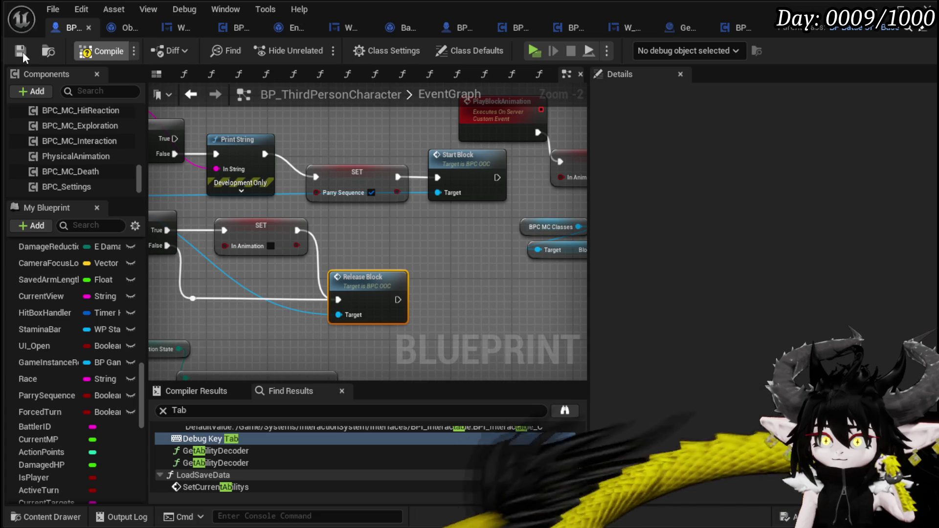
key(F7)
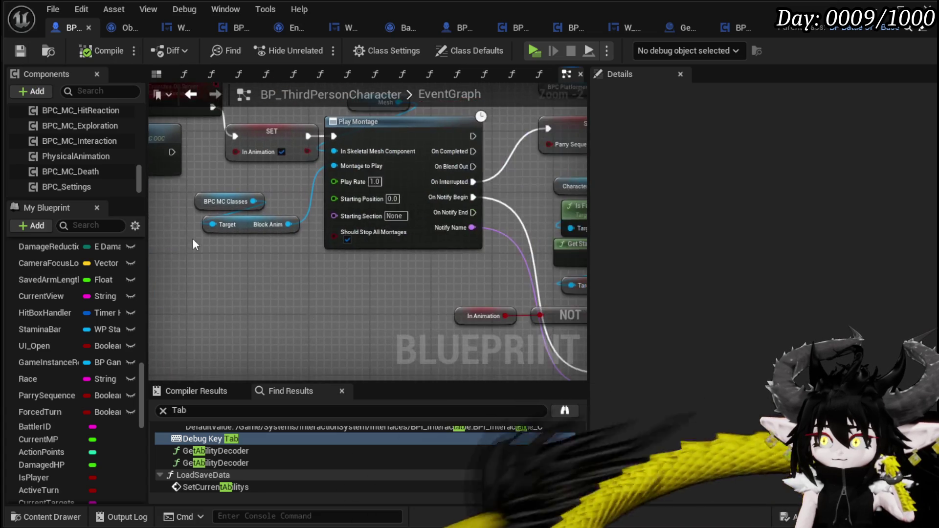
Open Release Block, then its End Blocking Check function graph.
drag(390, 286, 121, 193)
drag(324, 259, 320, 230)
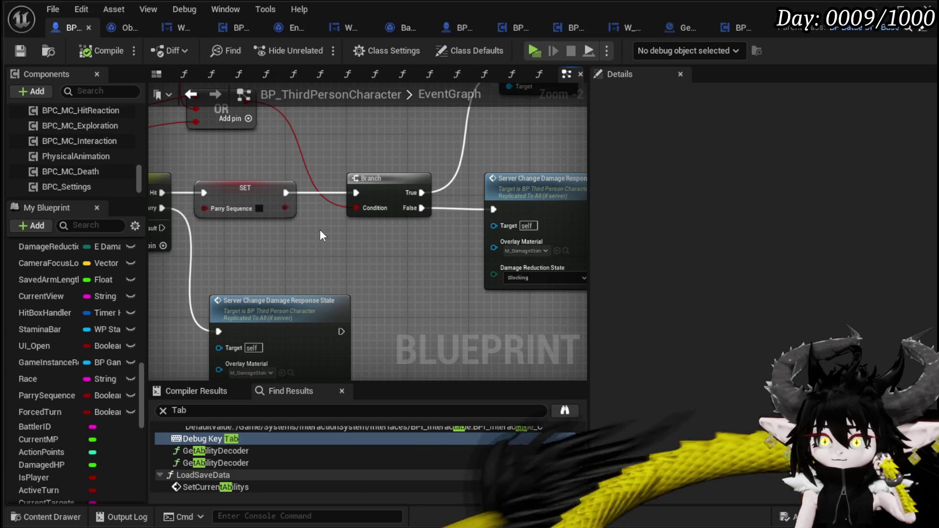
scroll(320, 230, down, 2)
mouse_move(290, 241)
mouse_down()
mouse_move(225, 251)
mouse_move(399, 258)
mouse_up()
double_click(369, 218)
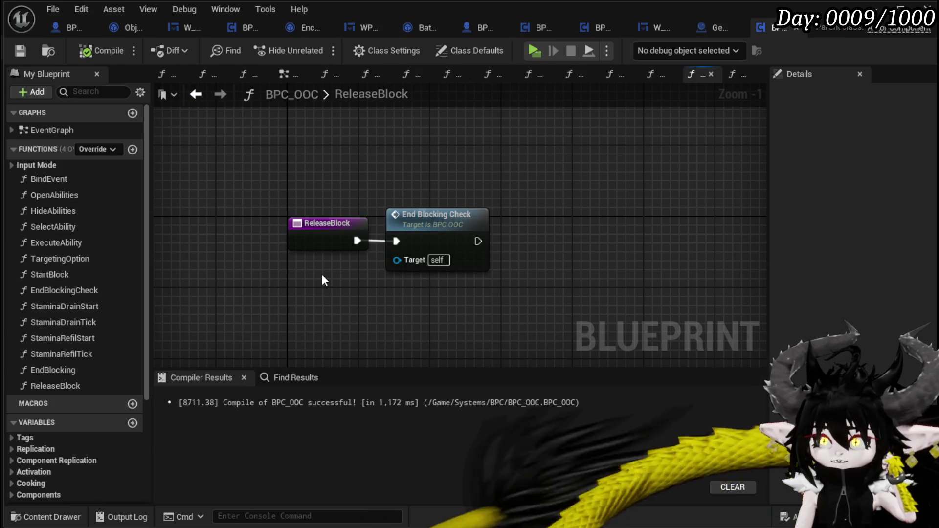
double_click(445, 216)
drag(319, 287, 461, 238)
mouse_move(336, 304)
mouse_down()
mouse_move(430, 180)
mouse_move(263, 230)
mouse_up()
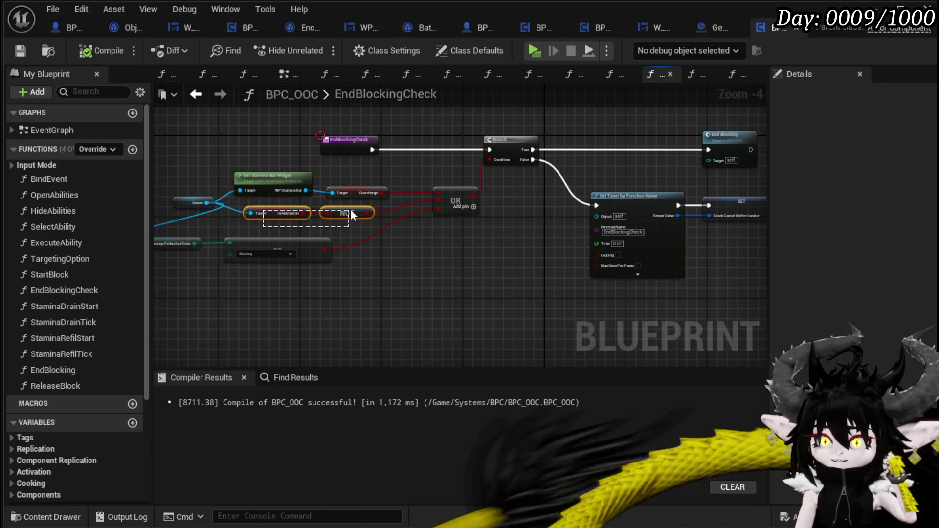
drag(350, 210, 372, 189)
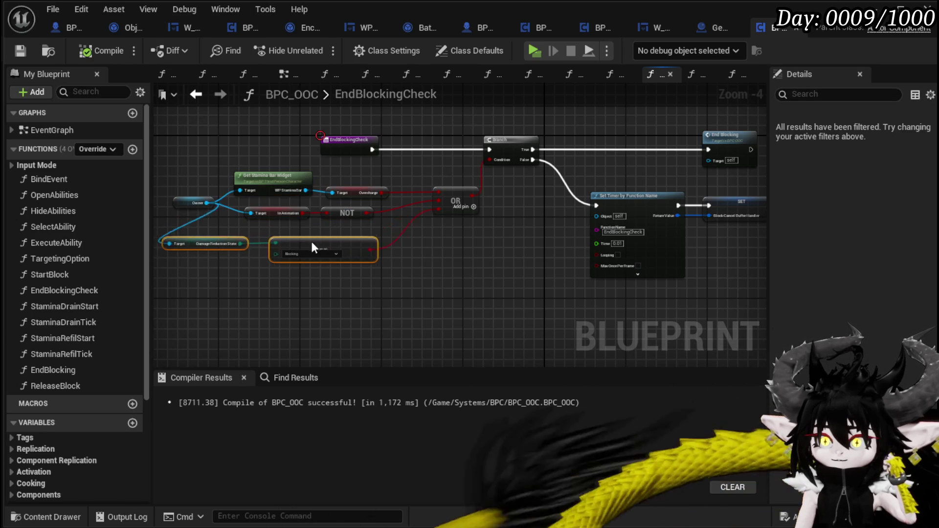
click(261, 286)
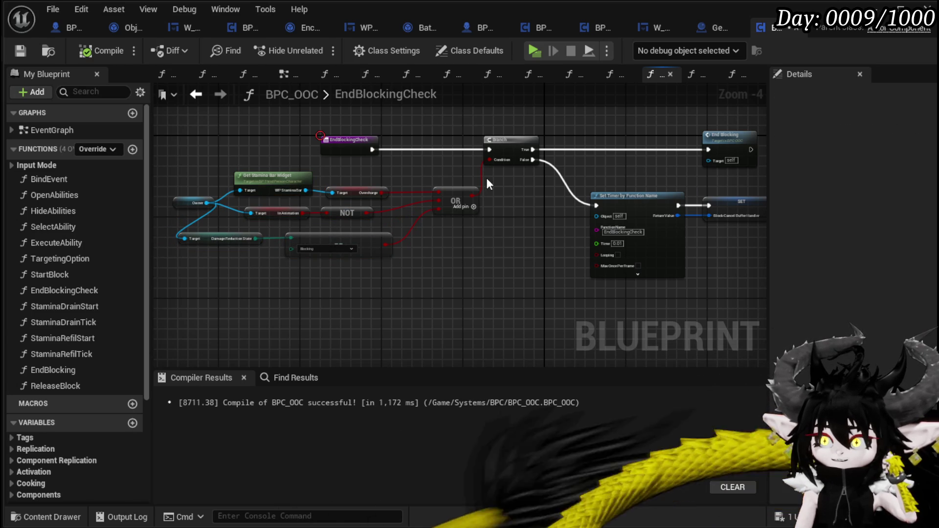
scroll(409, 228, up, 3)
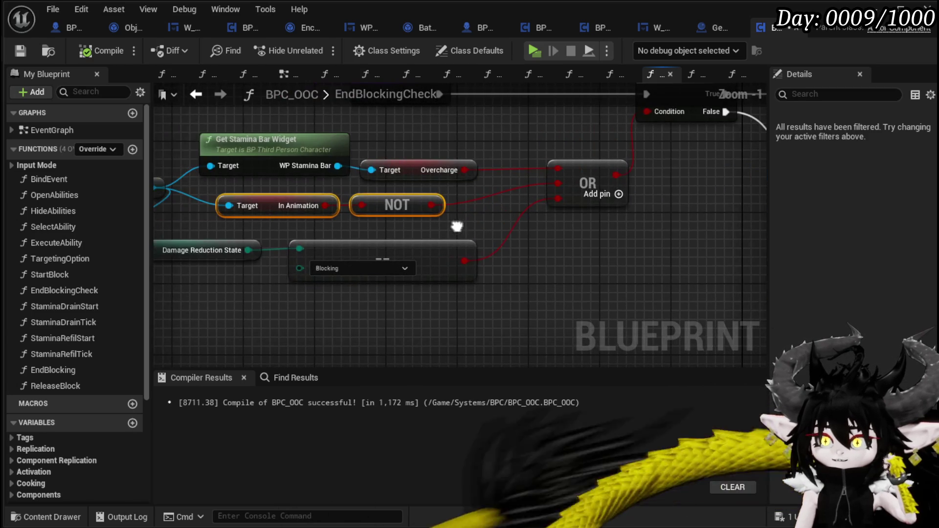
drag(208, 247, 217, 247)
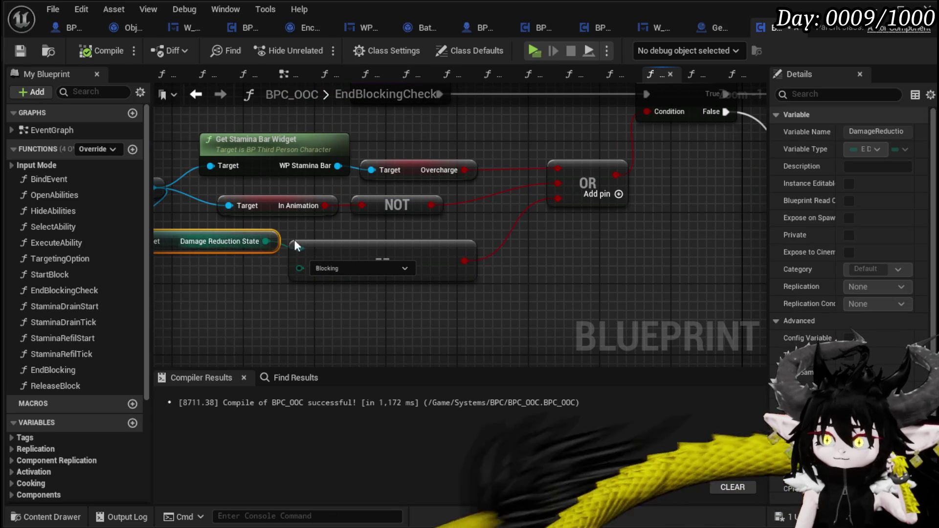
scroll(423, 244, down, 2)
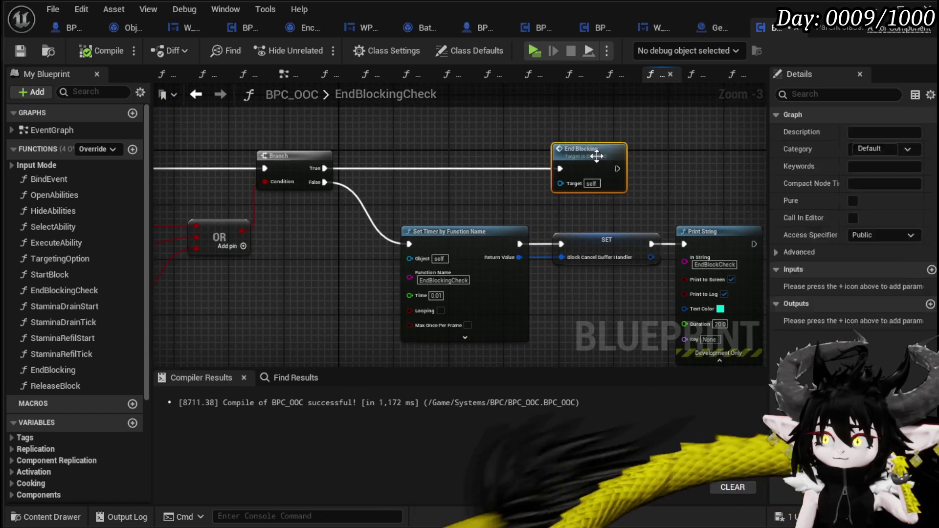
double_click(515, 155)
mouse_move(516, 155)
mouse_down()
mouse_move(218, 157)
mouse_move(608, 162)
mouse_move(474, 158)
mouse_up()
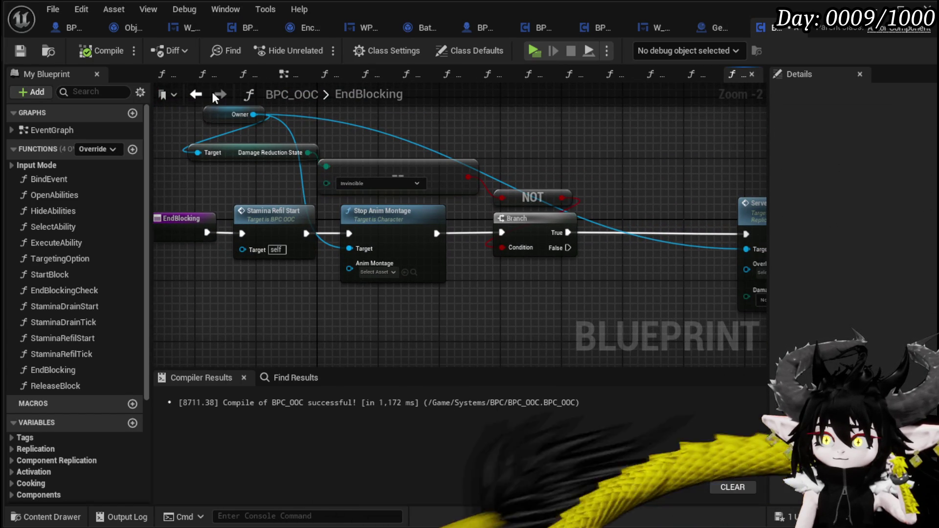
double_click(64, 290)
scroll(439, 175, down, 2)
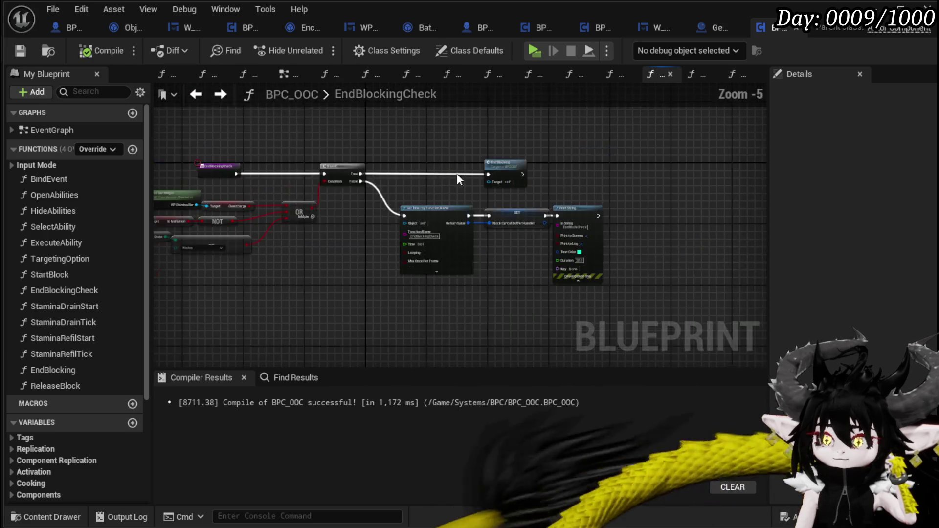
scroll(272, 234, up, 2)
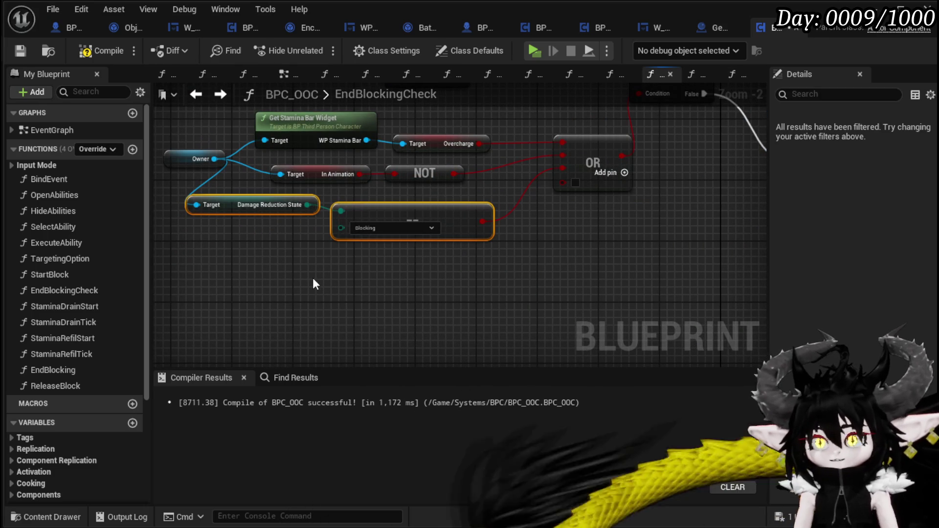
key(ctrl+v)
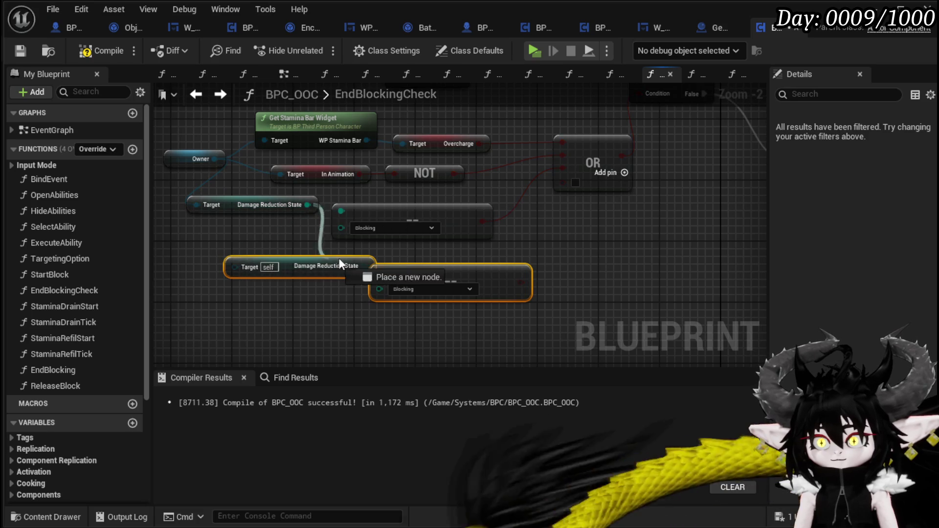
Set the copied comparison to Invincible and feed it into a new AND node.
drag(325, 257, 376, 251)
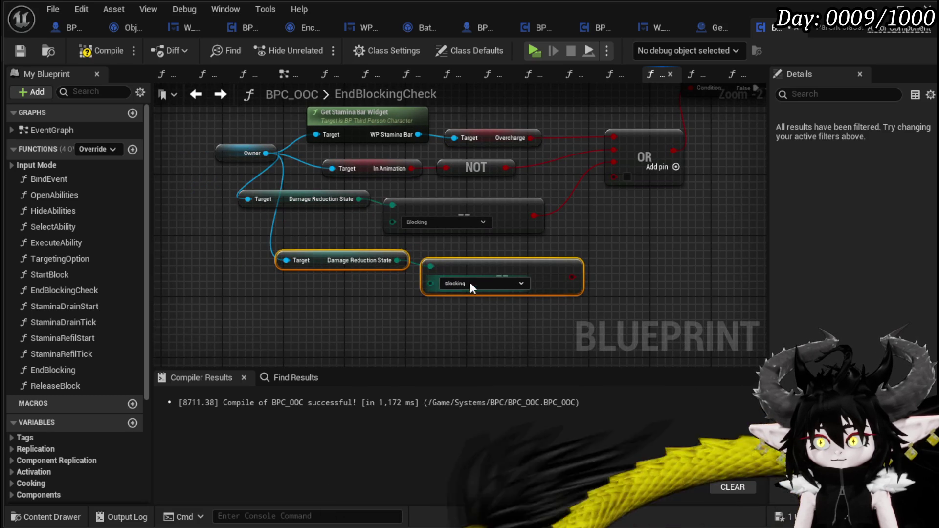
click(455, 327)
mouse_move(480, 269)
mouse_down()
mouse_move(388, 269)
mouse_move(545, 276)
mouse_up()
text(and)
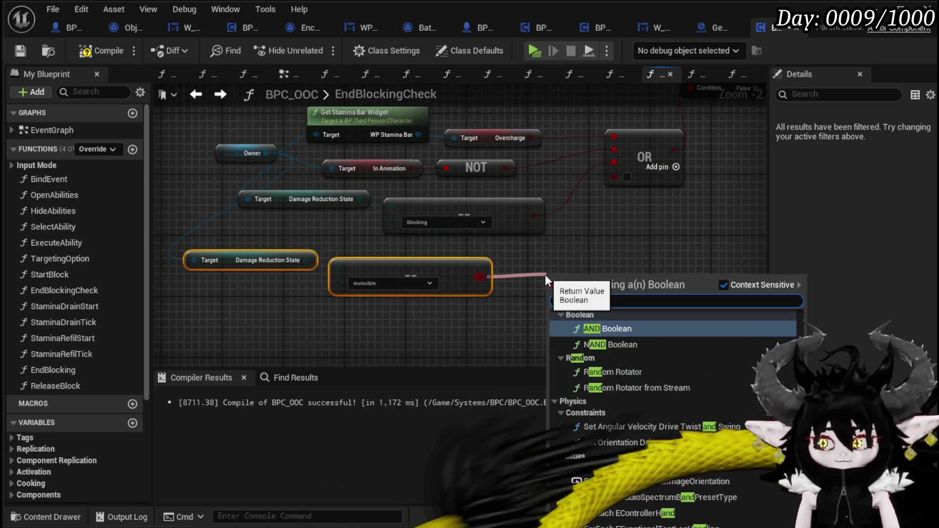
key(Return)
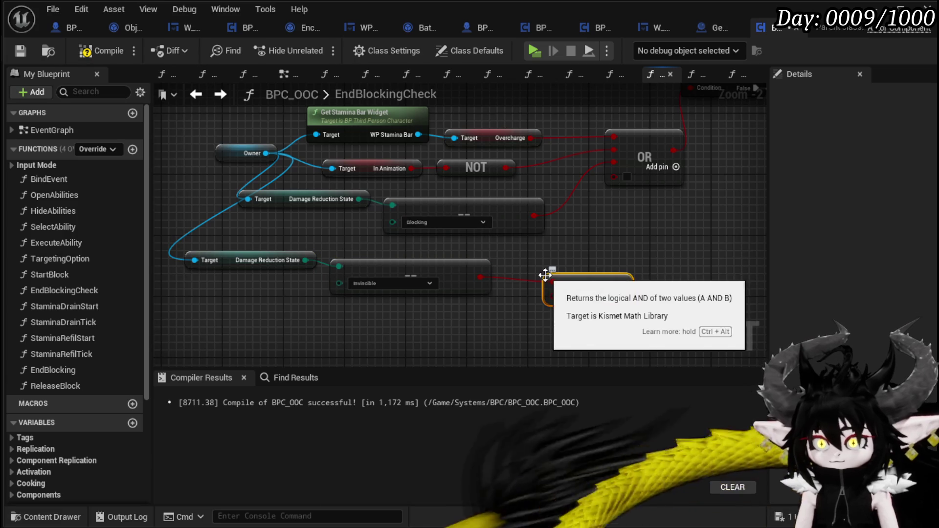
AND a negated Parry Sequence into the OR's fourth pin and compile BPC_OOC.
mouse_move(264, 153)
mouse_down()
mouse_move(353, 325)
mouse_move(359, 316)
mouse_up()
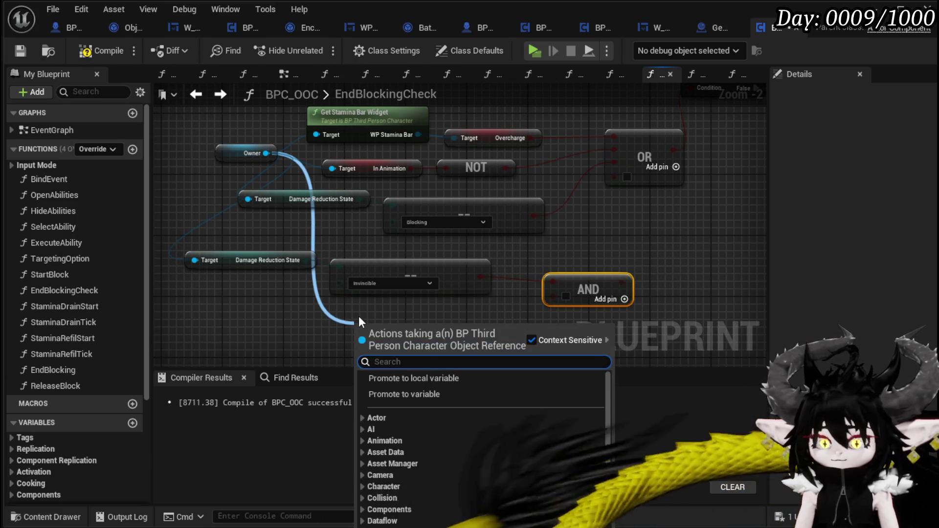
text(Parry)
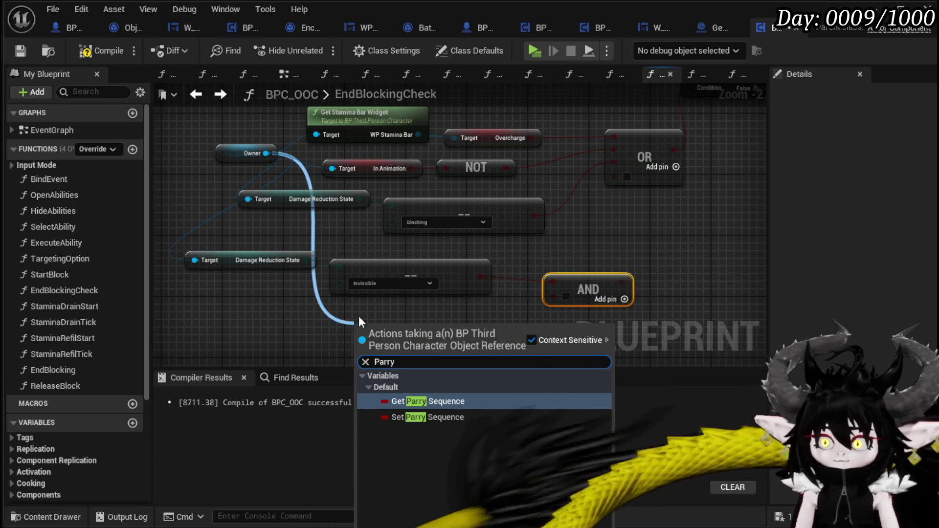
click(424, 399)
drag(460, 329, 483, 331)
text(Not)
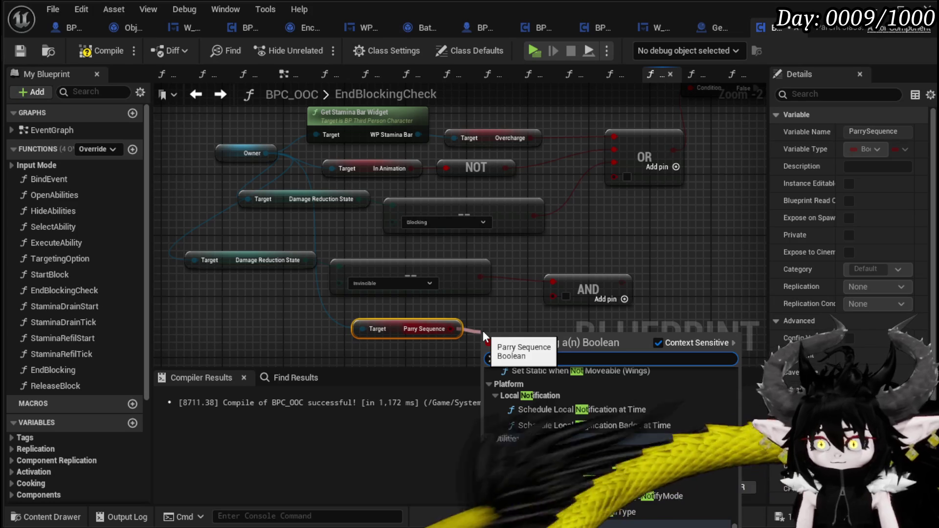
scroll(732, 373, up, 10)
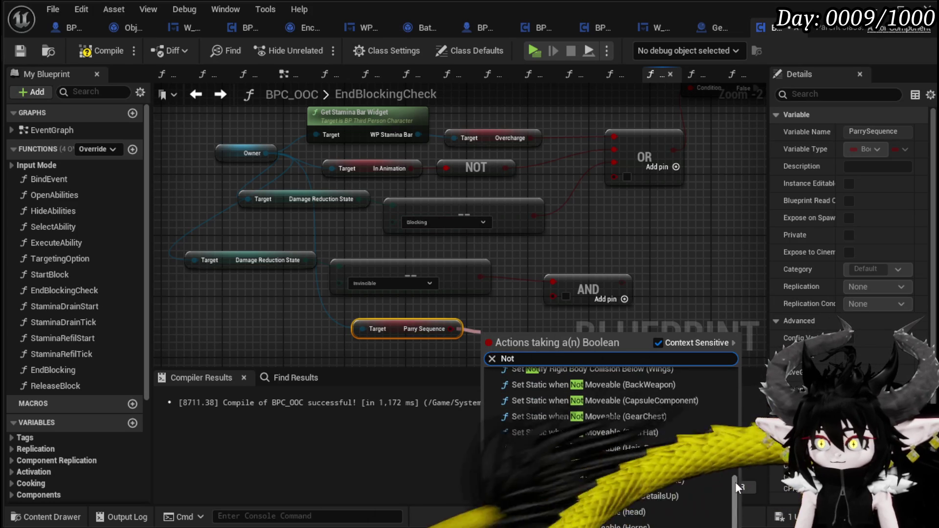
click(548, 398)
drag(544, 336, 552, 295)
drag(613, 282, 618, 174)
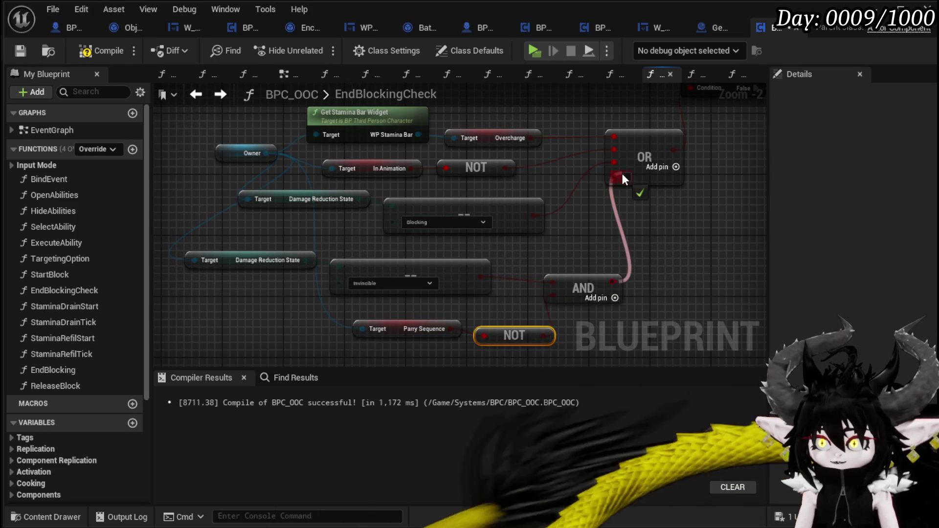
click(568, 314)
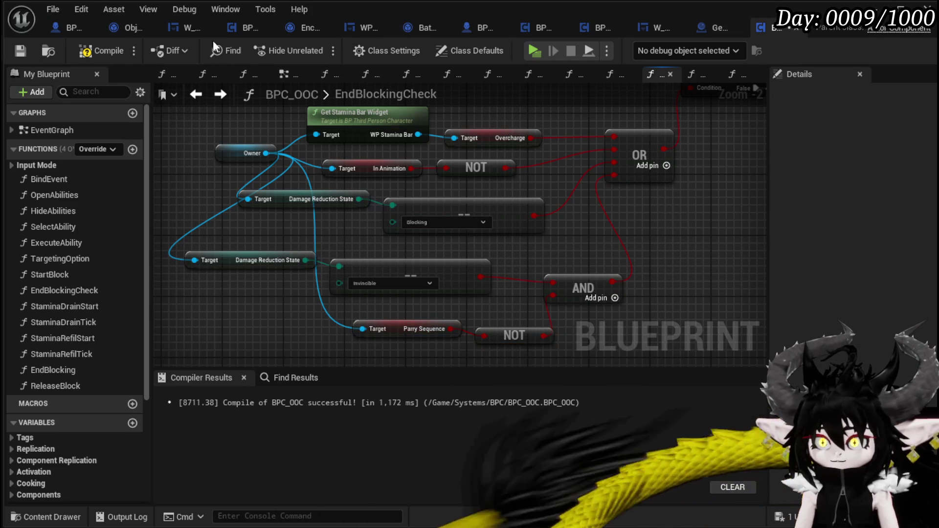
click(103, 50)
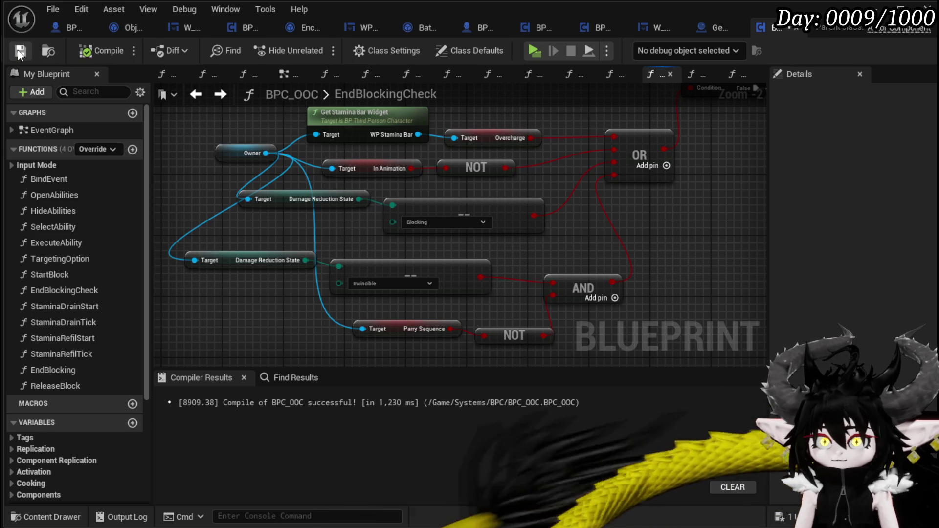
key(alt+Tab)
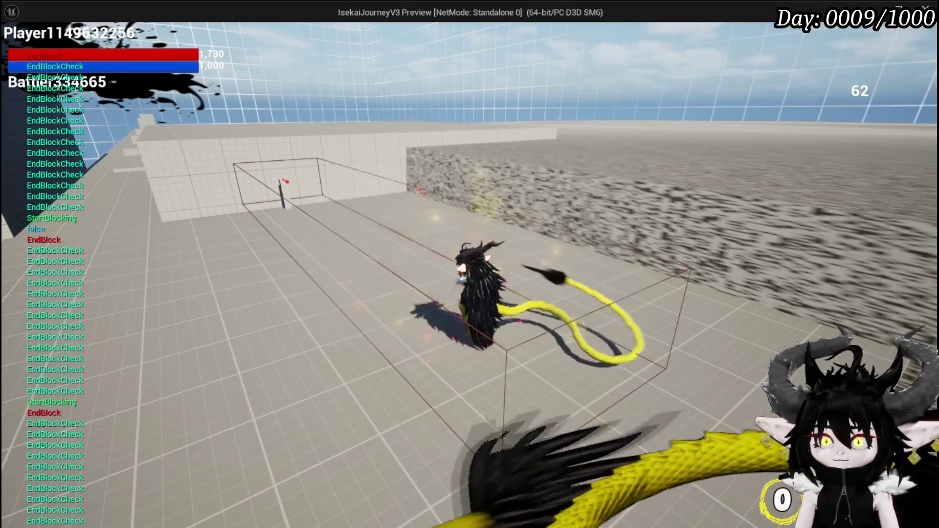
Block six incoming red fire orbs in the play test.
click(470, 264)
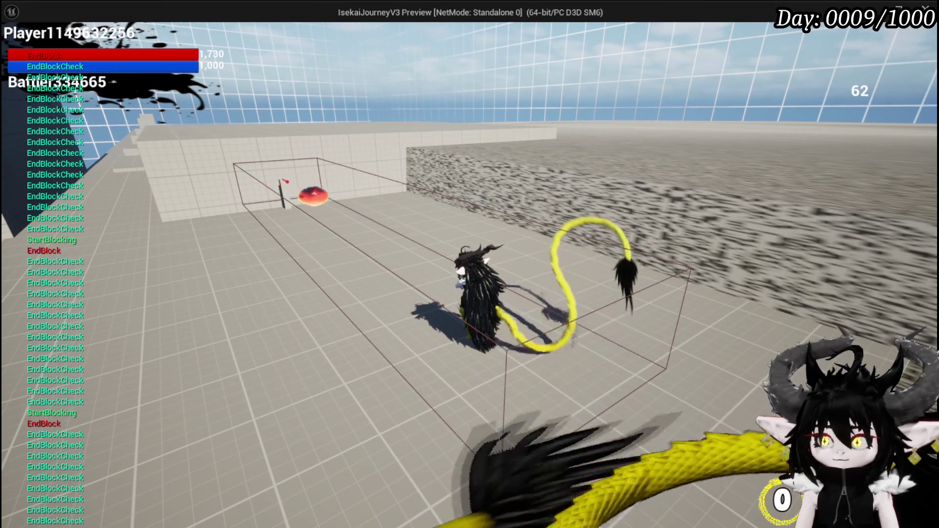
click(470, 264)
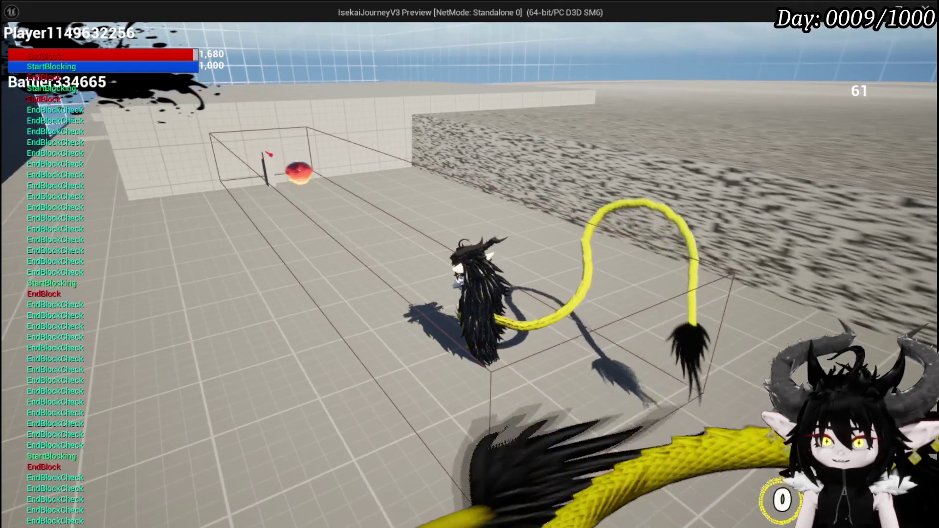
click(470, 264)
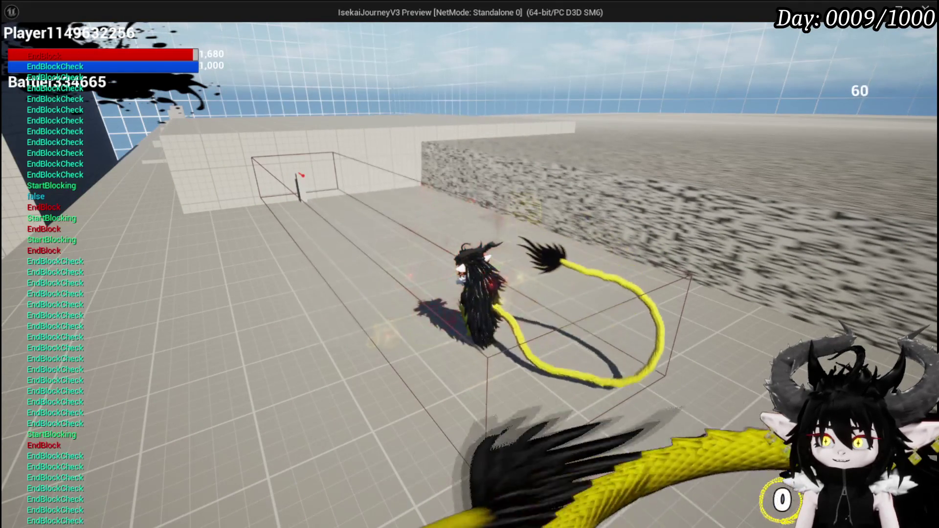
click(470, 264)
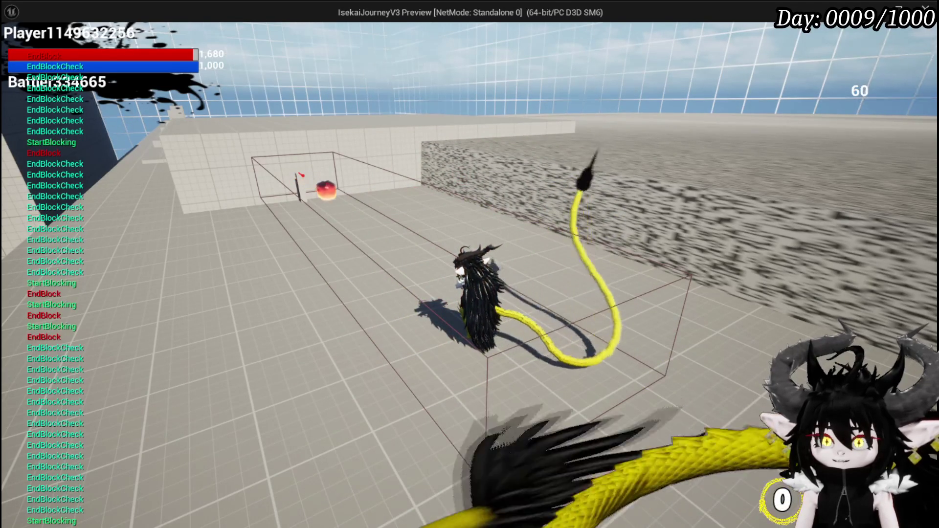
click(469, 265)
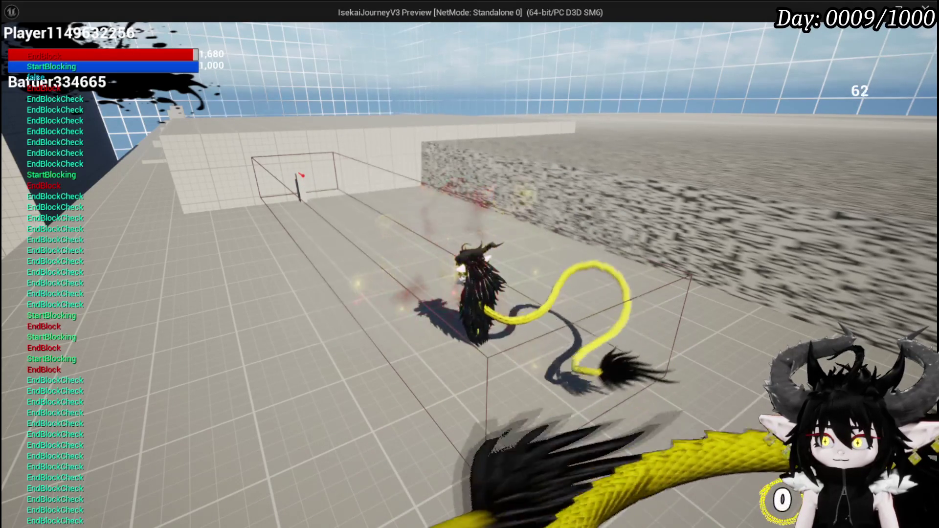
click(470, 264)
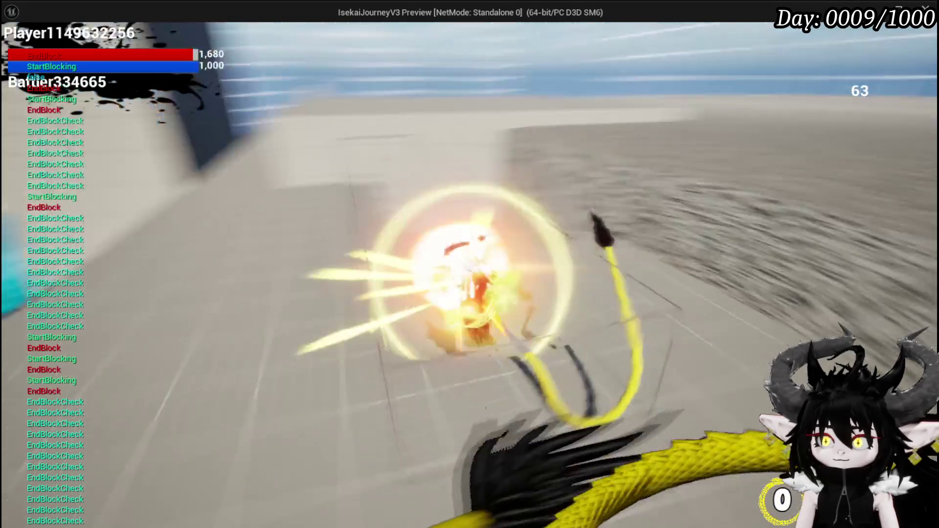
Turn on the Debug: Movement overlay in the in-game settings.
key(Escape)
click(488, 289)
key(Escape)
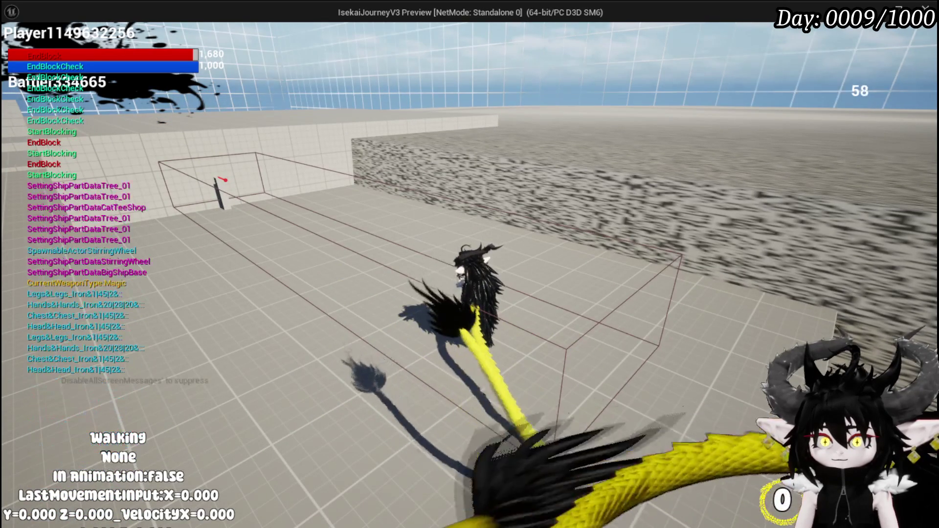
Walk the character around, block with the tail swirl, and cast magic burst twice.
key(s)
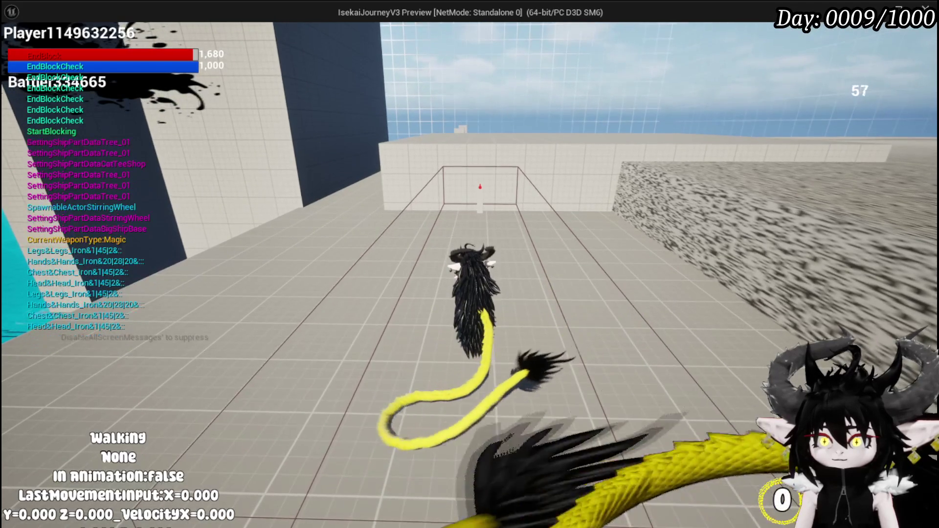
key(w)
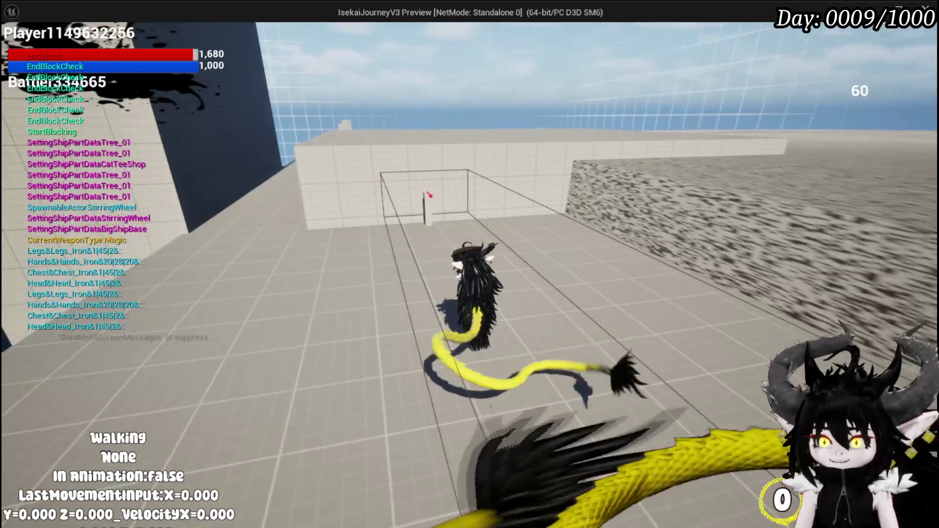
key(s)
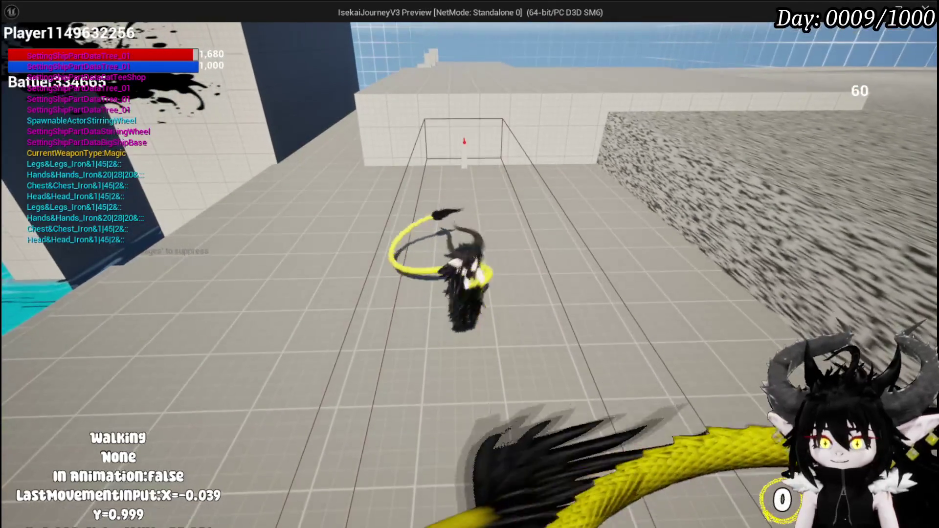
right_click(469, 264)
key(d)
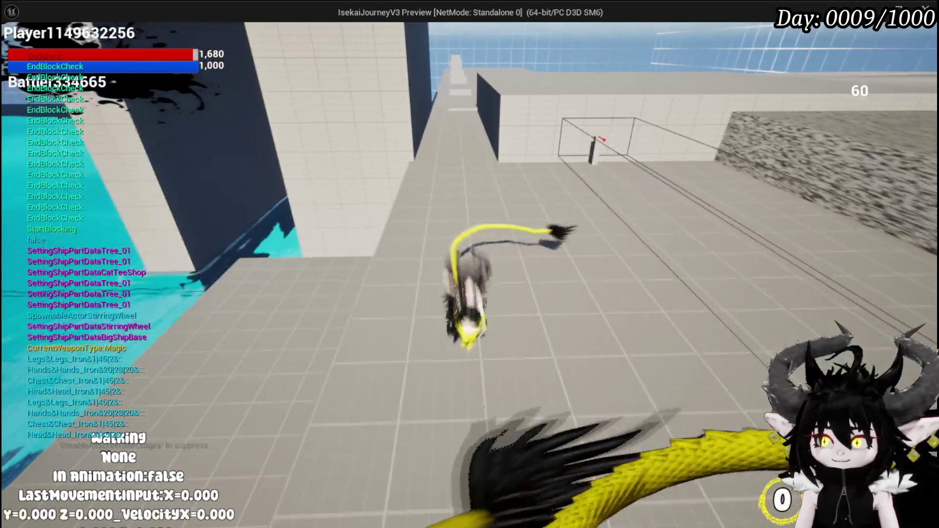
key(a)
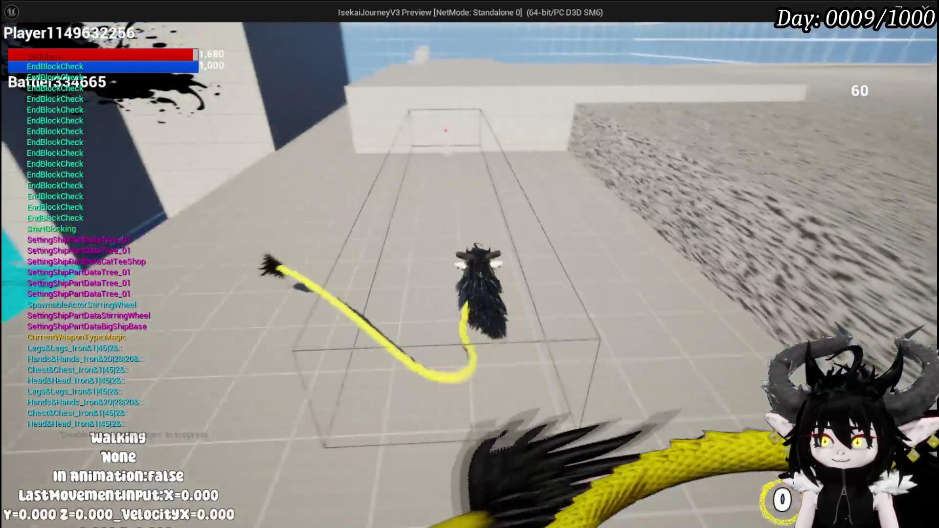
key(w)
key(e)
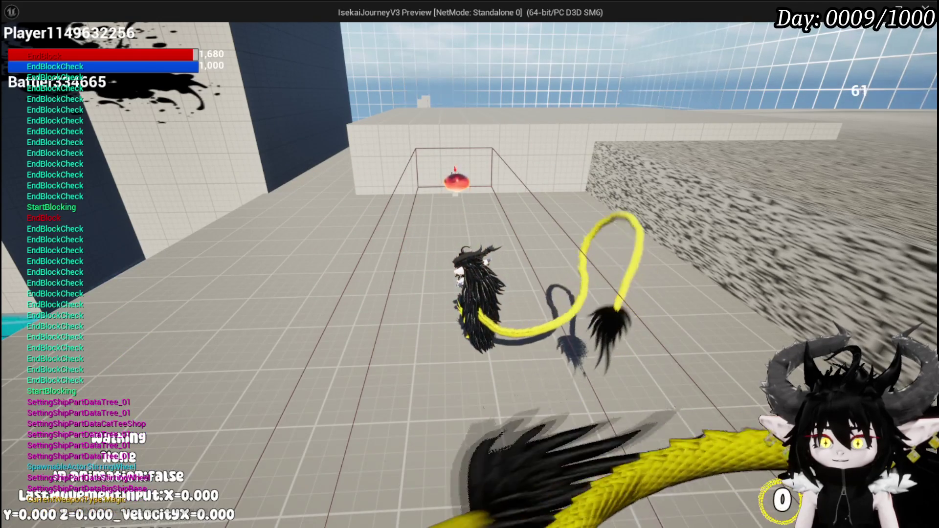
key(e)
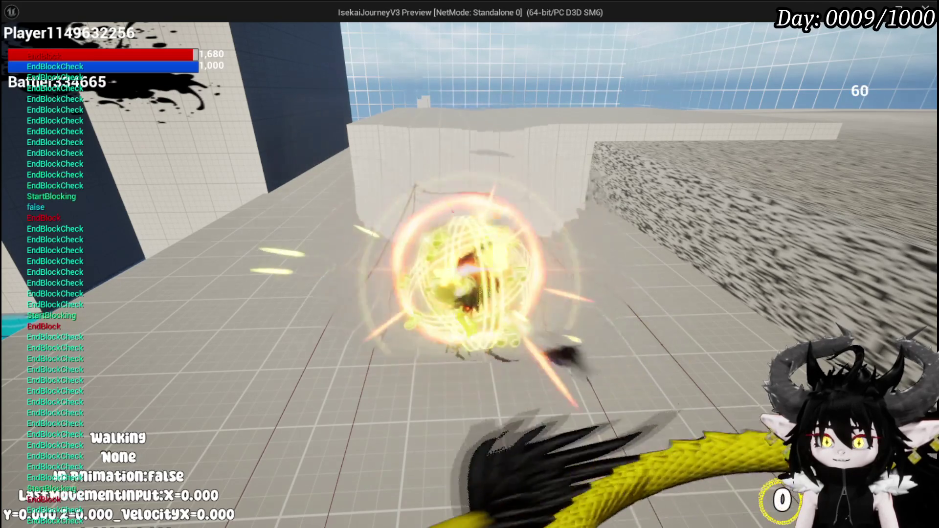
End the play session, save the level, and return to BPC_OOC.
key(Escape)
key(ctrl+s)
key(alt+Tab)
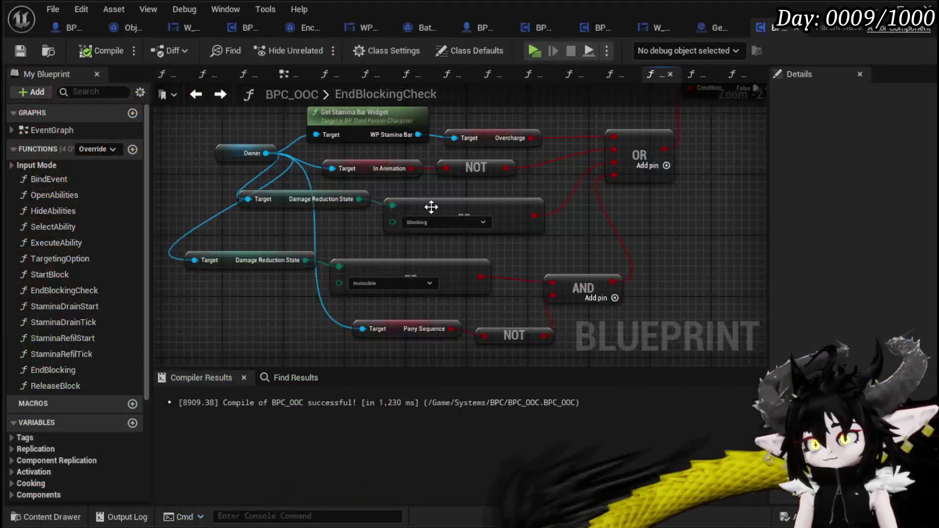
Go back to the EndBlocking graph and save BPC_OOC.
key(alt+Right)
key(alt+Right)
key(alt+Right)
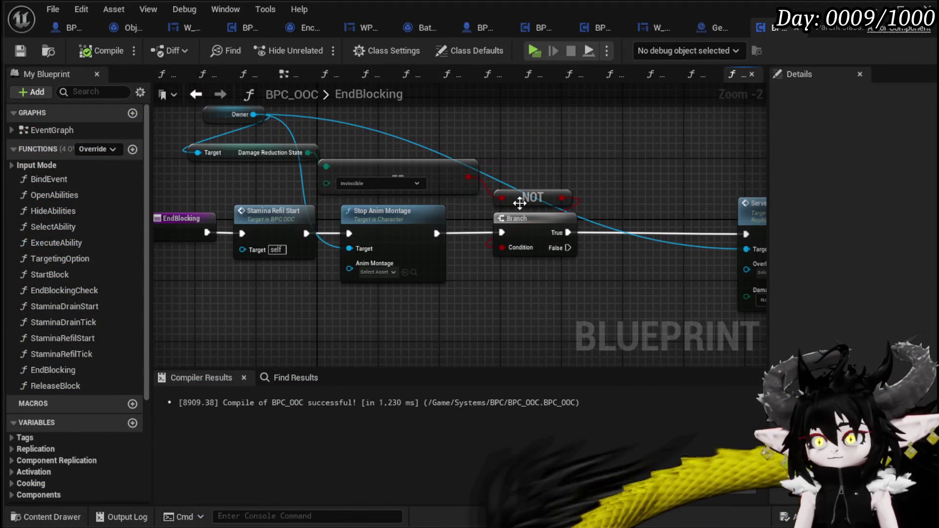
mouse_move(538, 296)
mouse_down()
mouse_move(292, 289)
mouse_move(507, 277)
mouse_up()
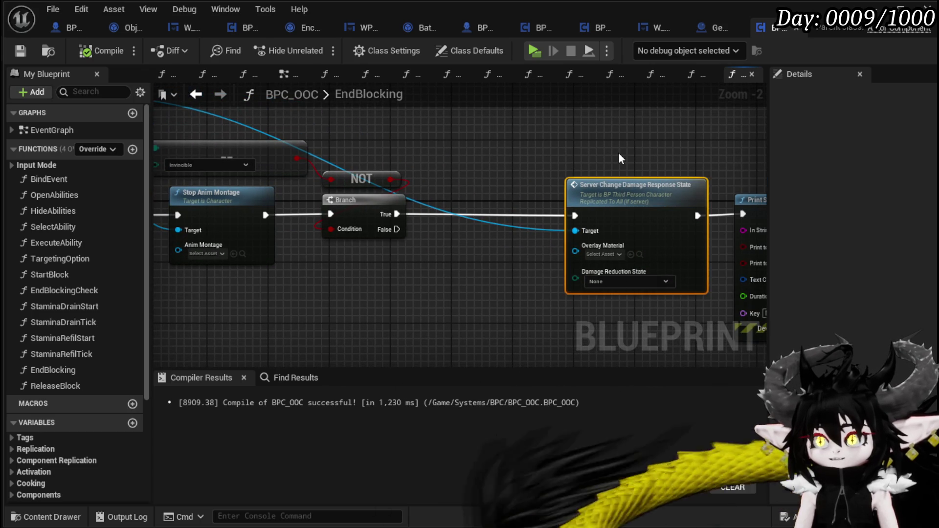
click(20, 50)
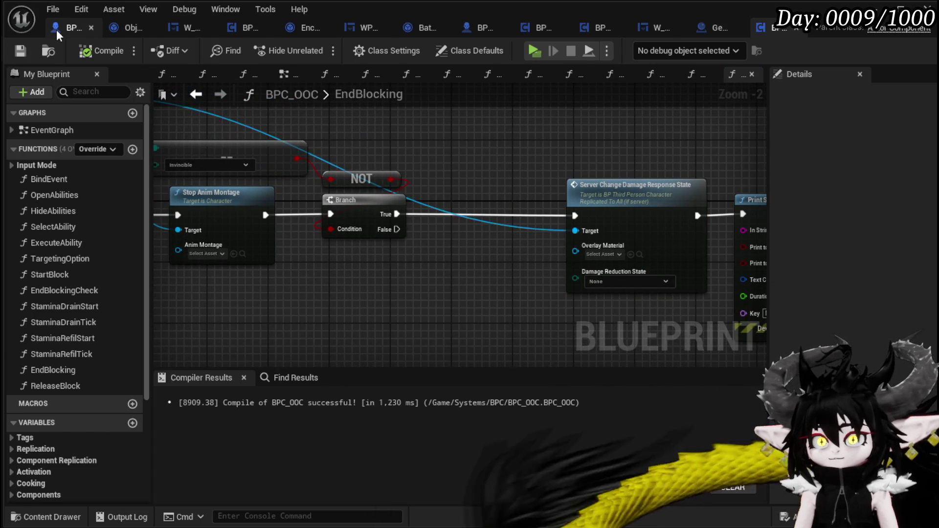
Open the WalkMovement function from BP_ThirdPersonCharacter's event graph.
click(57, 32)
drag(416, 169, 455, 202)
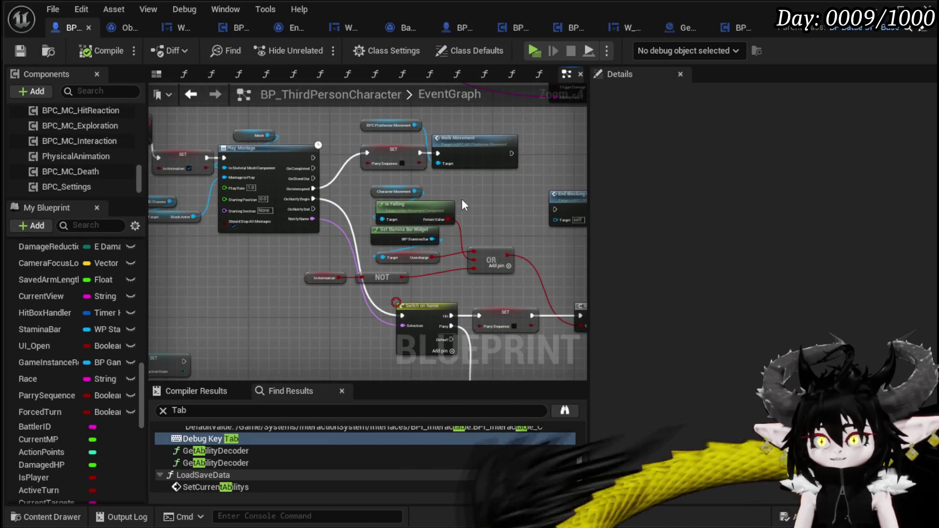
scroll(455, 202, up, 2)
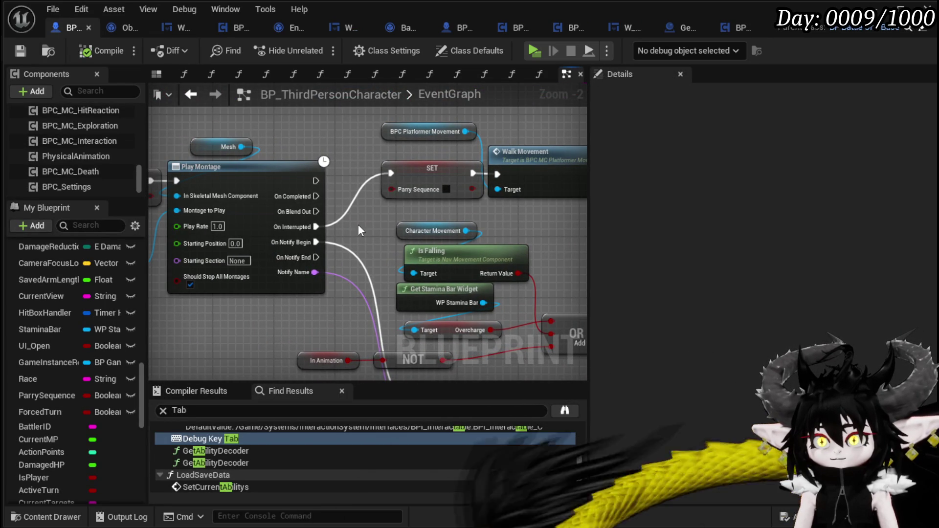
mouse_move(493, 170)
mouse_down()
mouse_move(521, 162)
mouse_move(343, 167)
mouse_move(426, 167)
mouse_up()
drag(224, 136, 391, 138)
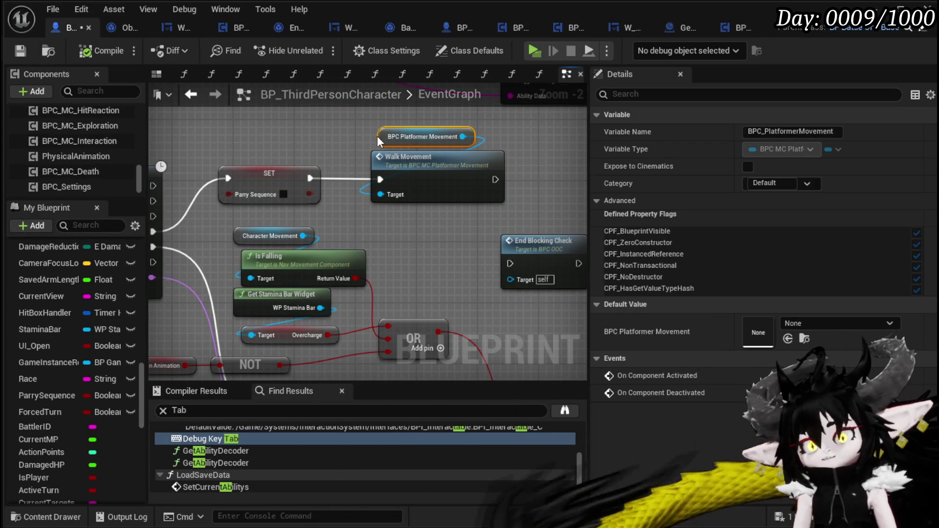
double_click(427, 172)
mouse_move(323, 206)
mouse_down()
mouse_move(319, 277)
mouse_move(421, 276)
mouse_up()
Add a Damage Reduction State == Invincible enum check in WalkMovement.
mouse_move(307, 261)
mouse_down()
mouse_move(208, 256)
mouse_move(313, 256)
mouse_up()
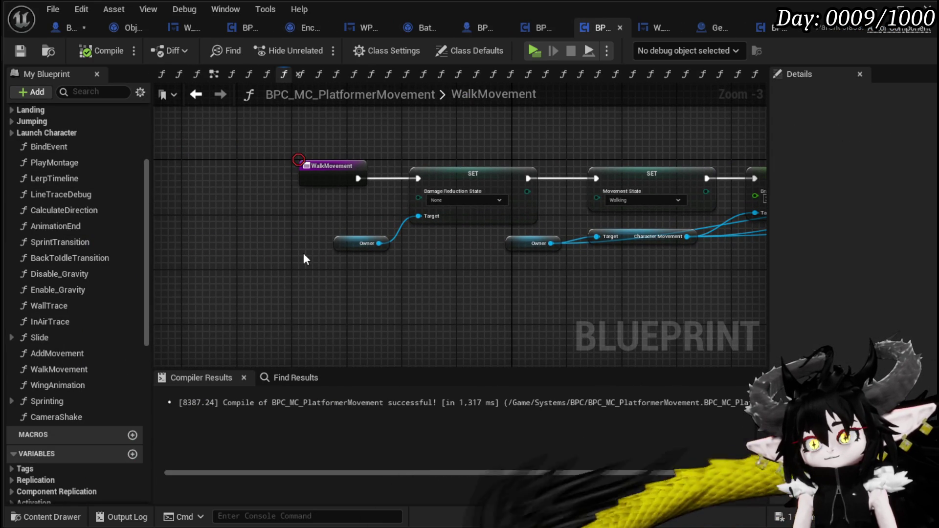
mouse_move(379, 244)
mouse_down()
mouse_move(394, 235)
mouse_move(401, 274)
mouse_move(433, 284)
mouse_up()
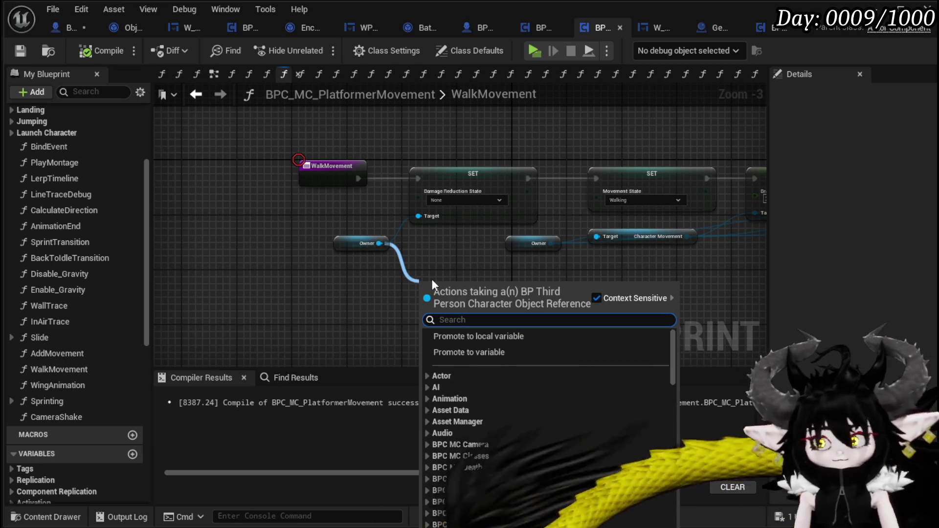
text(damage)
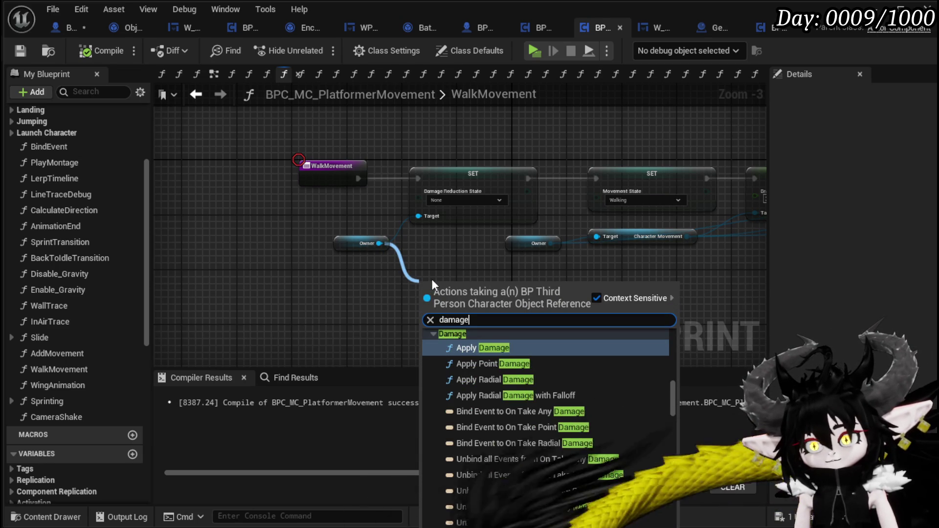
text( Reduc)
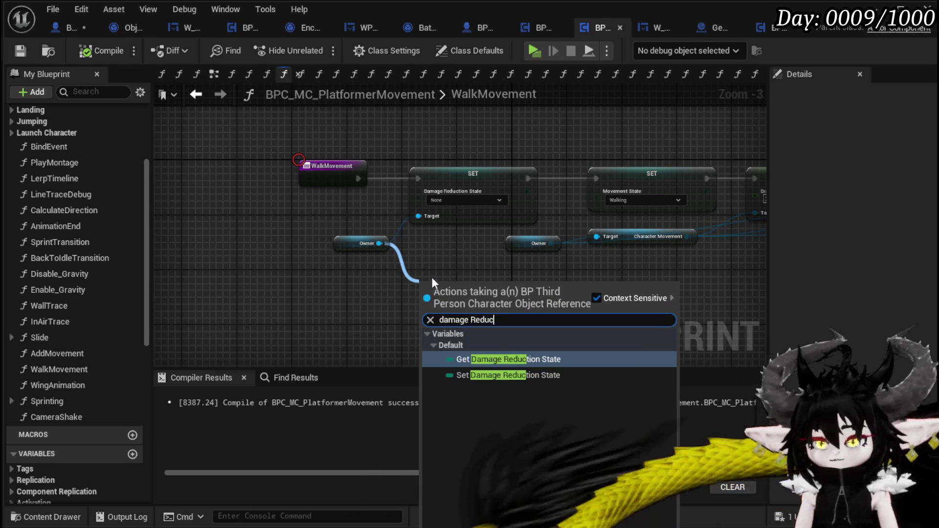
key(Return)
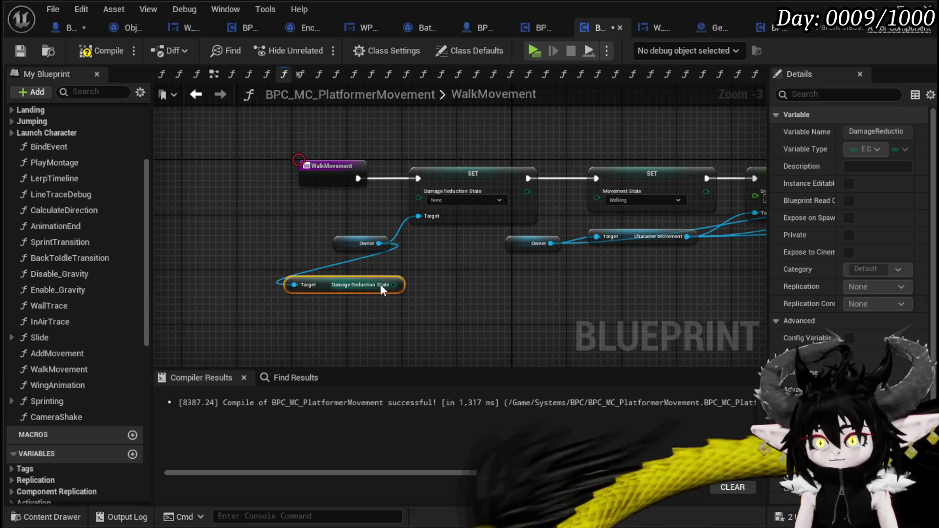
drag(432, 297, 439, 296)
text(==)
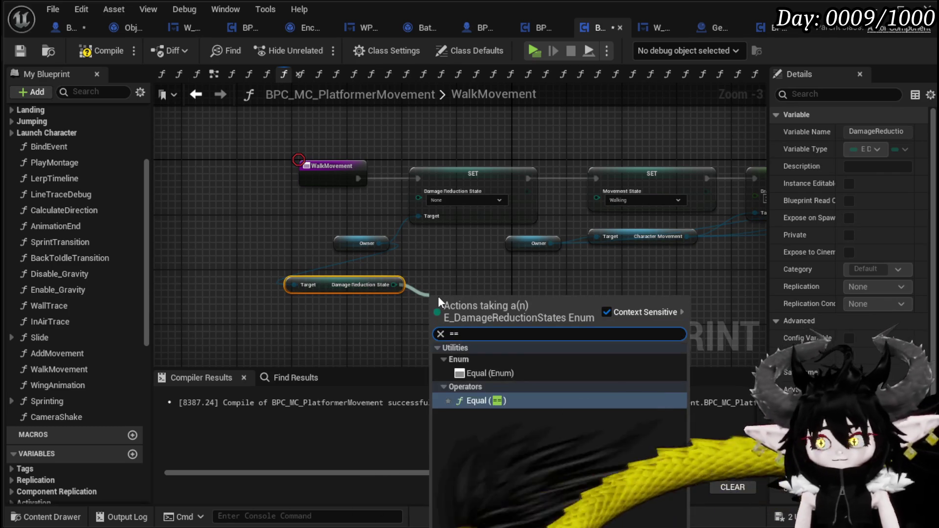
click(496, 372)
click(469, 314)
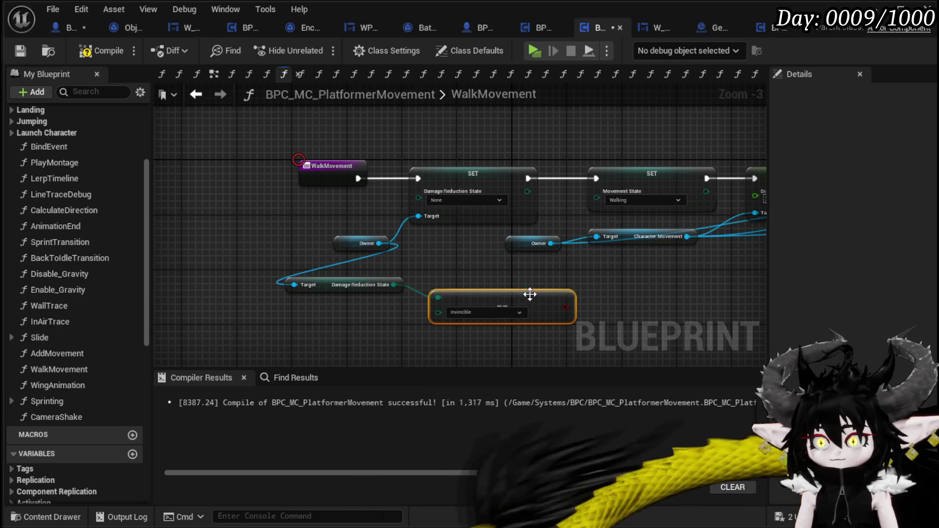
Add a Branch after the WalkMovement entry, with True going to the Movement State SET.
mouse_move(566, 307)
mouse_down()
mouse_move(590, 274)
mouse_move(421, 213)
mouse_up()
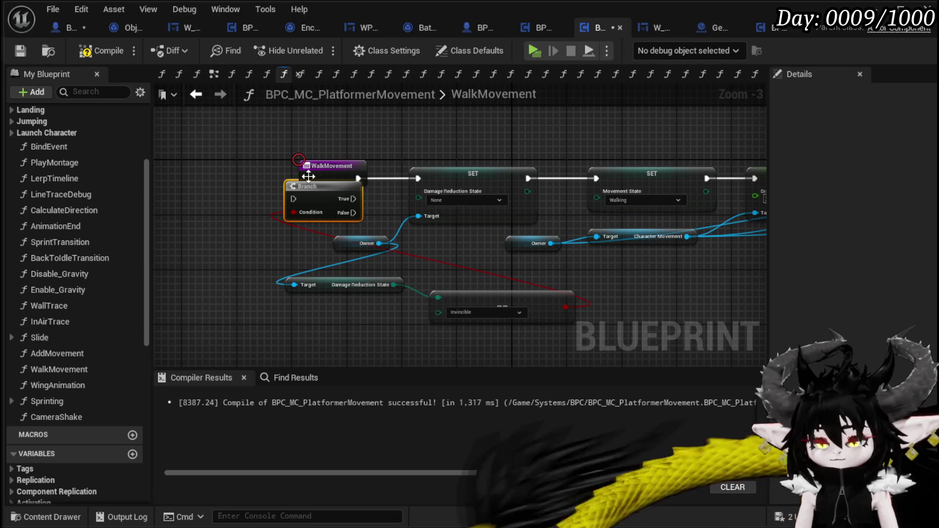
drag(308, 179, 208, 168)
drag(304, 195, 310, 175)
drag(242, 179, 307, 181)
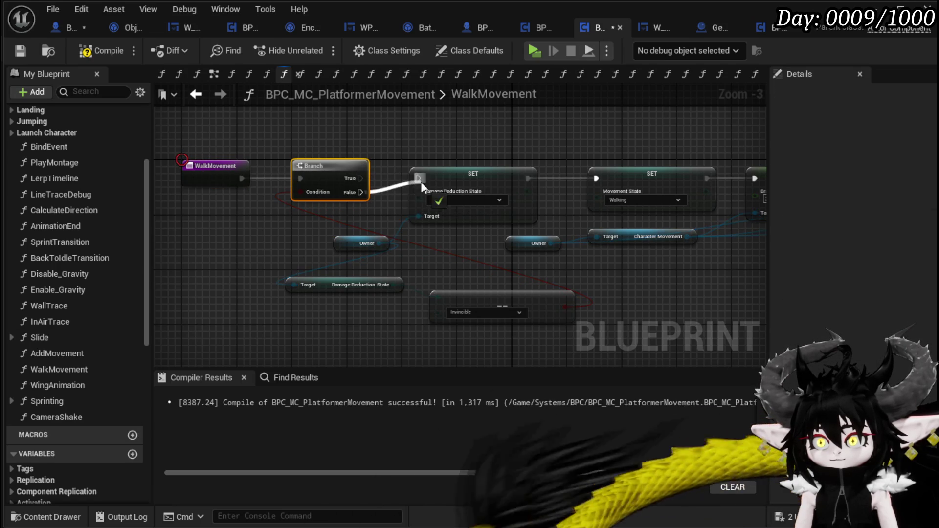
drag(601, 175, 593, 176)
drag(360, 164, 412, 166)
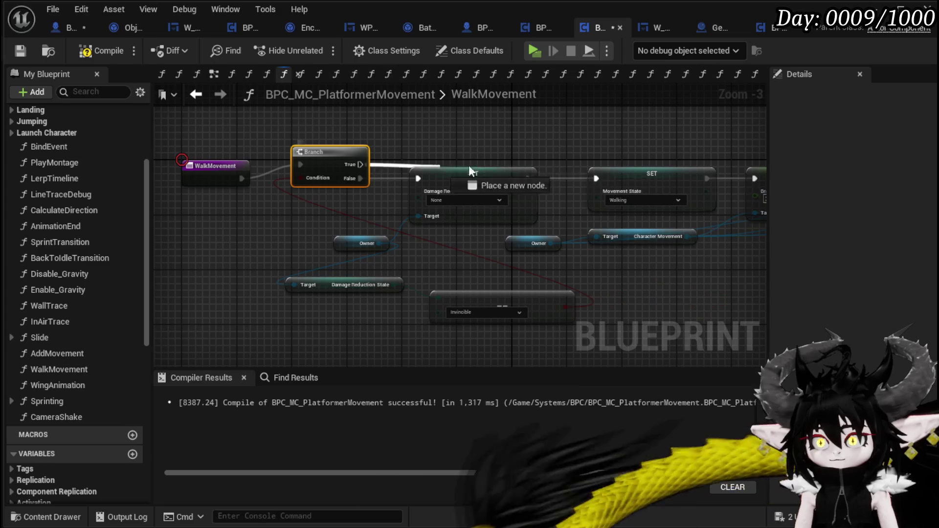
drag(595, 181, 596, 179)
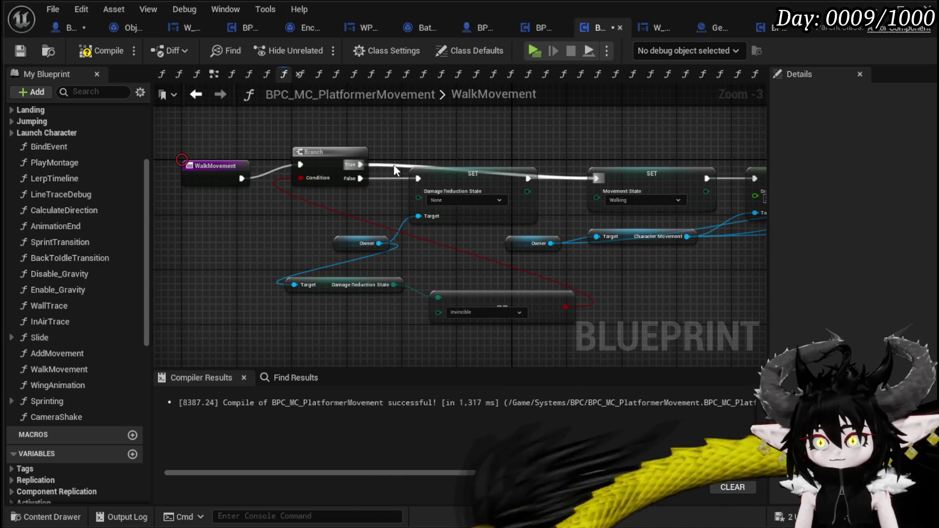
drag(400, 166, 527, 164)
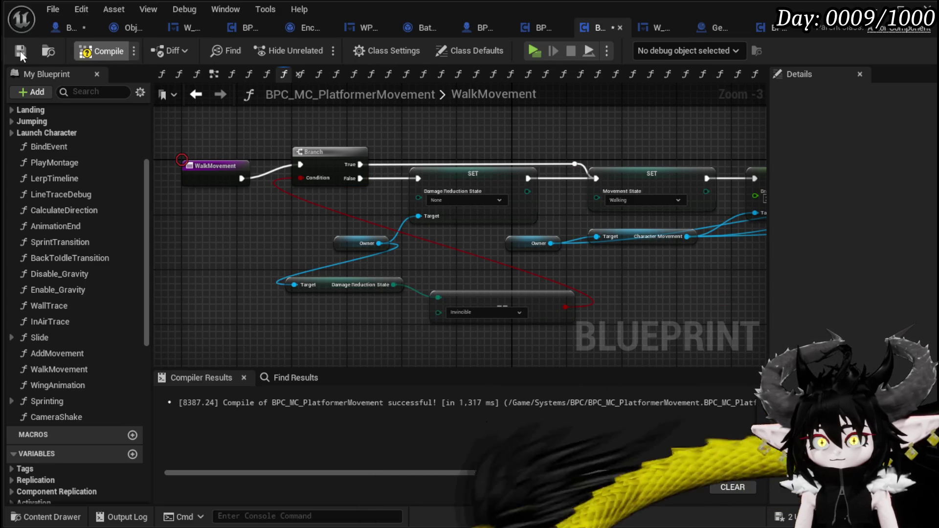
Compile the movement component and save the character blueprint.
key(F7)
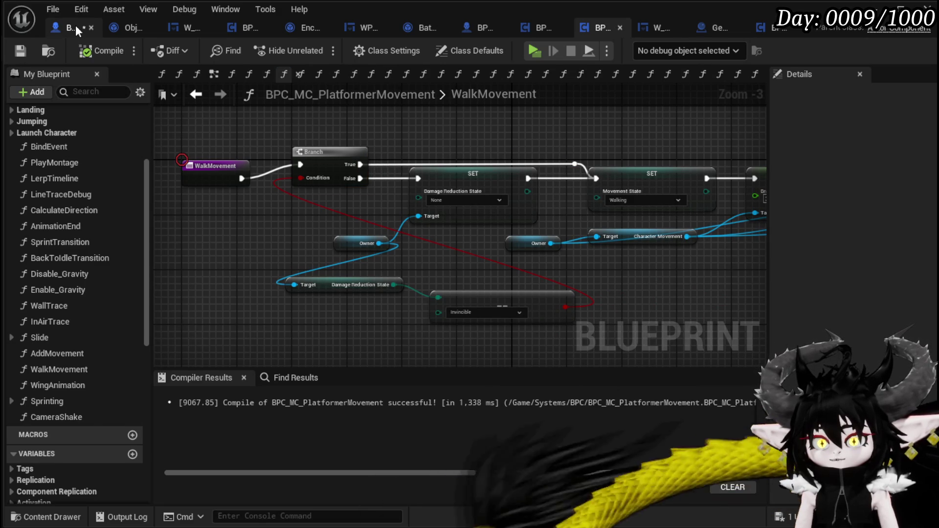
click(75, 25)
click(19, 53)
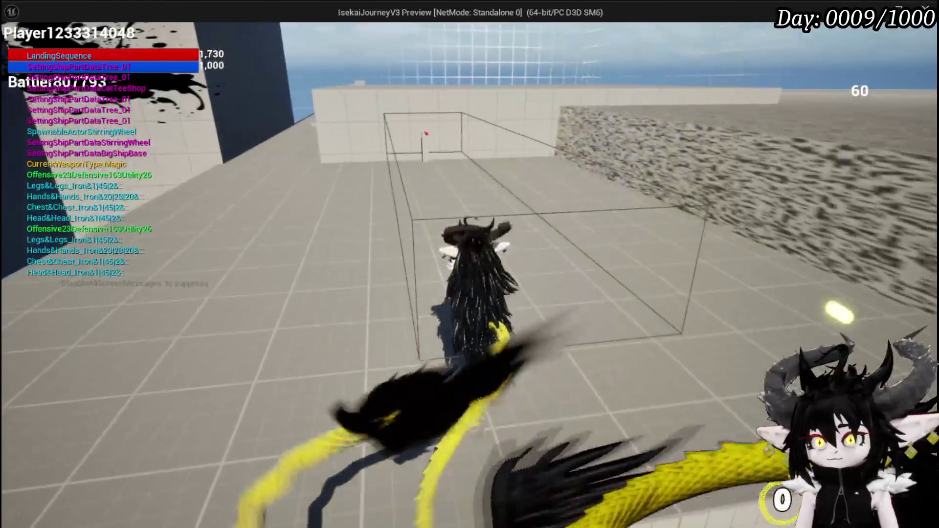
Play-test walking, dodging and fireball hits, then stop the preview.
key(Escape)
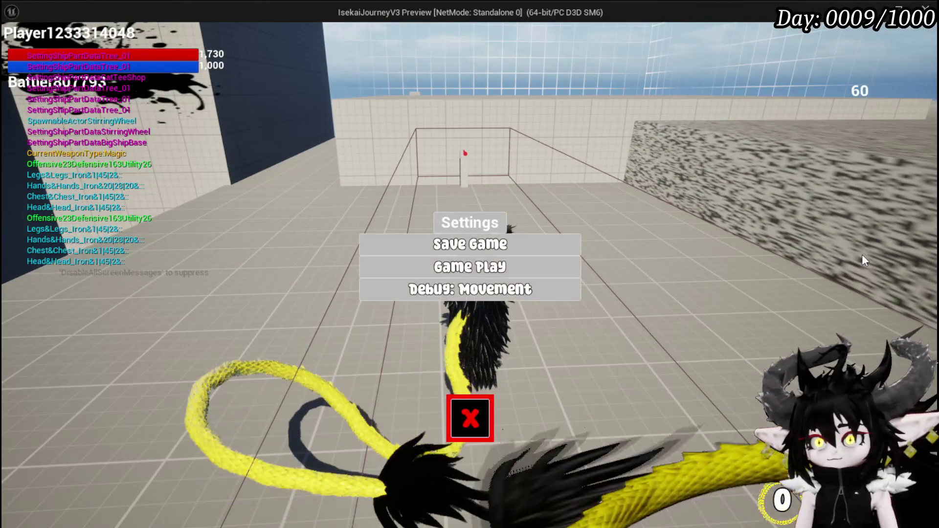
click(471, 419)
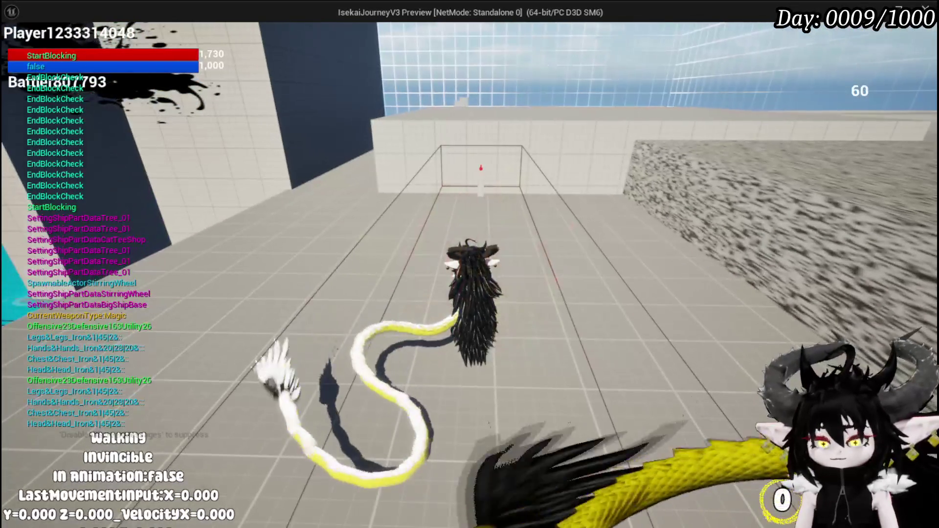
key(w)
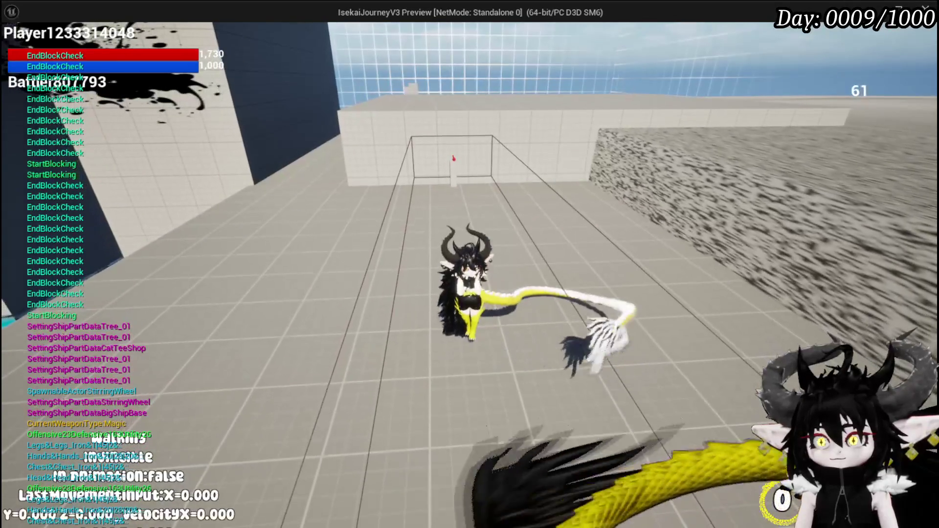
key(w)
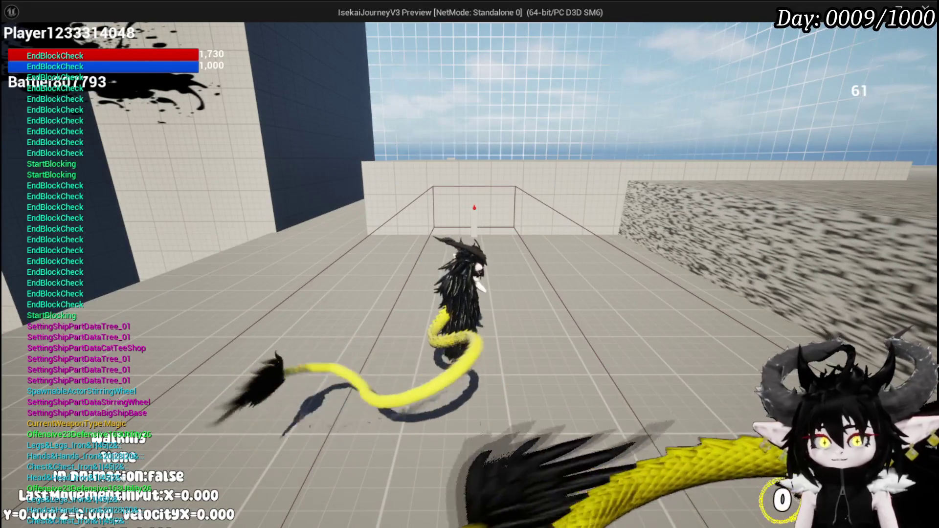
key(a)
key(d)
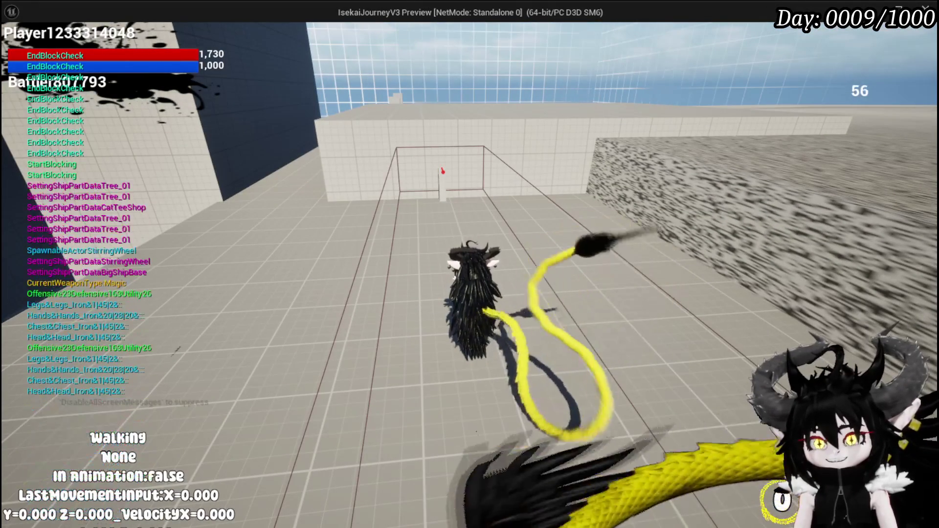
key(w)
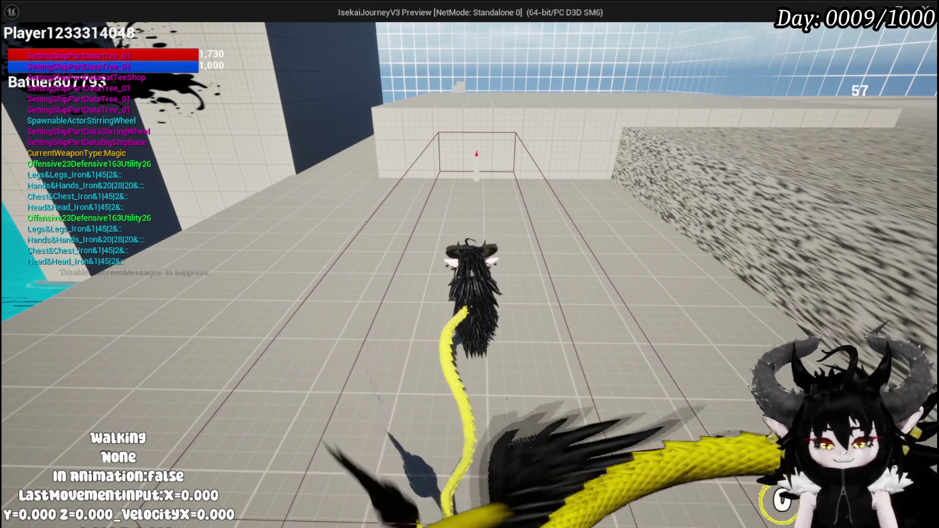
key(Escape)
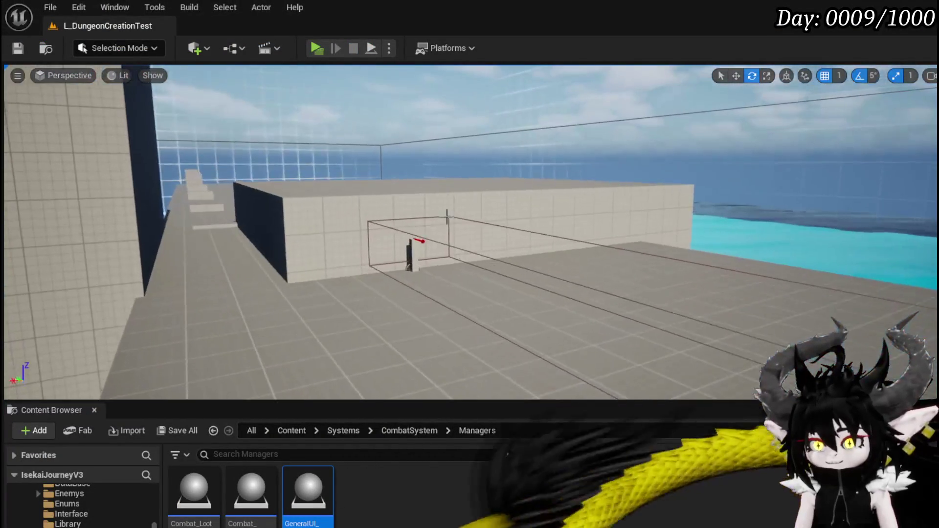
Add a Niagara component using NS_Fire_Ground to BP_ProjectileTrap and compile.
click(423, 260)
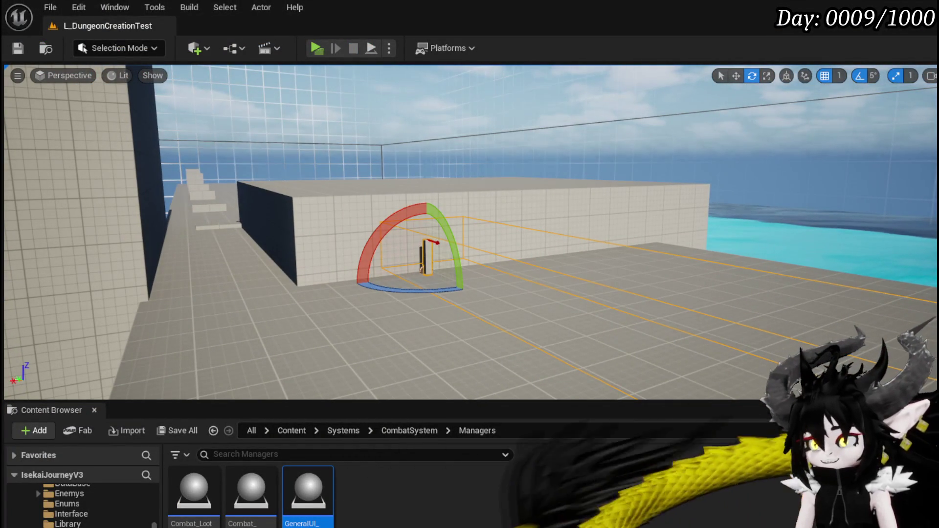
key(alt+Tab)
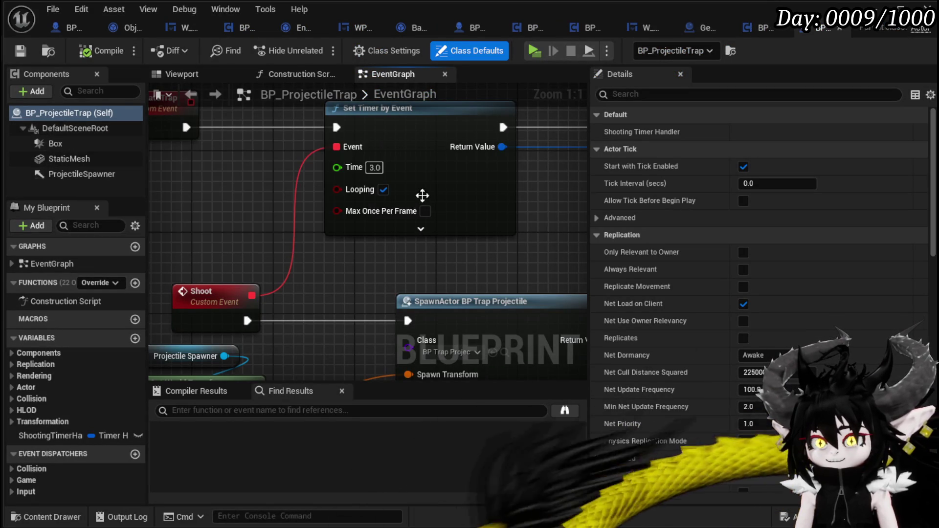
scroll(230, 192, down, 3)
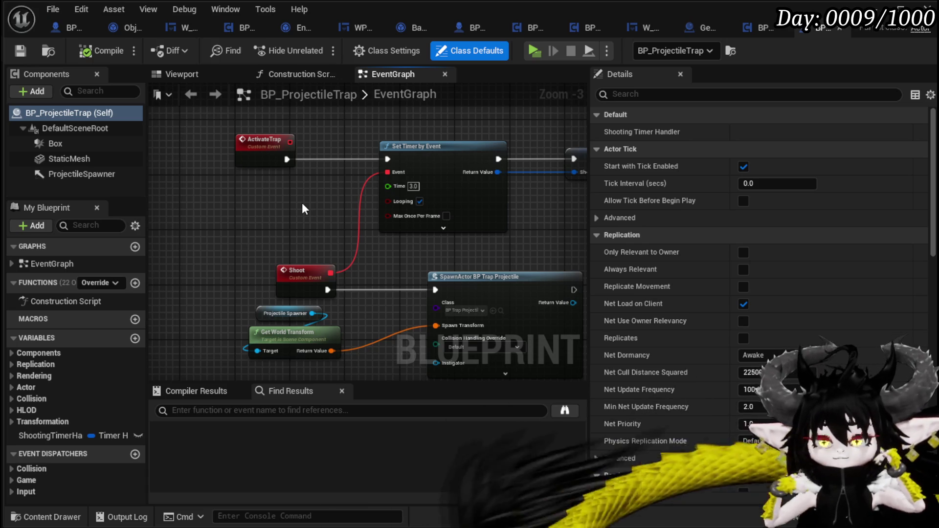
click(31, 91)
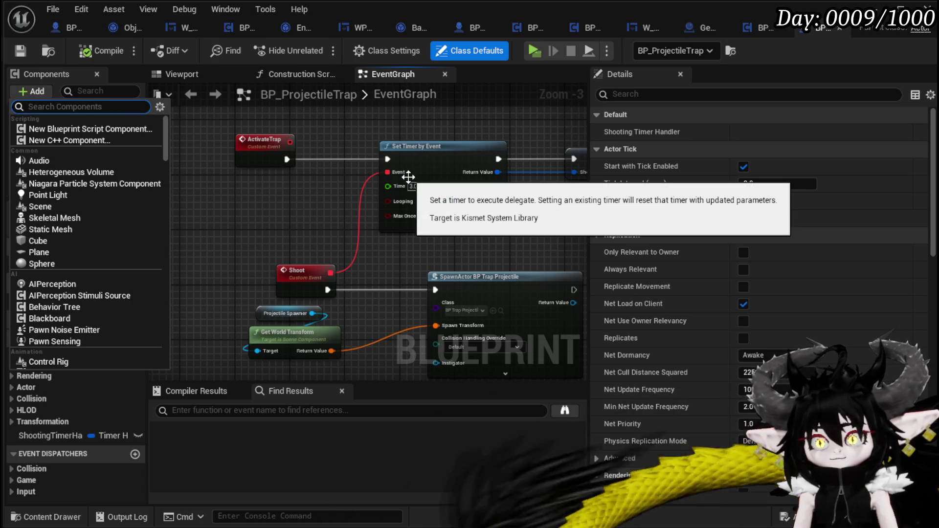
text(Niagara)
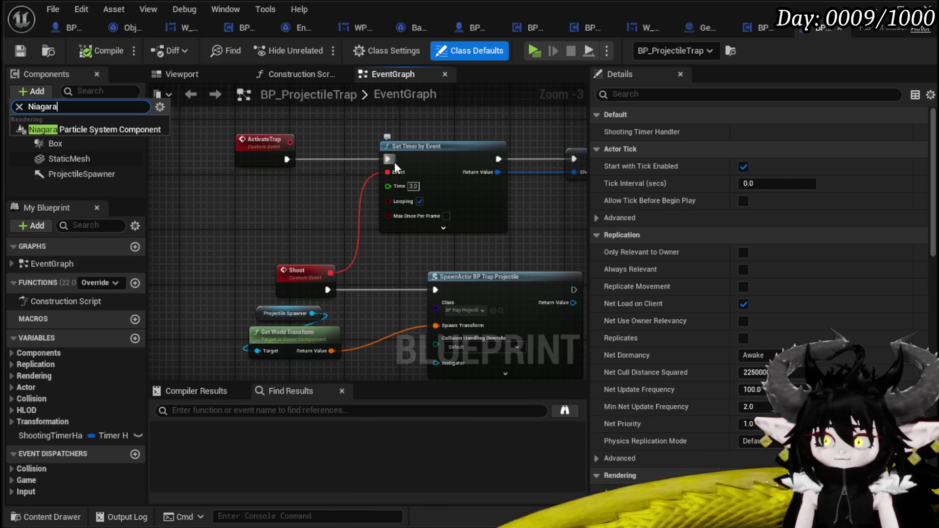
key(Return)
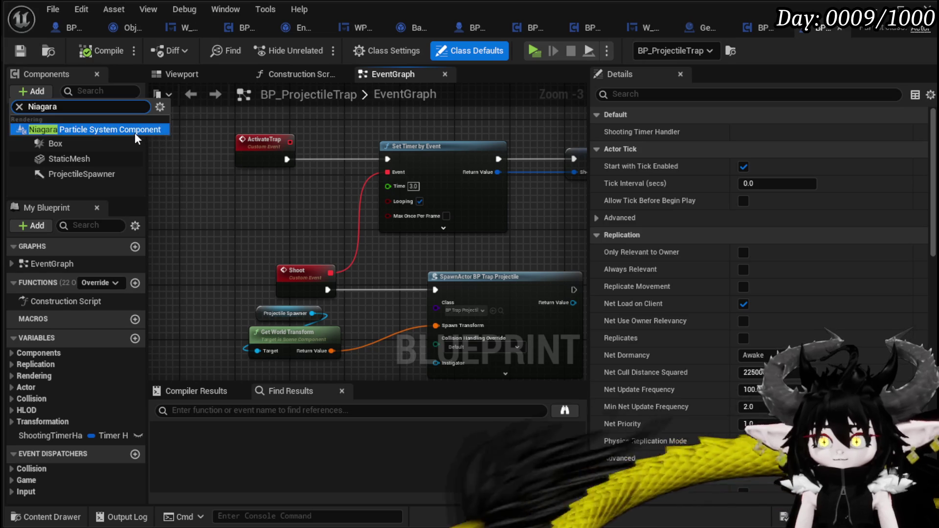
click(836, 325)
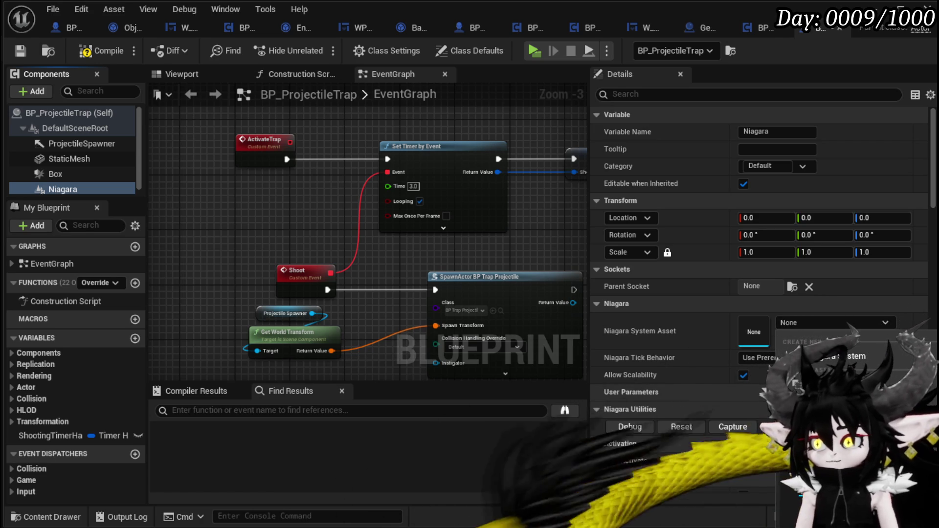
key(Return)
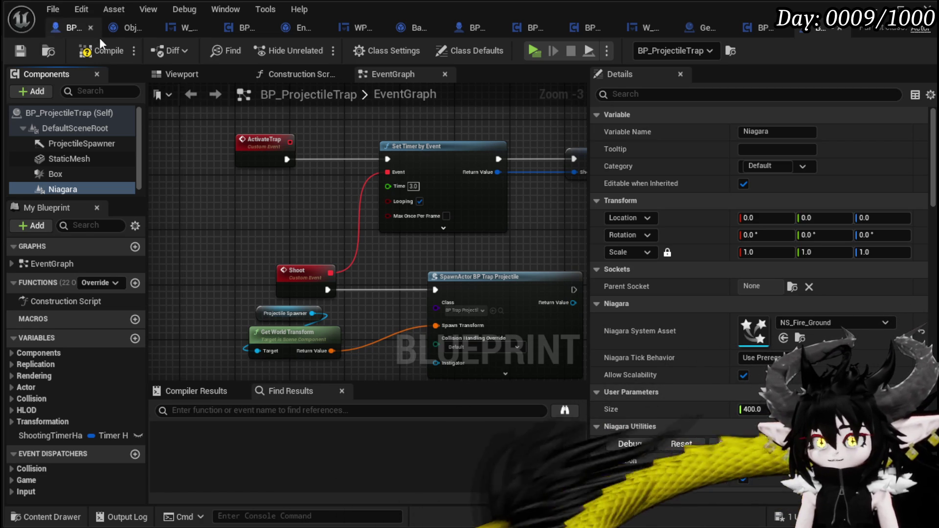
click(102, 51)
Set the fire effect to Size 20 and Z 100, disable Auto Activate, and compile.
click(182, 74)
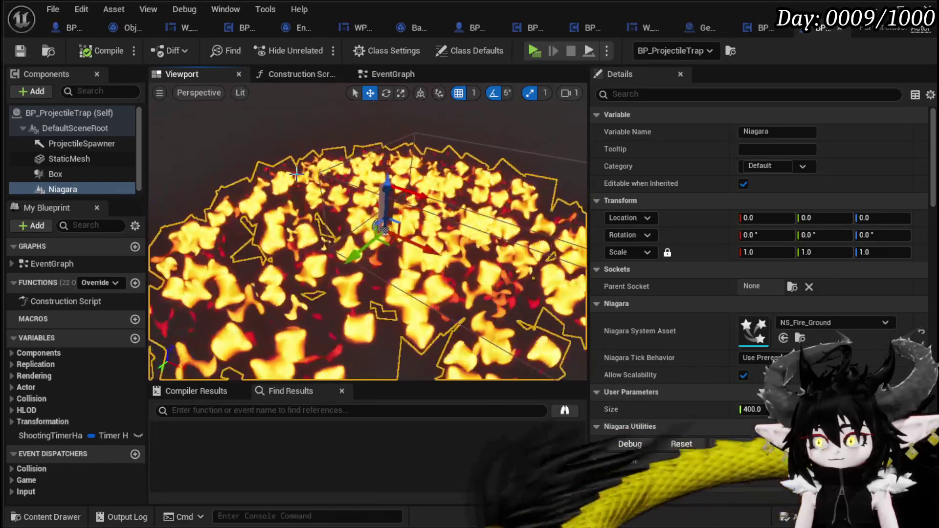
drag(754, 409, 743, 409)
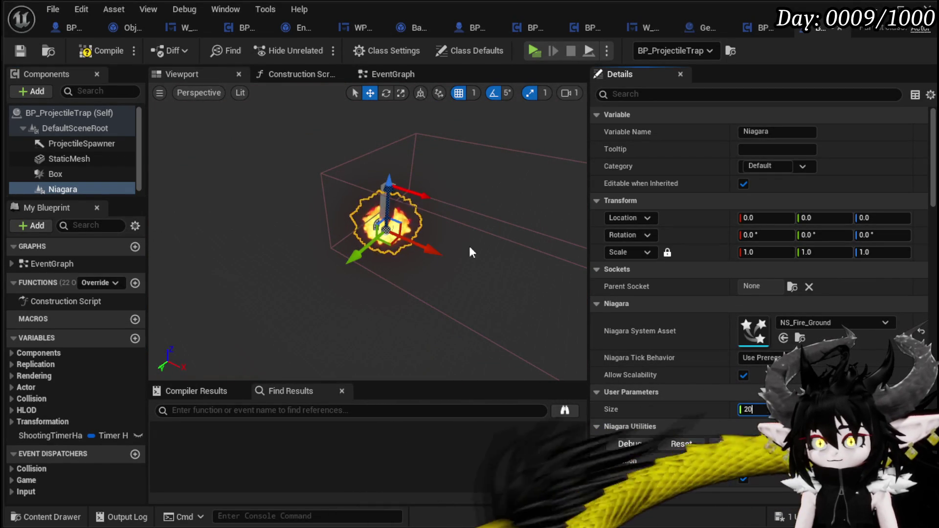
drag(389, 179, 388, 113)
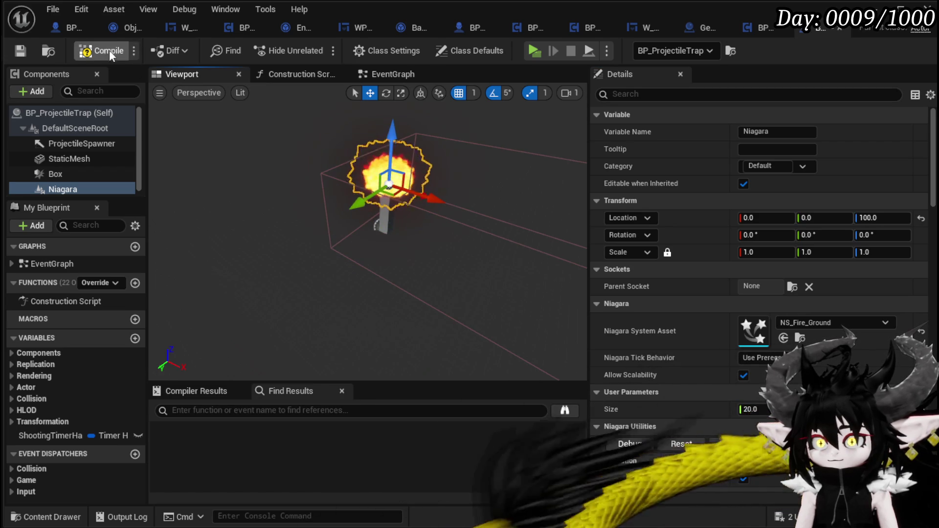
click(86, 52)
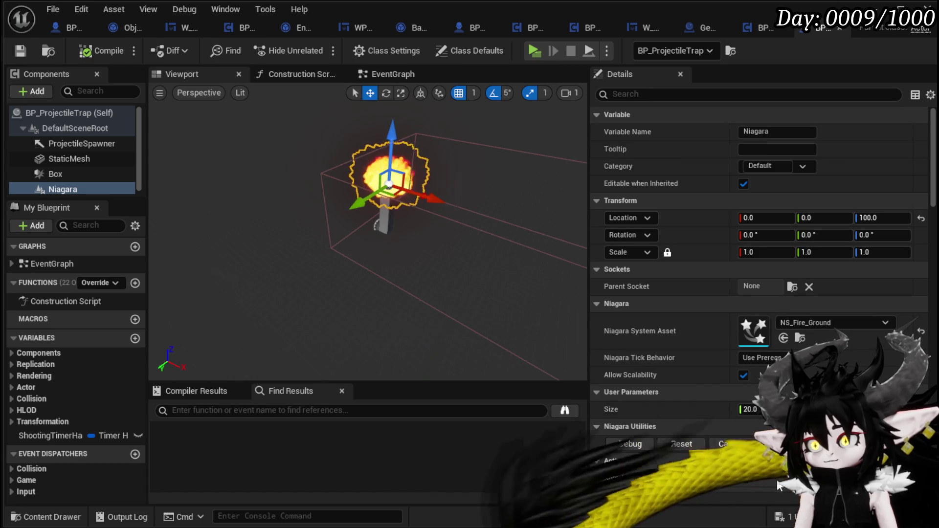
click(744, 478)
click(93, 51)
click(387, 74)
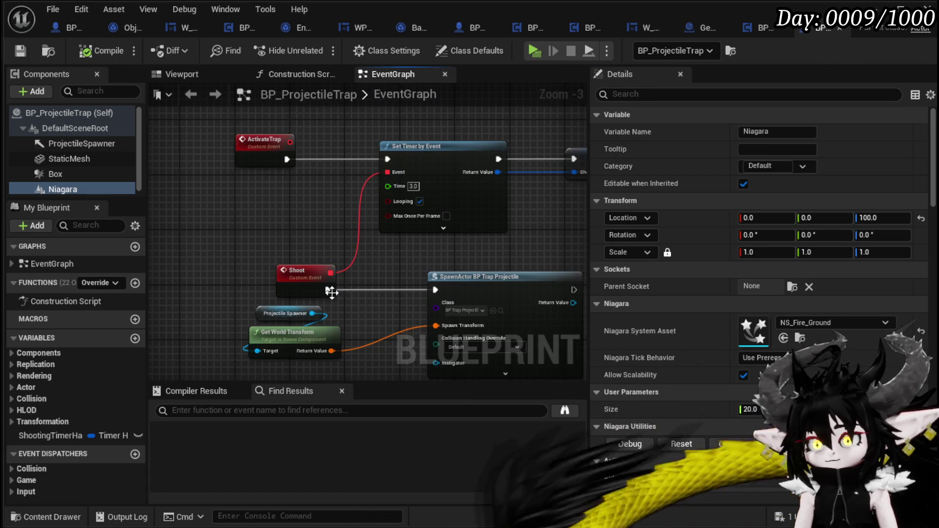
Call Activate with Reset on the Niagara component from ActivateTrap, feeding into Set Timer by Event.
mouse_move(316, 246)
mouse_down()
mouse_move(299, 301)
mouse_move(362, 171)
mouse_move(324, 76)
mouse_move(240, 78)
mouse_move(223, 227)
mouse_move(274, 211)
mouse_move(221, 223)
mouse_move(301, 312)
mouse_up()
mouse_move(228, 180)
mouse_down()
mouse_move(156, 177)
mouse_move(180, 174)
mouse_up()
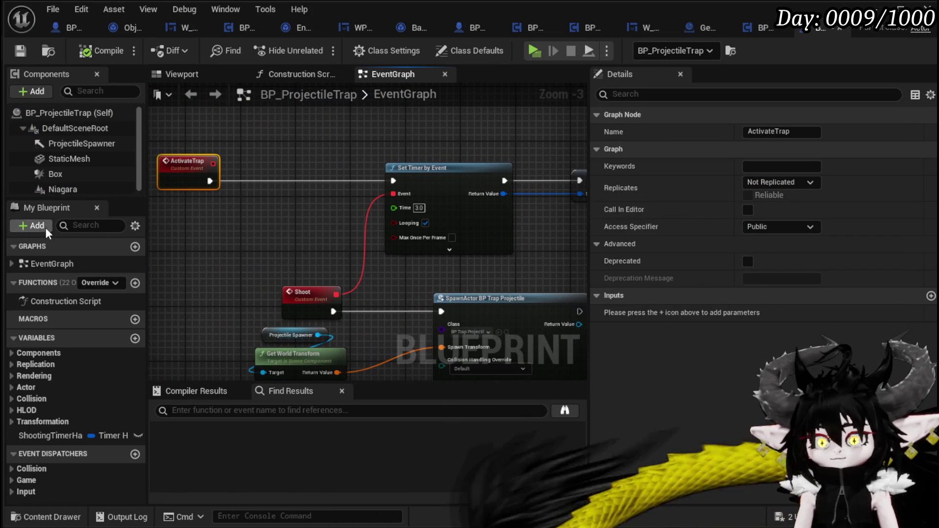
mouse_move(57, 190)
mouse_down()
mouse_move(168, 113)
mouse_move(249, 139)
mouse_up()
text(activa)
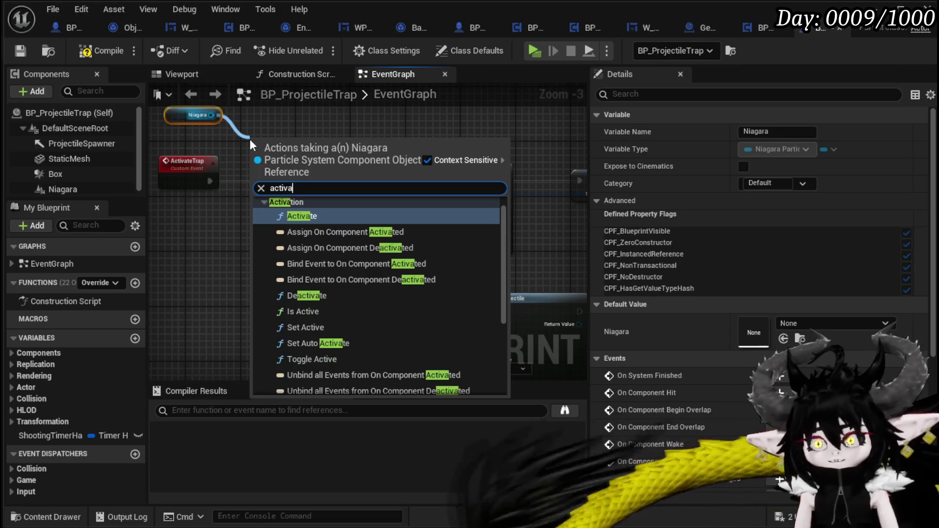
key(Return)
drag(300, 147, 297, 183)
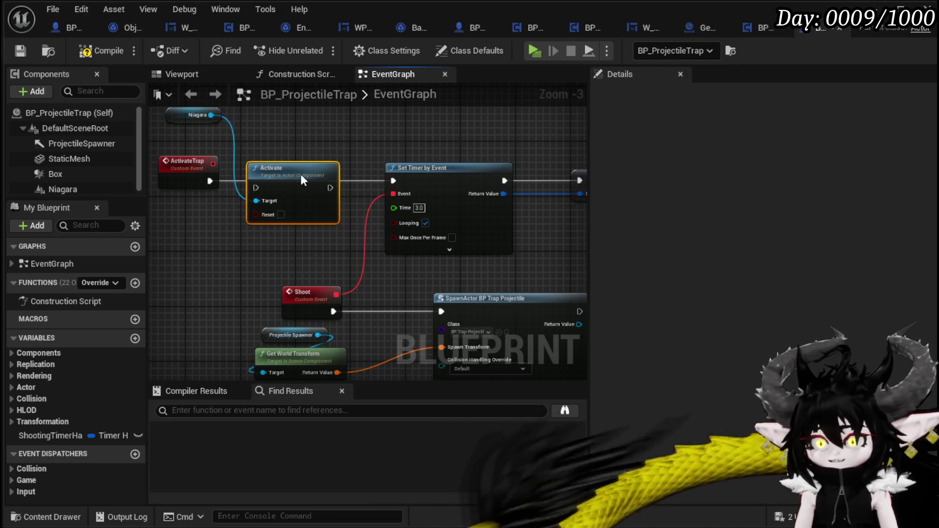
drag(210, 181, 268, 183)
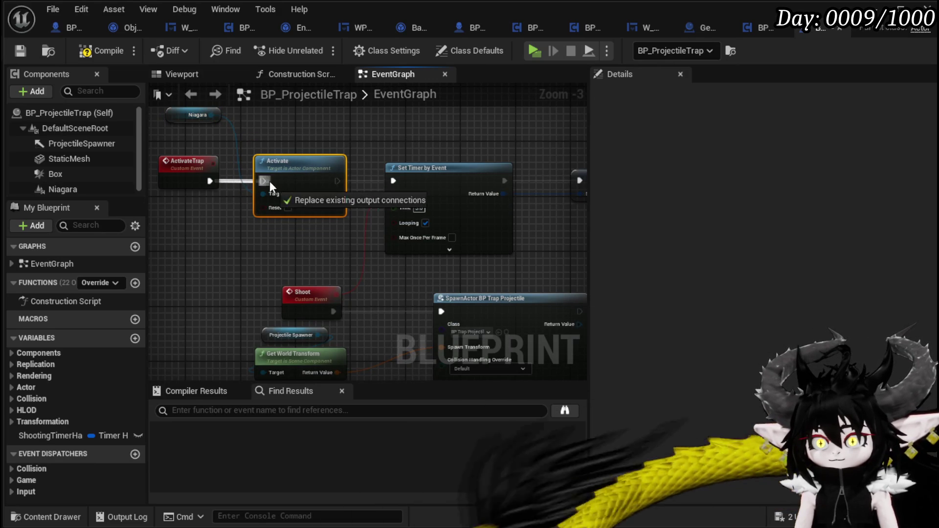
click(288, 208)
drag(337, 181, 394, 181)
Add a Niagara Deactivate node on End Overlap, chained into Set Timer by Event.
click(230, 140)
scroll(304, 239, down, 3)
scroll(303, 210, up, 4)
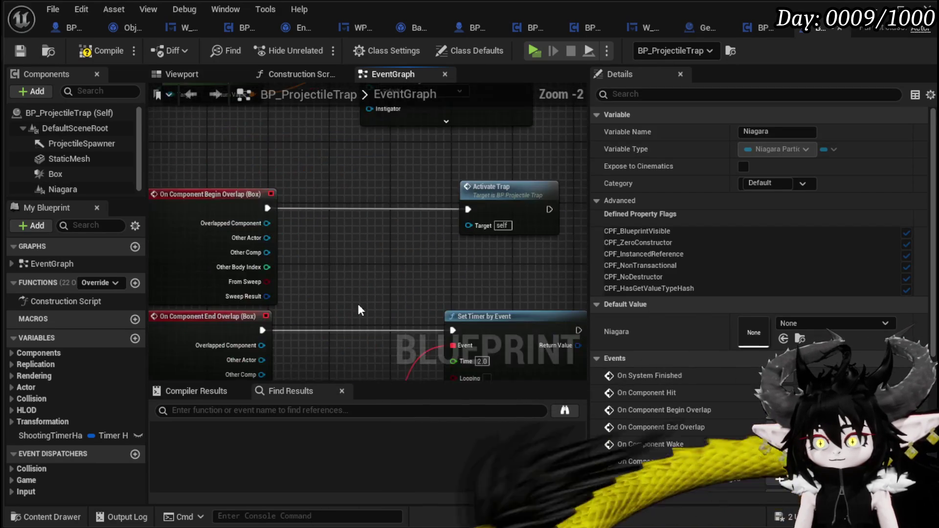
key(ctrl+v)
mouse_move(345, 196)
mouse_down()
mouse_move(437, 192)
mouse_move(302, 224)
mouse_move(309, 219)
mouse_up()
text(Deac)
click(493, 315)
drag(235, 237, 283, 238)
drag(363, 237, 427, 237)
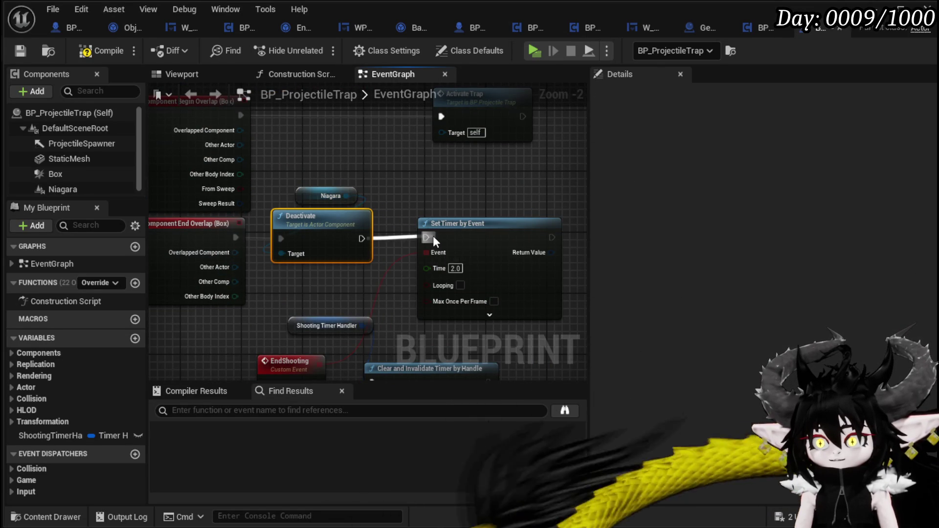
Insert Clear and Invalidate Timer by Handle between begin overlap and Activate Trap.
drag(362, 237, 472, 239)
text(clear)
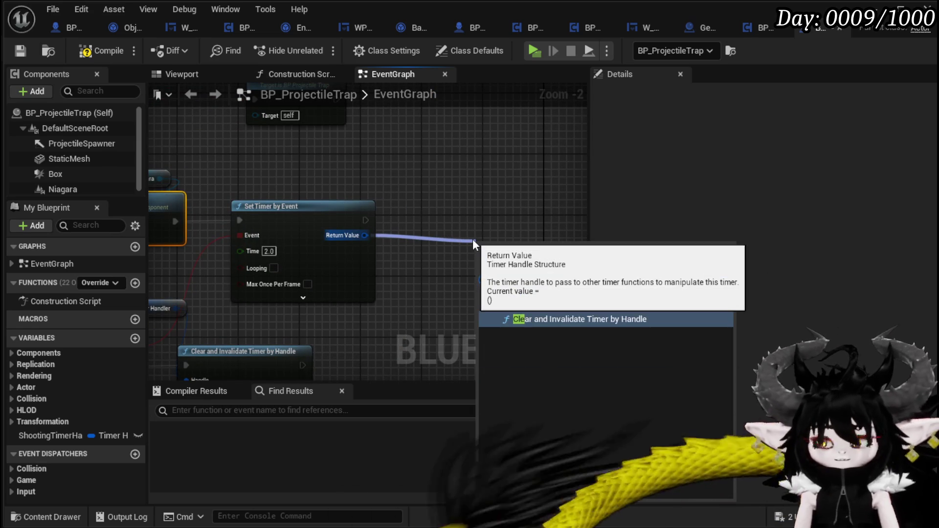
key(Return)
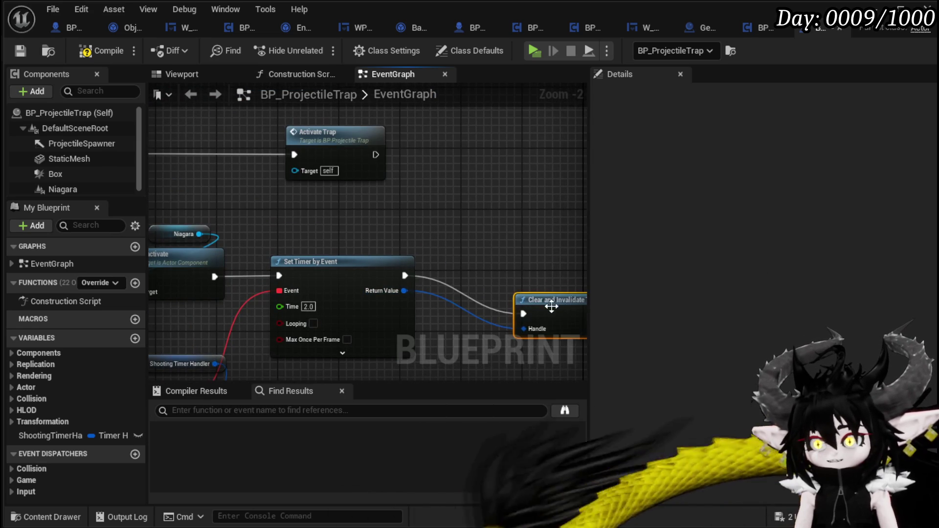
drag(550, 304, 198, 146)
mouse_move(274, 132)
mouse_down()
mouse_move(333, 140)
mouse_move(396, 167)
mouse_up()
drag(306, 177, 312, 163)
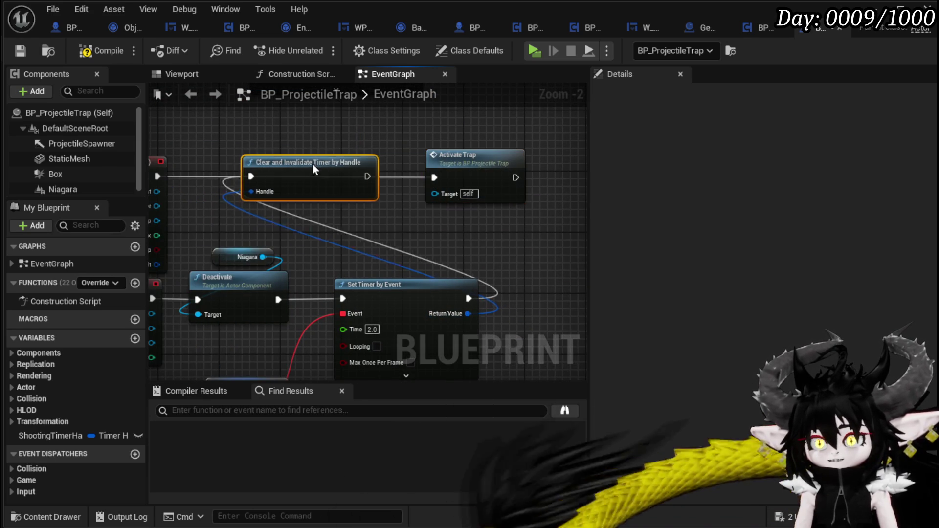
drag(160, 174, 263, 170)
drag(305, 163, 305, 170)
mouse_move(377, 177)
mouse_down()
mouse_move(468, 179)
mouse_move(445, 177)
mouse_up()
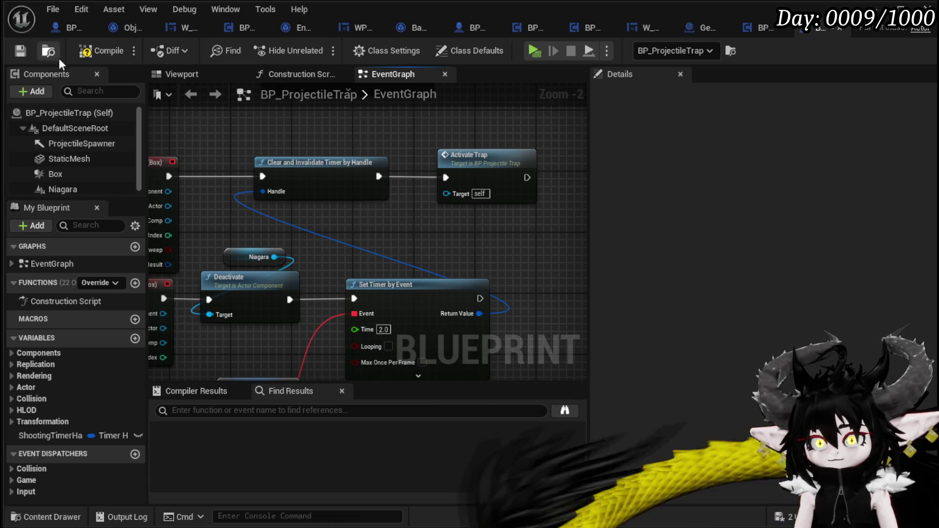
Compile BP_ProjectileTrap, close the Blueprint editor and start a play test.
click(107, 57)
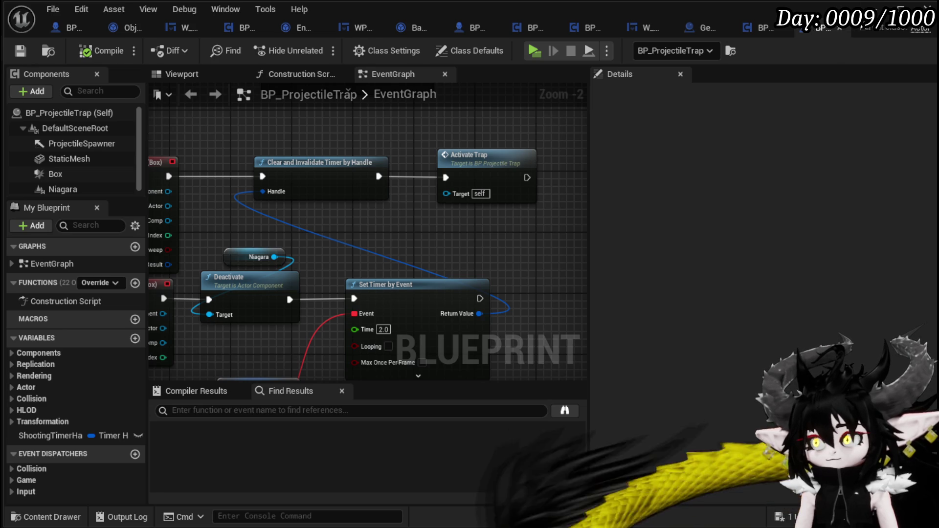
click(874, 8)
click(316, 48)
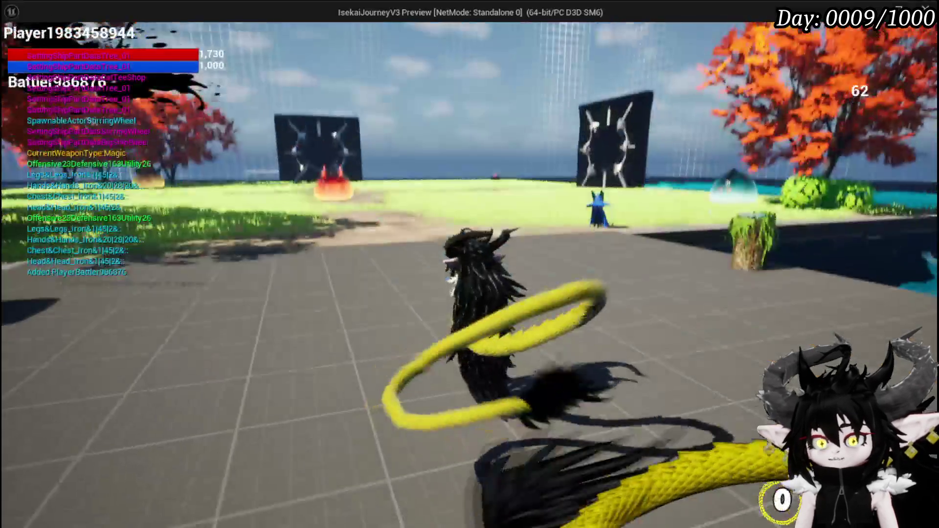
Fly and walk the character toward the torch wall, casting fiery magic bursts.
key(w)
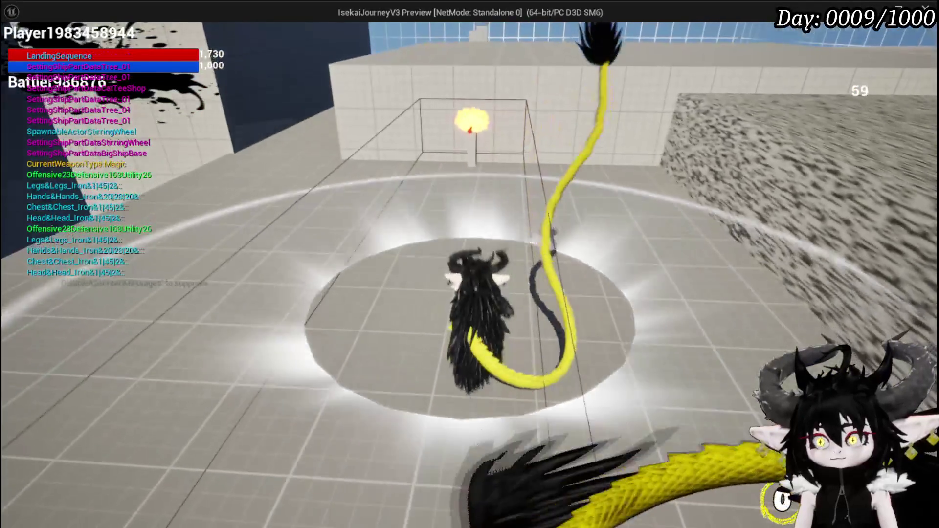
key(w)
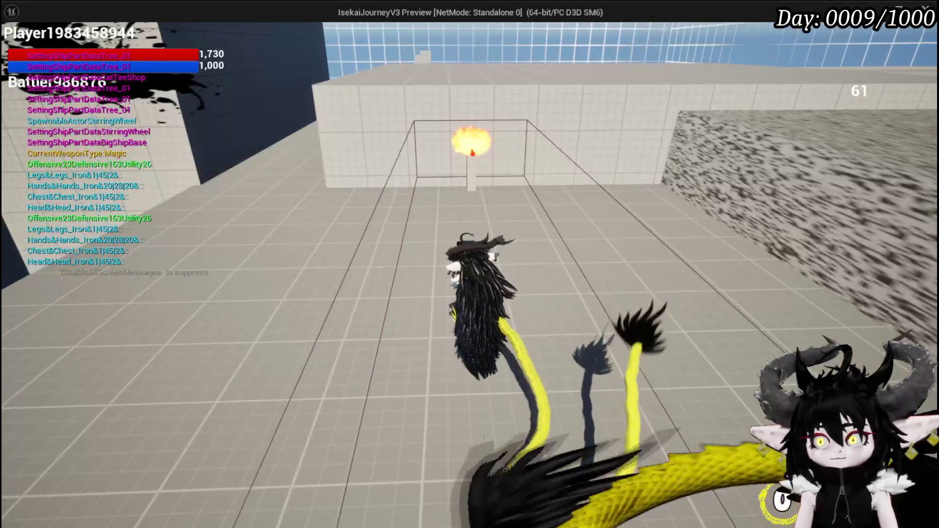
key(w)
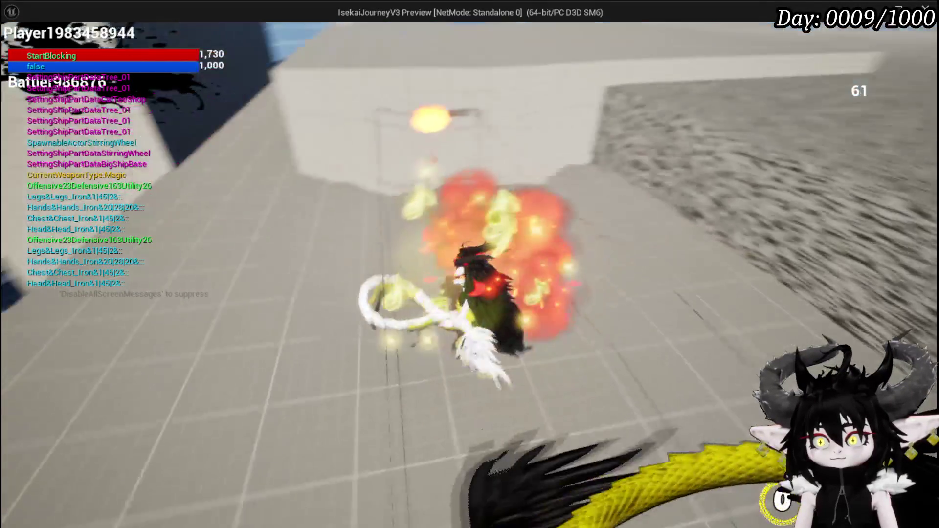
key(w)
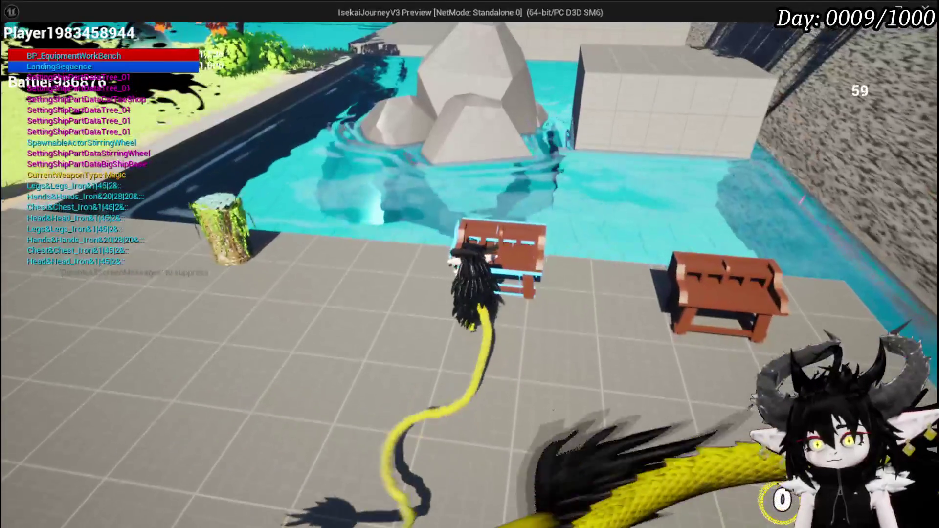
Open the workbench's ability editor and load the Damage Reflect Drone card.
key(e)
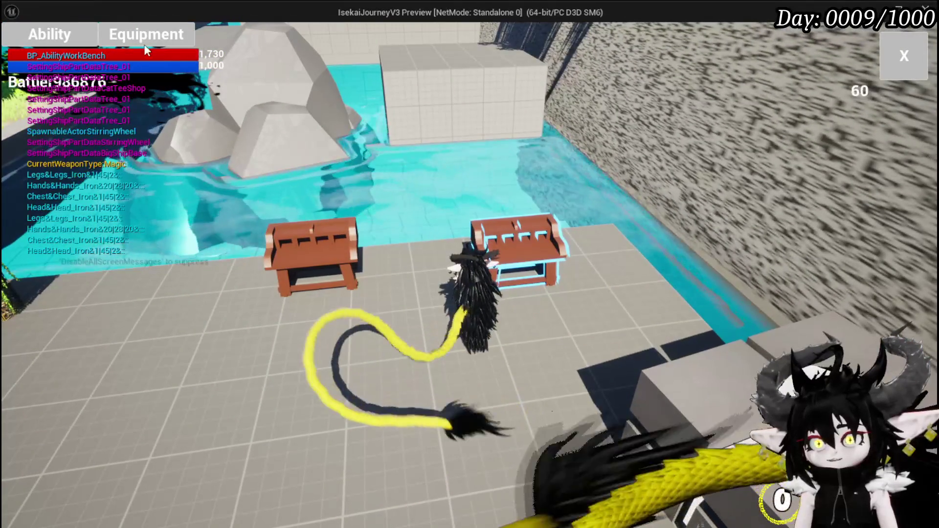
click(164, 46)
click(121, 136)
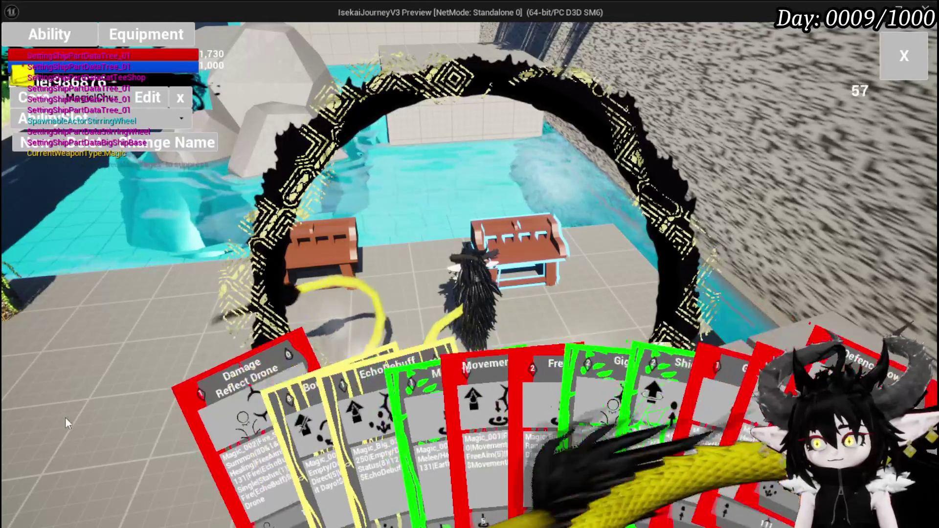
click(212, 416)
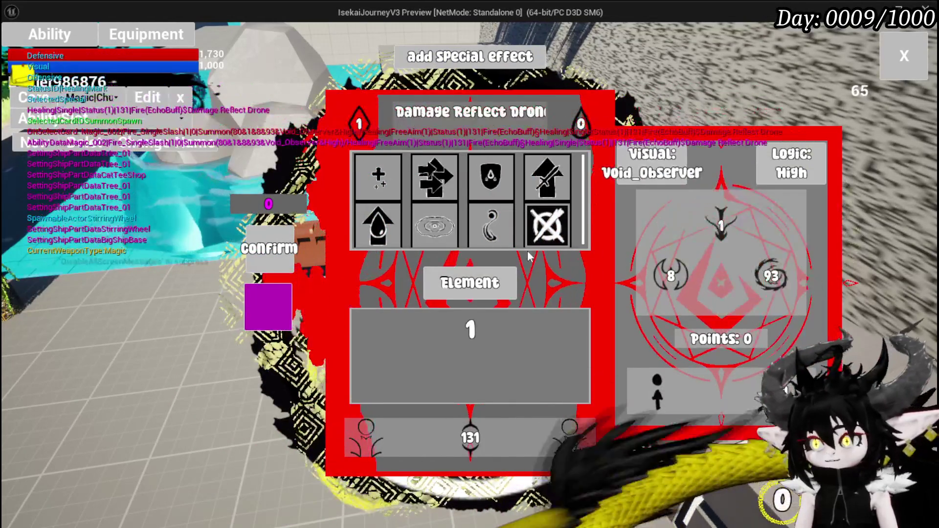
Set the card's targeting to the Movement marker.
mouse_move(437, 180)
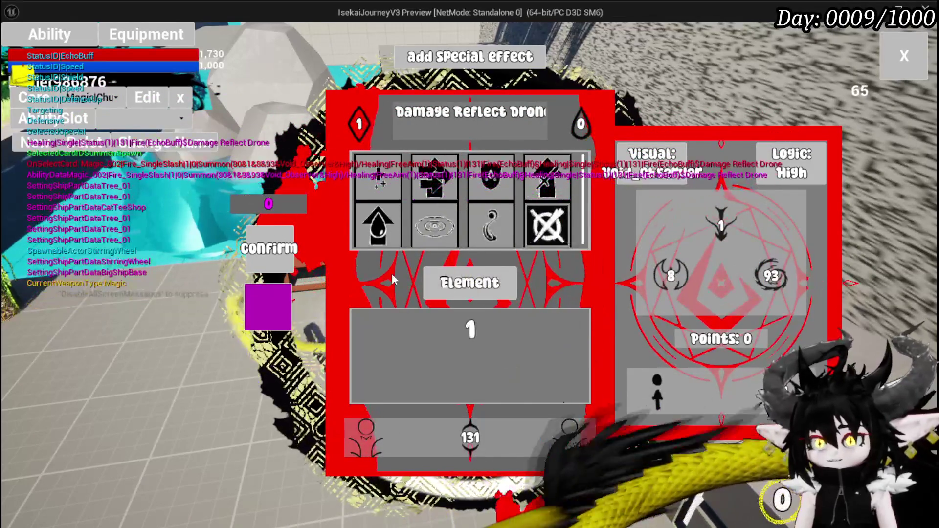
click(589, 436)
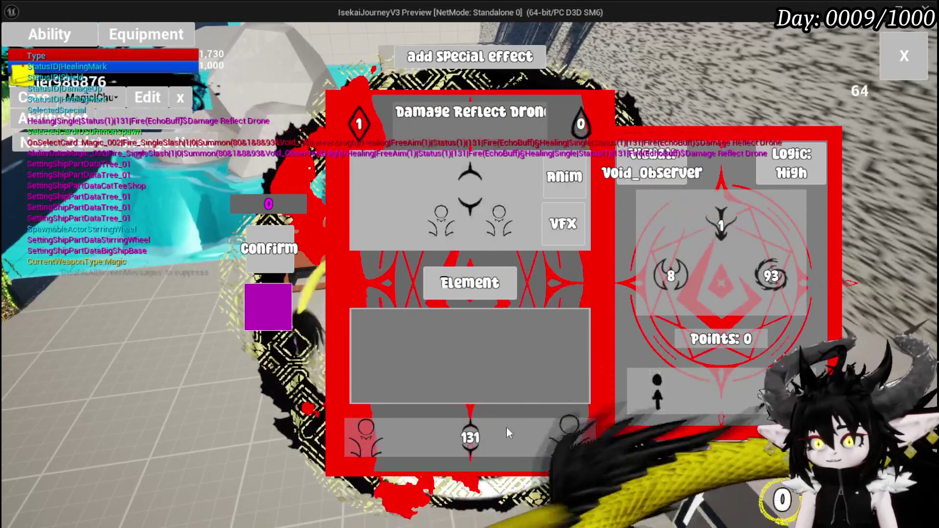
click(359, 456)
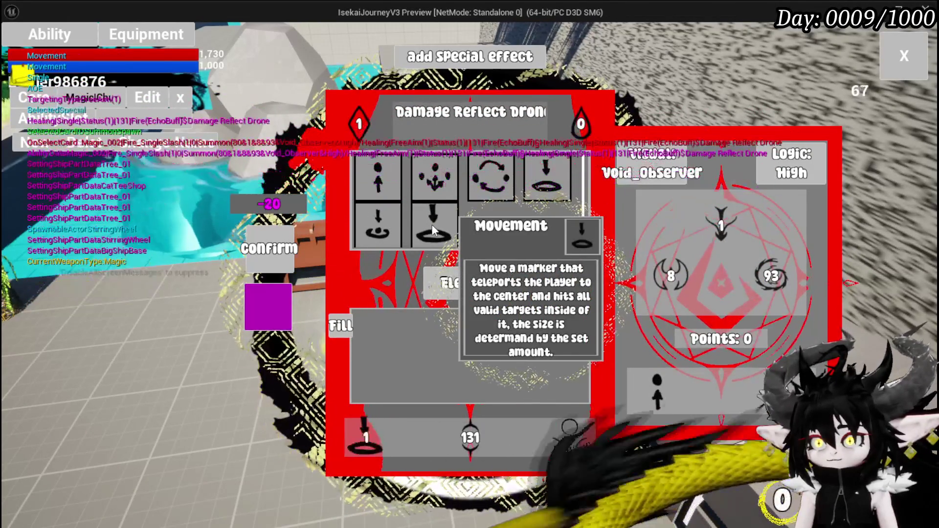
click(423, 230)
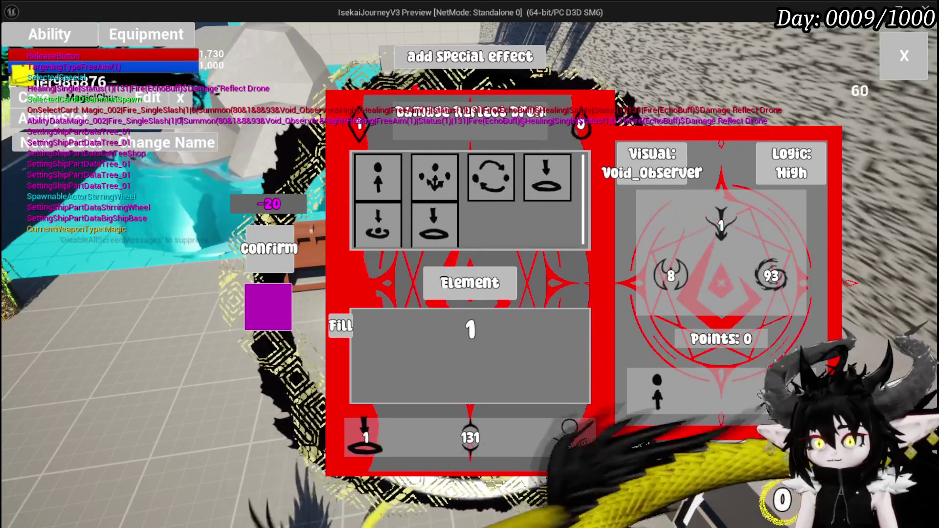
Set the card's ability type to Direct Hit, after briefly trying Status Effect and Summon.
click(562, 435)
click(388, 178)
click(388, 178)
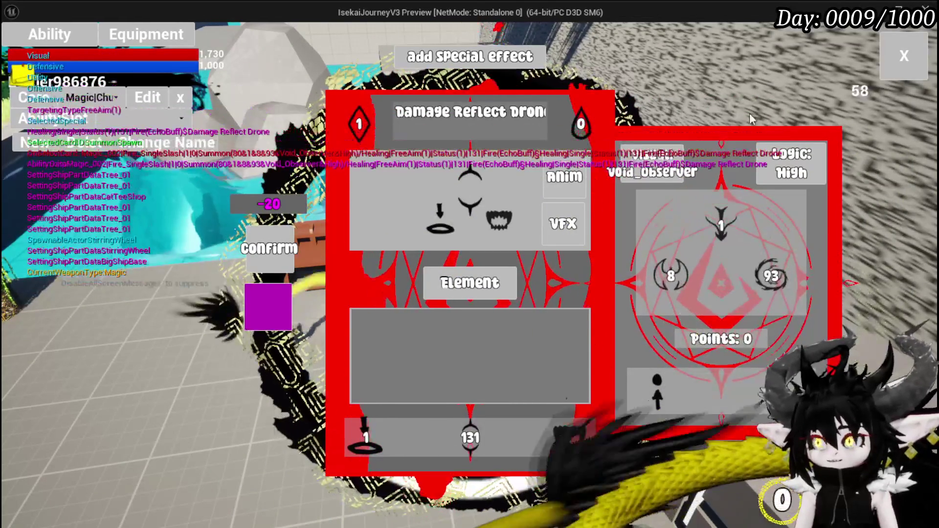
mouse_move(771, 288)
click(658, 392)
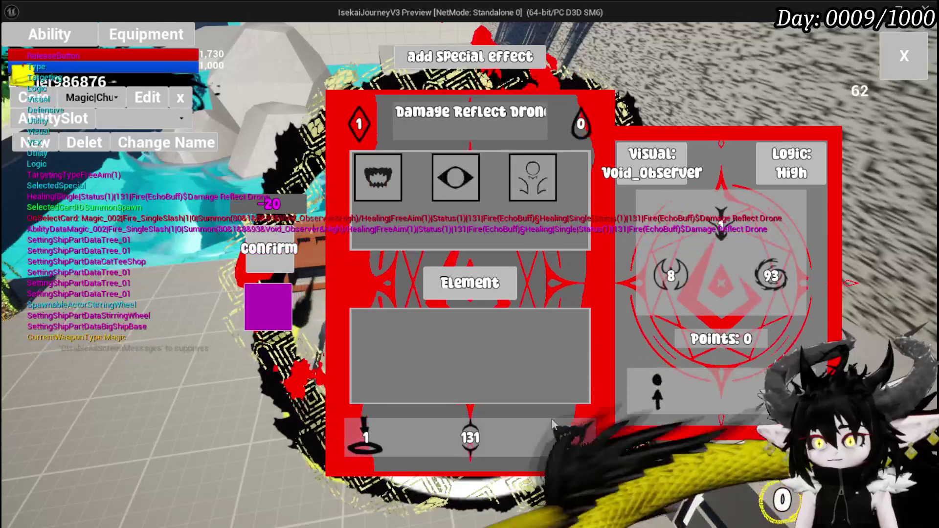
click(446, 187)
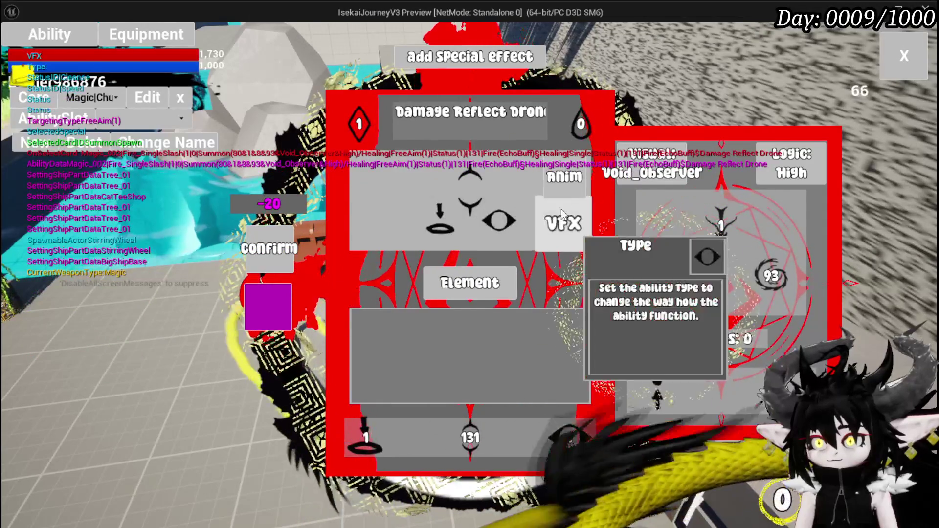
click(566, 441)
click(541, 175)
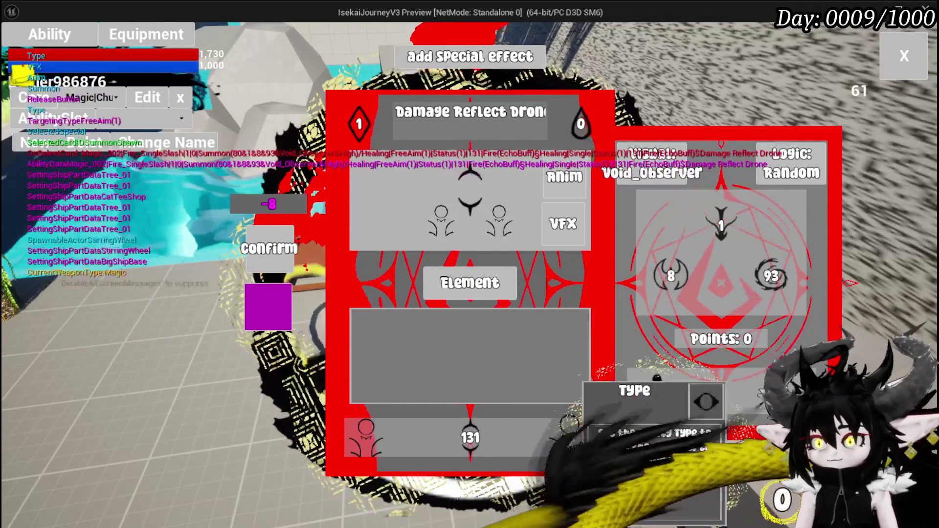
click(565, 440)
click(385, 176)
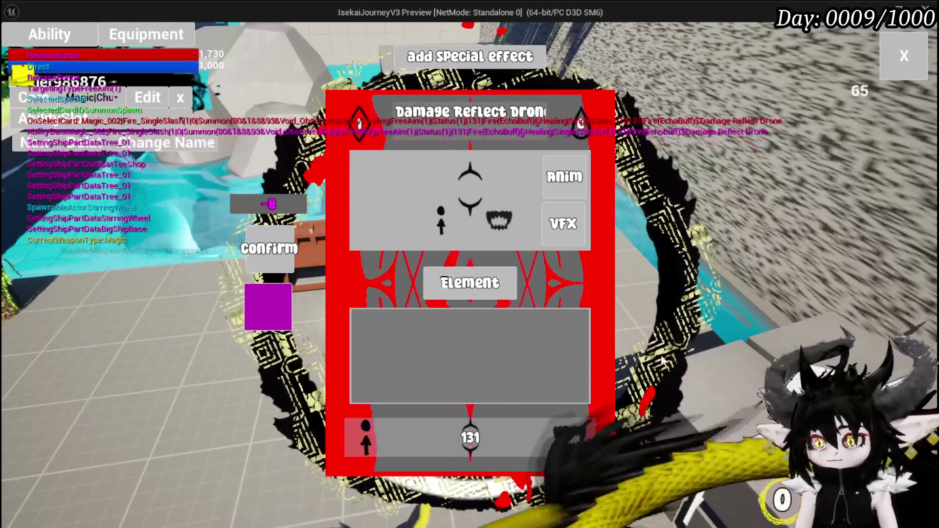
mouse_move(563, 428)
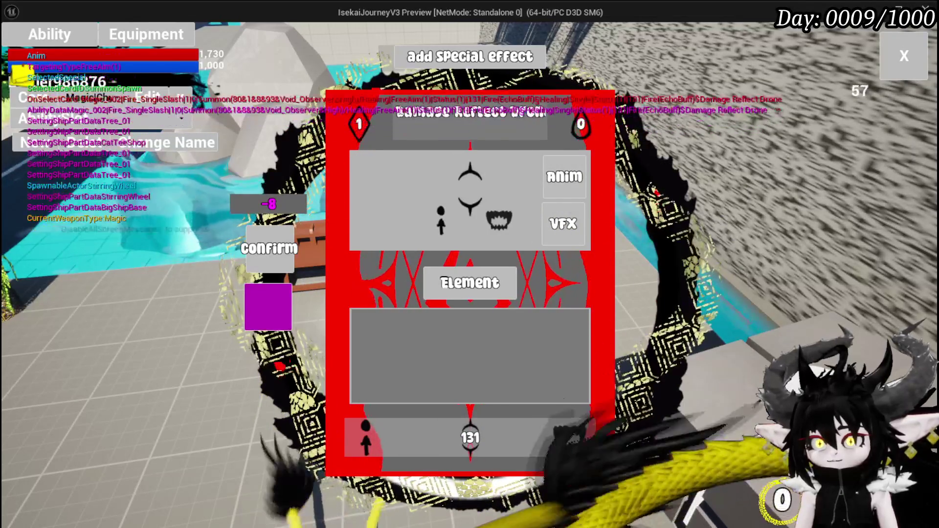
Rename the card to 'Move Burst'.
click(457, 139)
key(BackSpace)
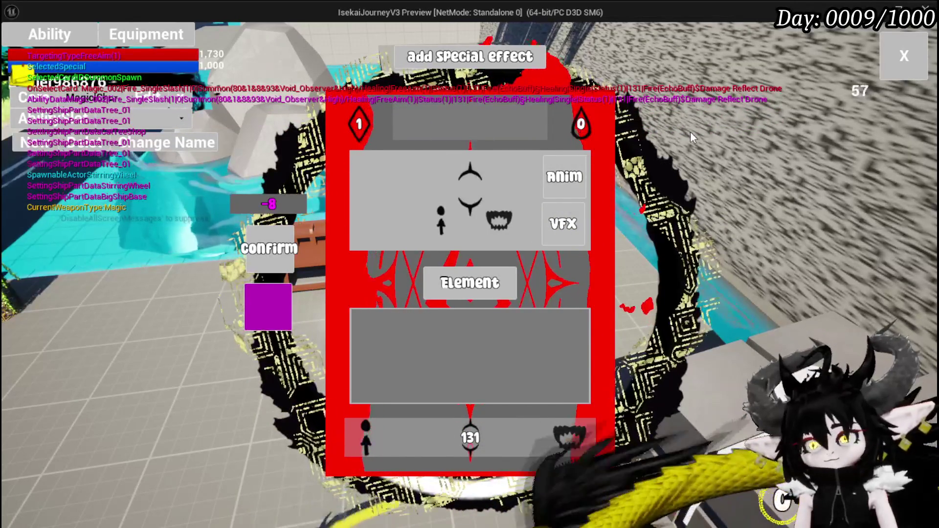
text(Move)
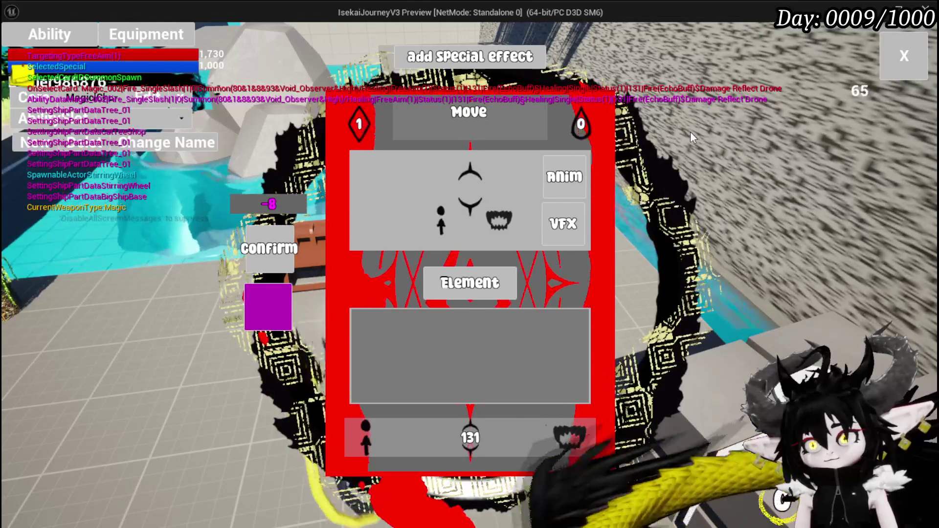
text( B)
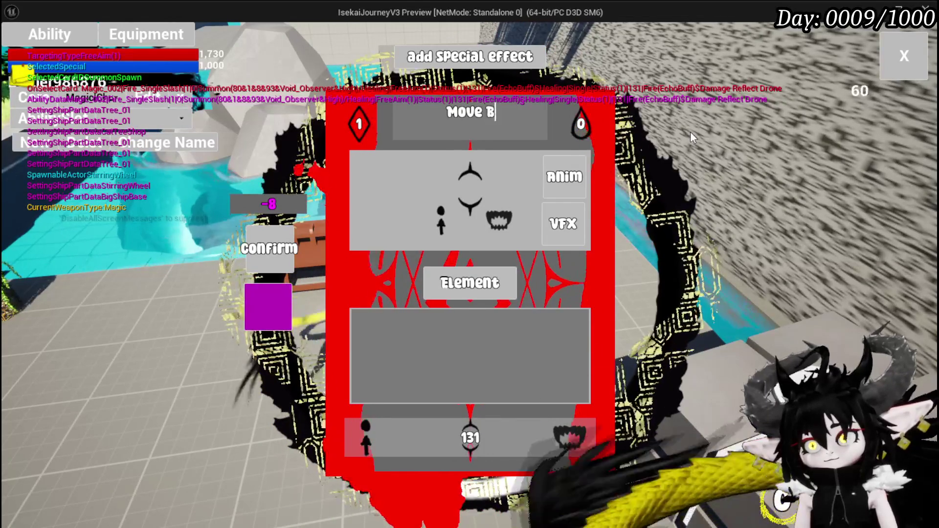
text(urst)
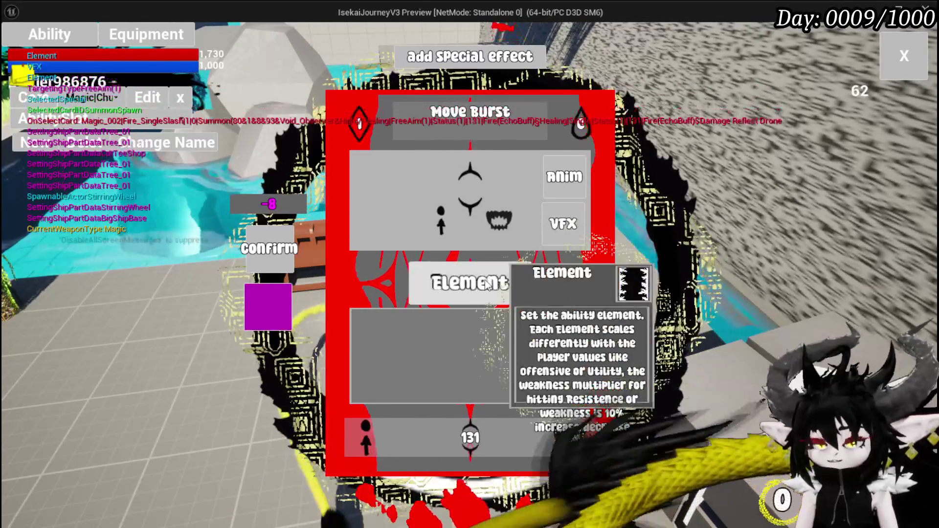
Set the card's element to Water, leaving visual effect and animation unchanged.
click(469, 284)
click(434, 177)
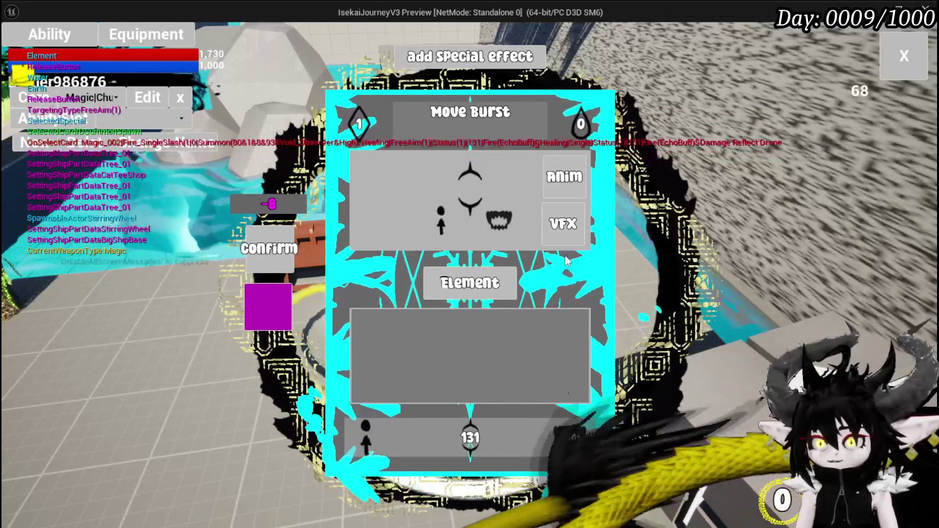
click(567, 229)
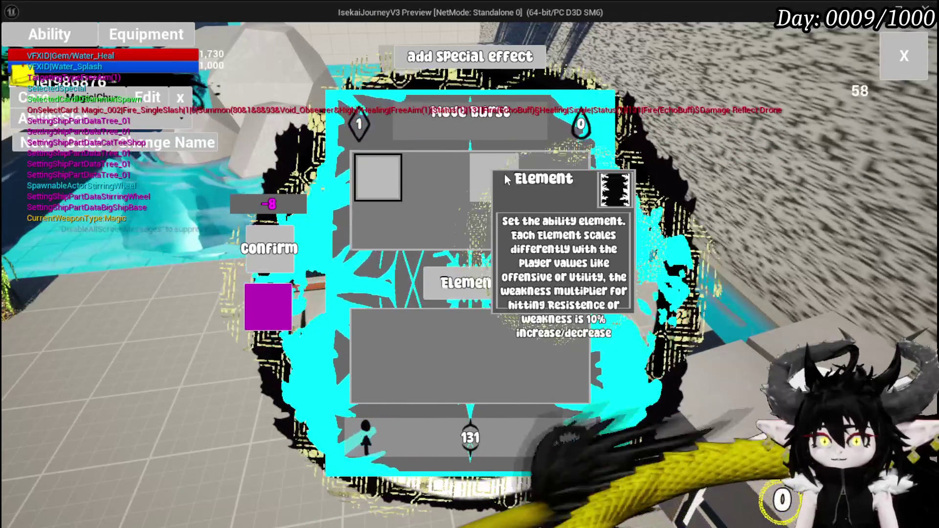
click(386, 169)
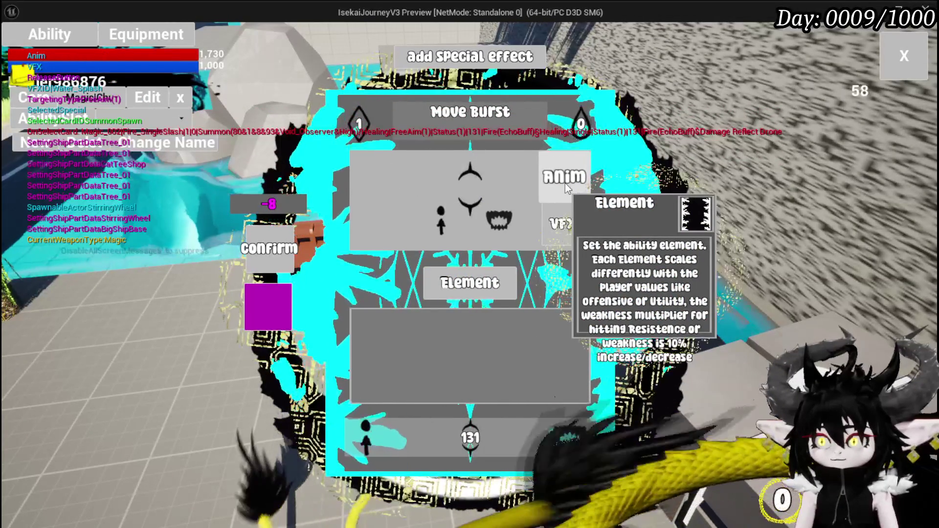
click(565, 183)
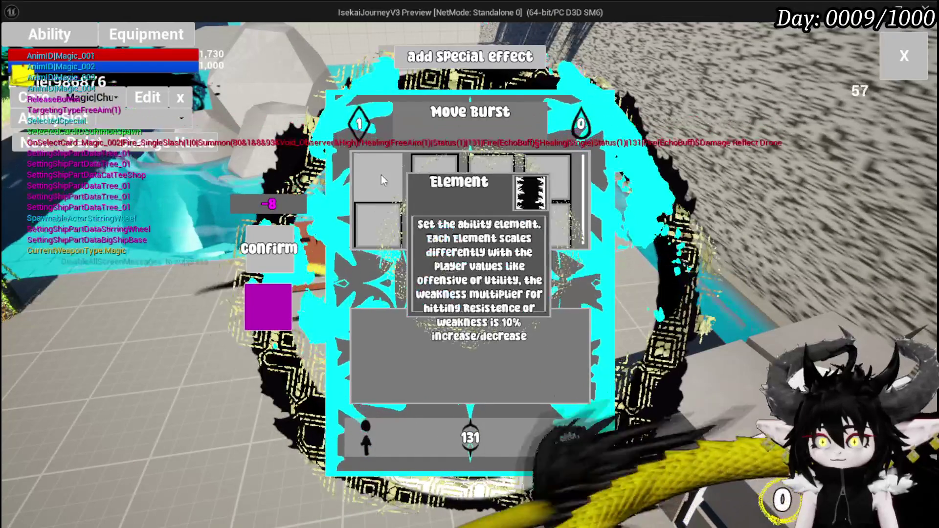
click(380, 174)
click(422, 177)
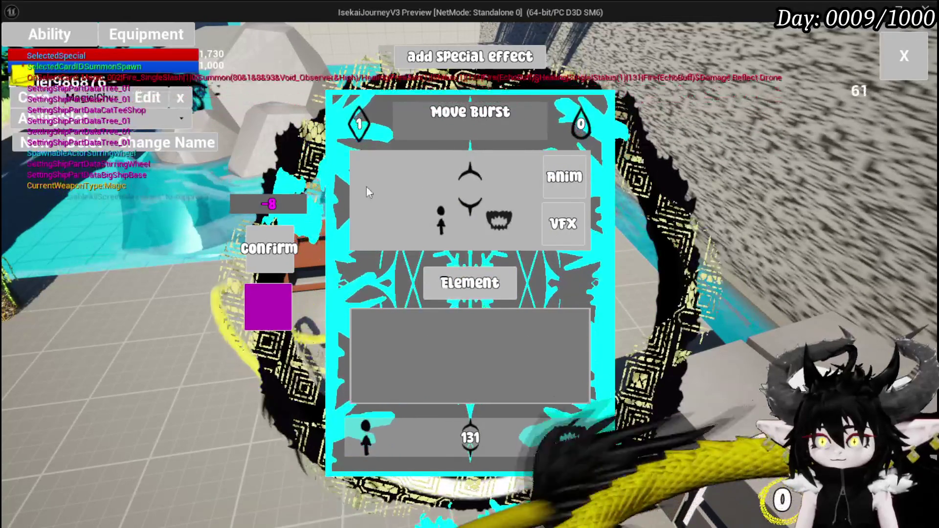
Make the card Offensive and lower its value from 131 to 123.
click(471, 438)
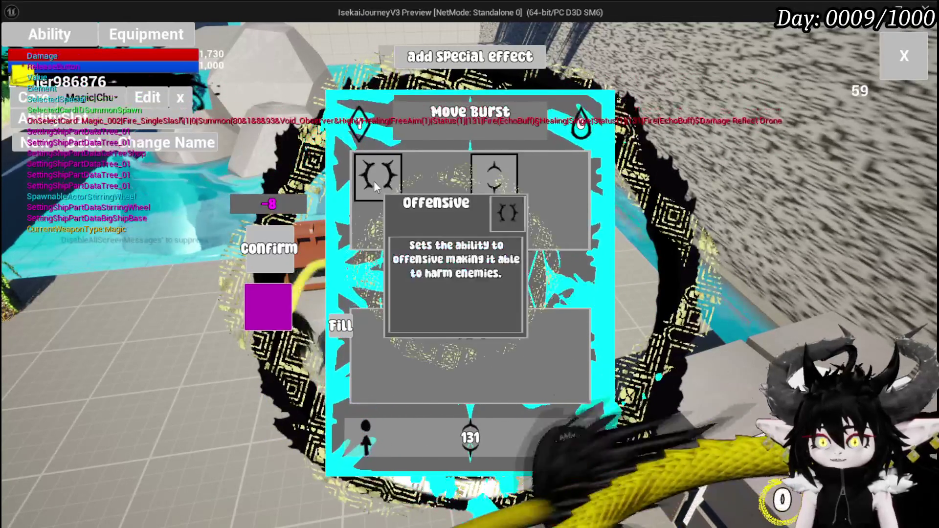
click(374, 184)
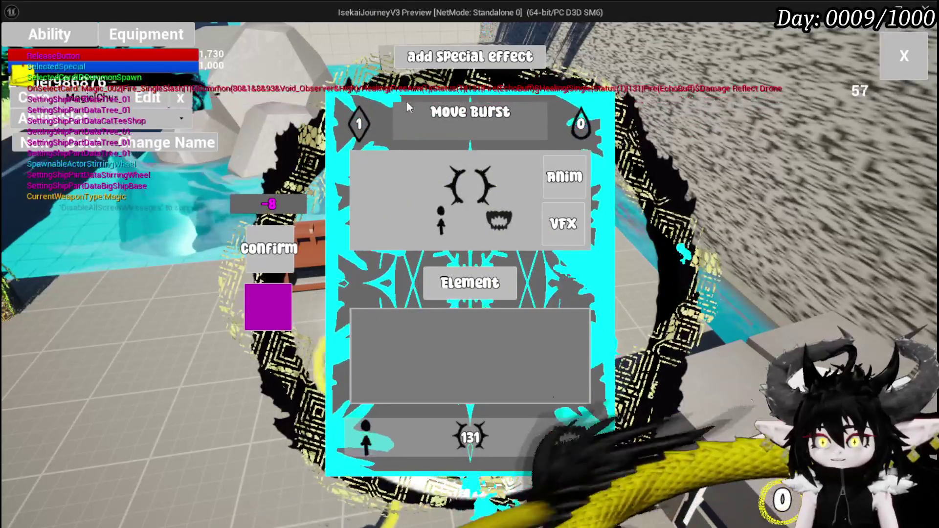
mouse_move(365, 137)
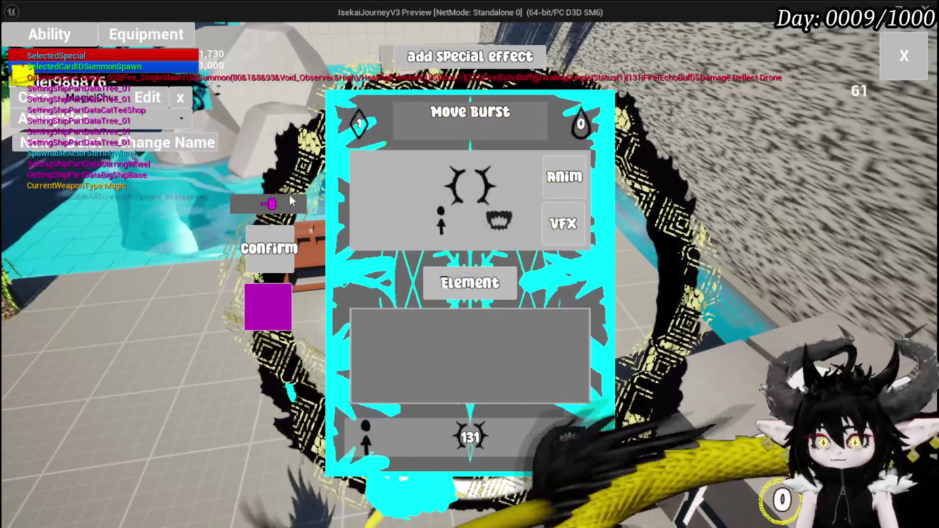
click(570, 433)
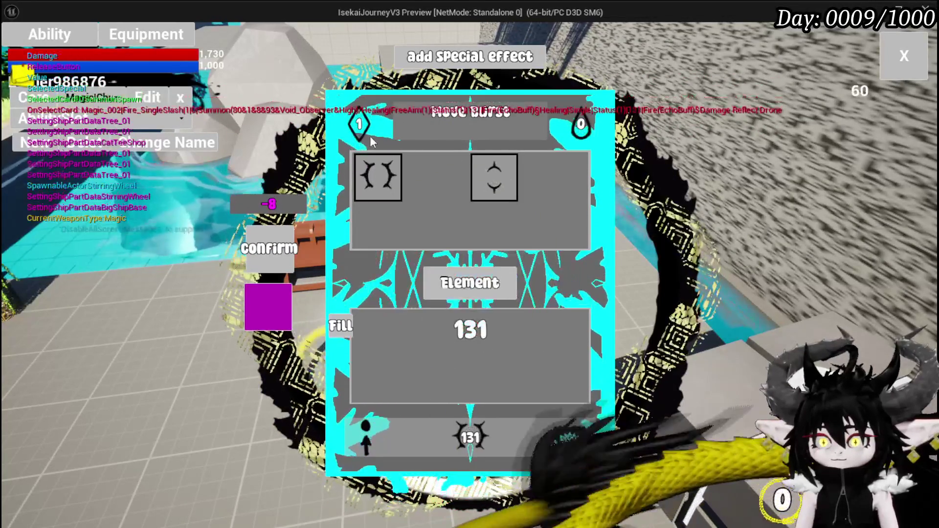
click(357, 325)
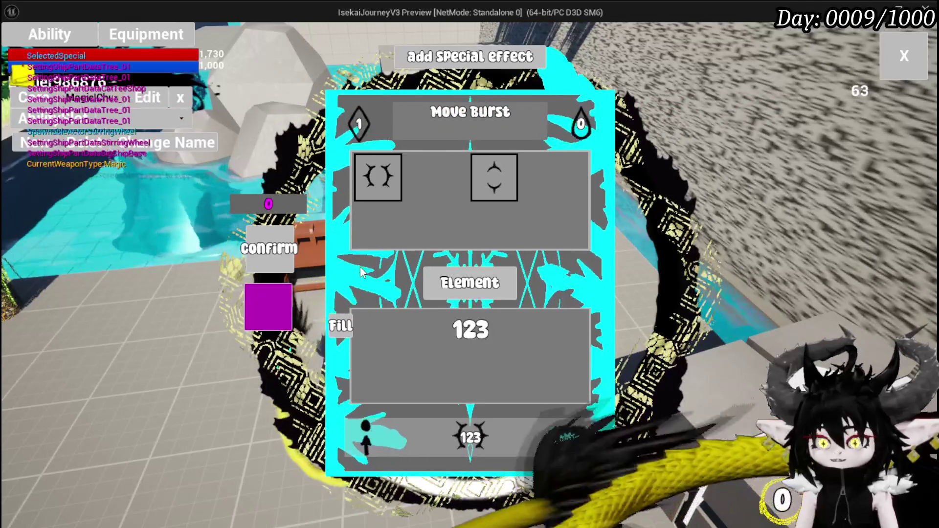
Choose ground-marker Movement targeting, then confirm the card and close the editor.
click(366, 438)
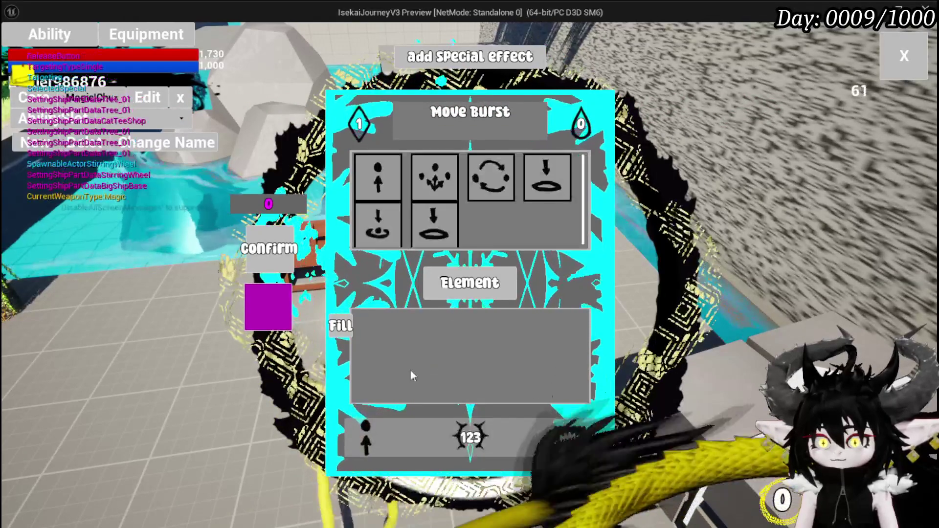
click(430, 236)
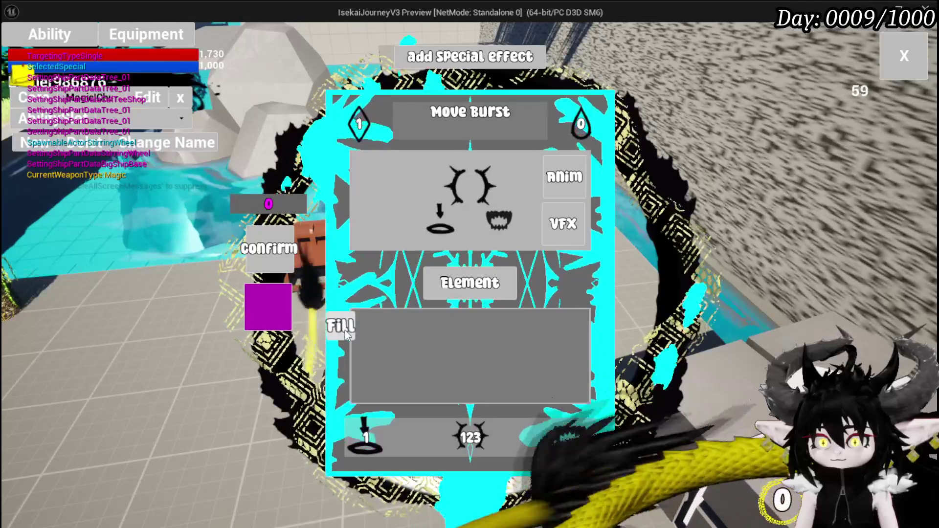
click(445, 419)
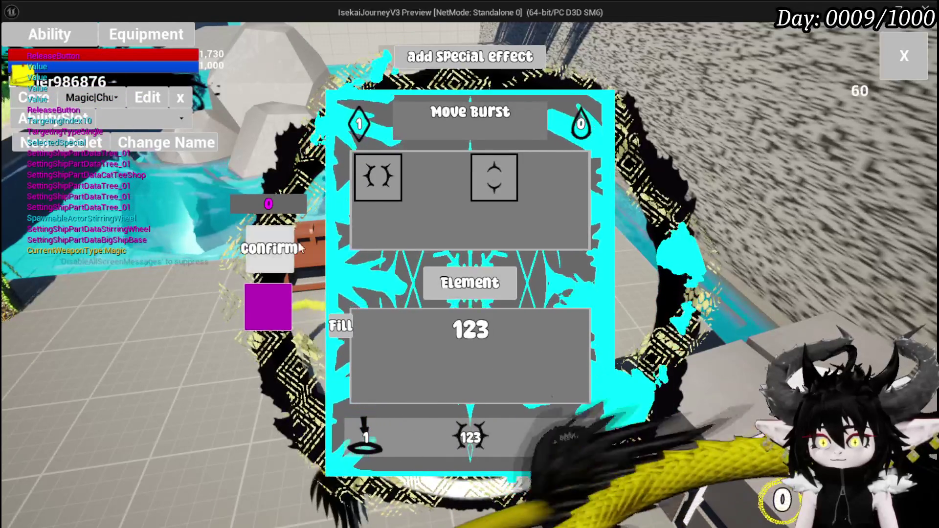
click(374, 195)
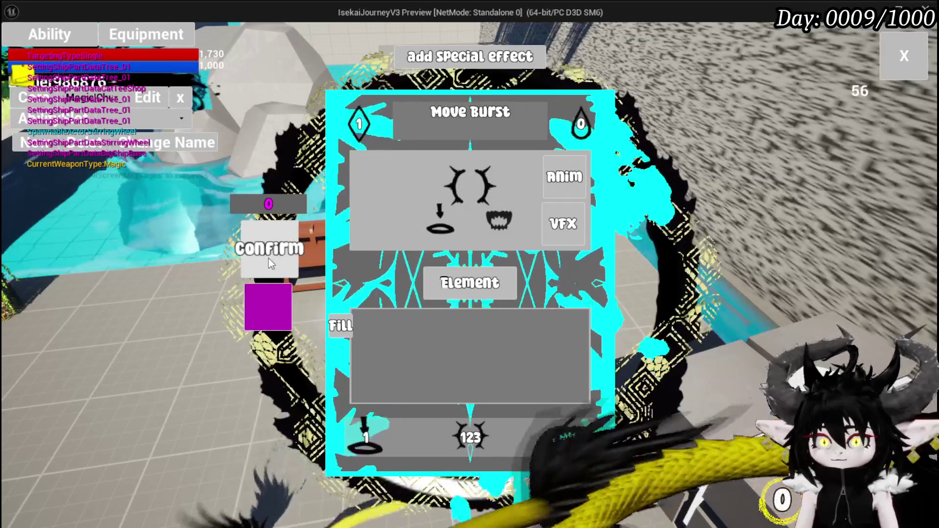
click(269, 257)
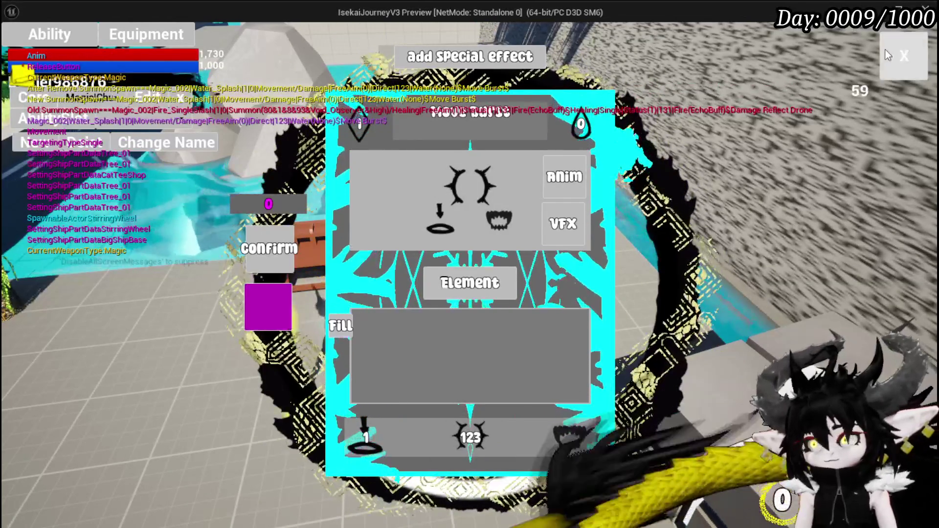
click(889, 55)
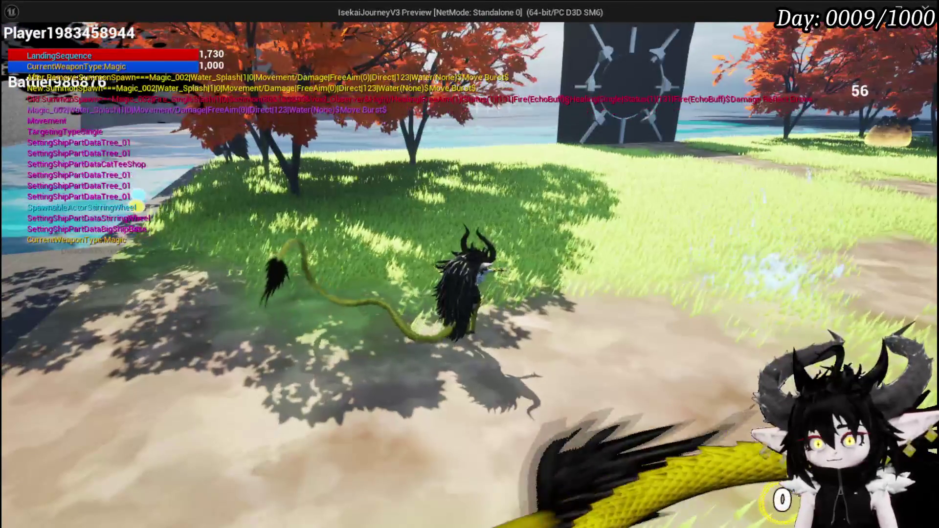
Fight the fire, nature and earth slimes with Move Burst, then stop the preview.
key(w)
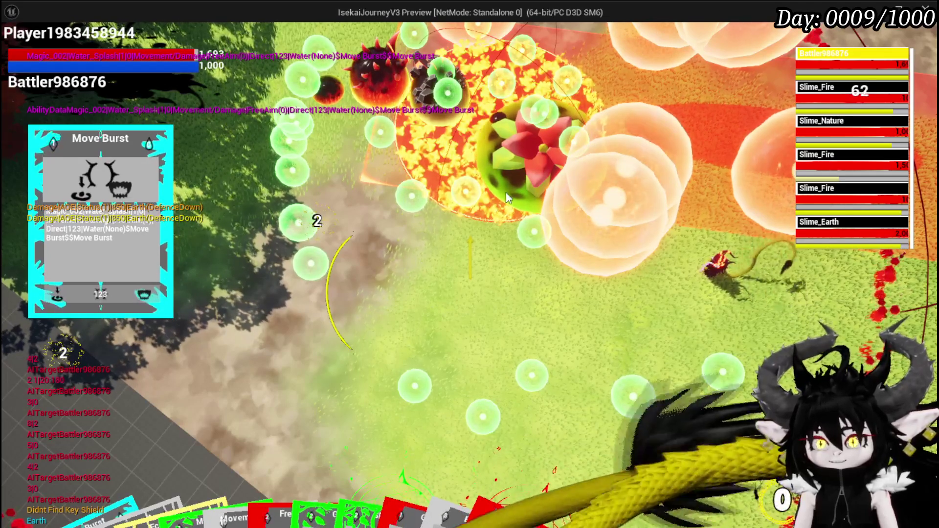
key(Escape)
Save the map, relaunch the standalone preview, and open the workbench's ability deck list.
click(19, 48)
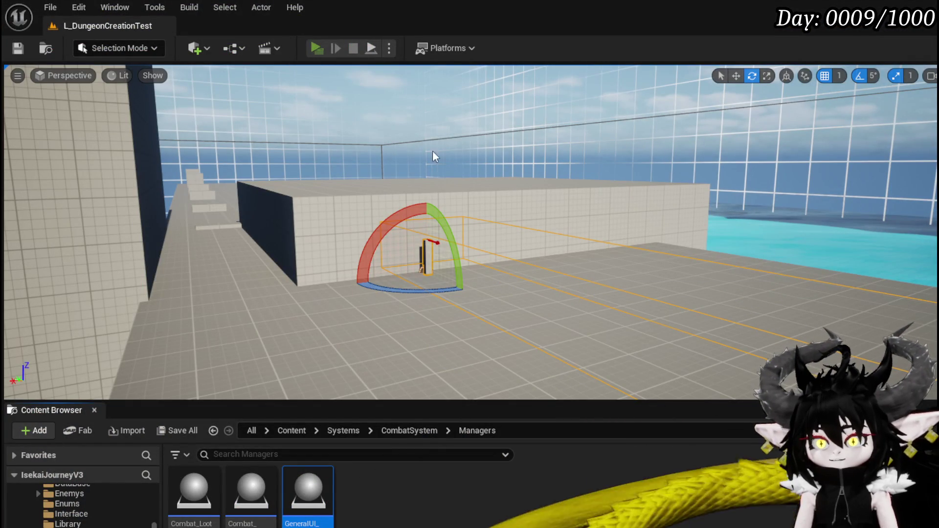
key(alt+p)
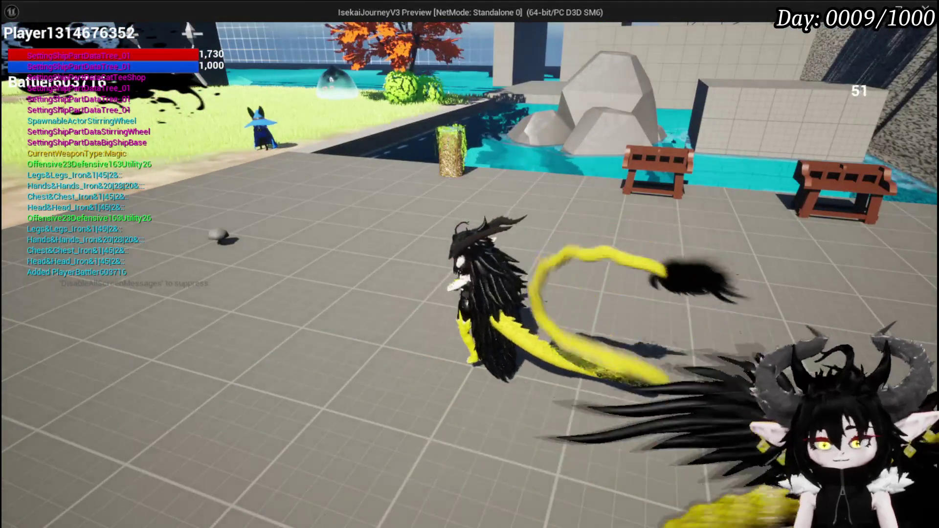
key(Escape)
key(alt+p)
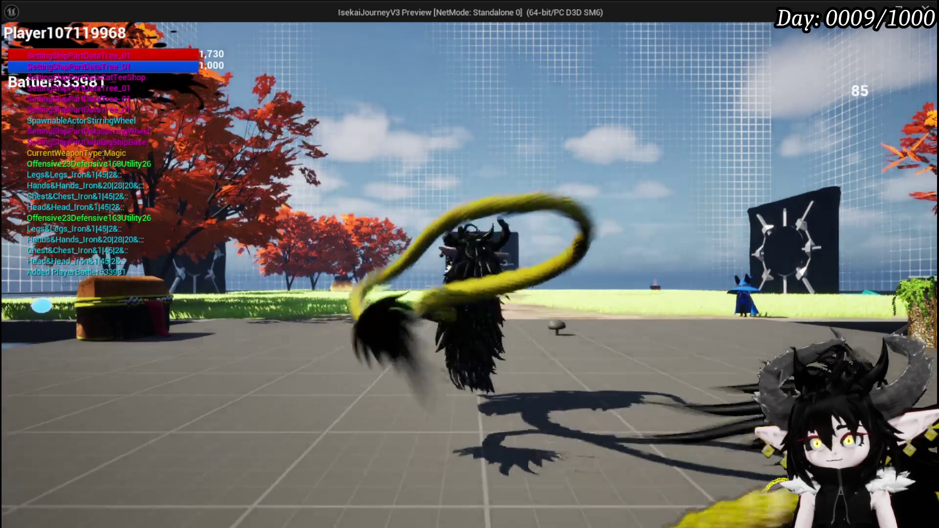
key(w)
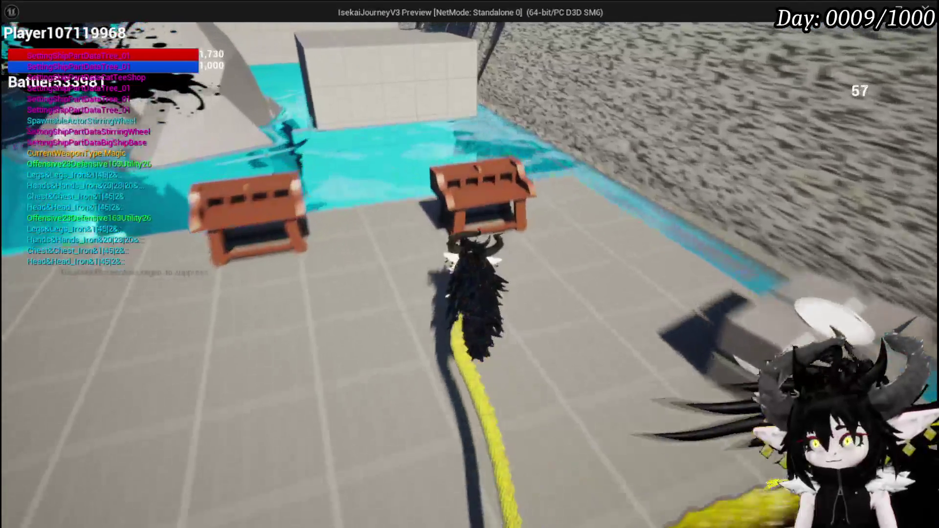
key(e)
click(66, 30)
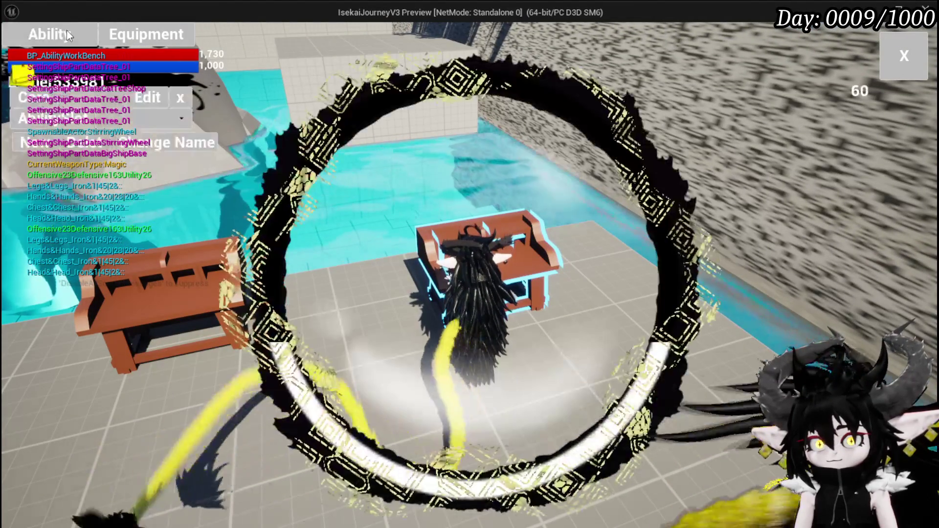
Open the magic deck's Damage Reflect Drone card and name it 'Move Splash'.
click(109, 102)
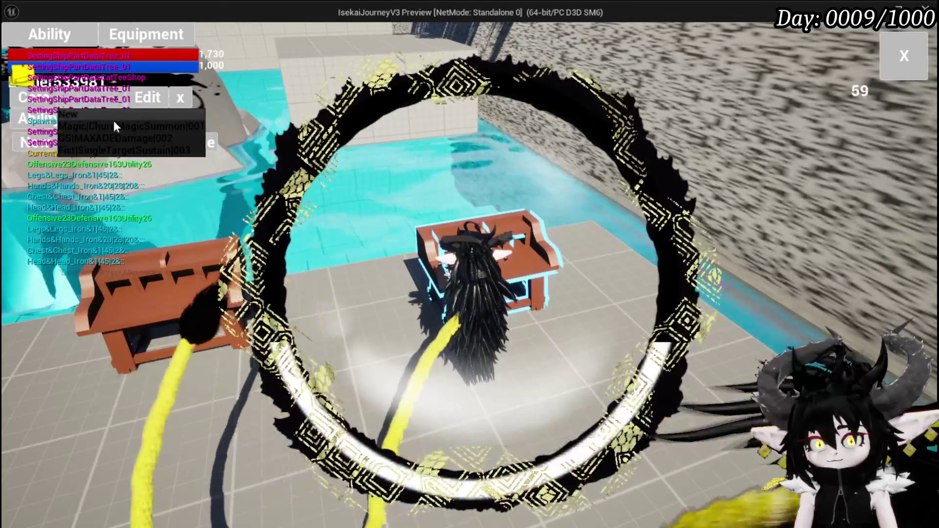
click(114, 124)
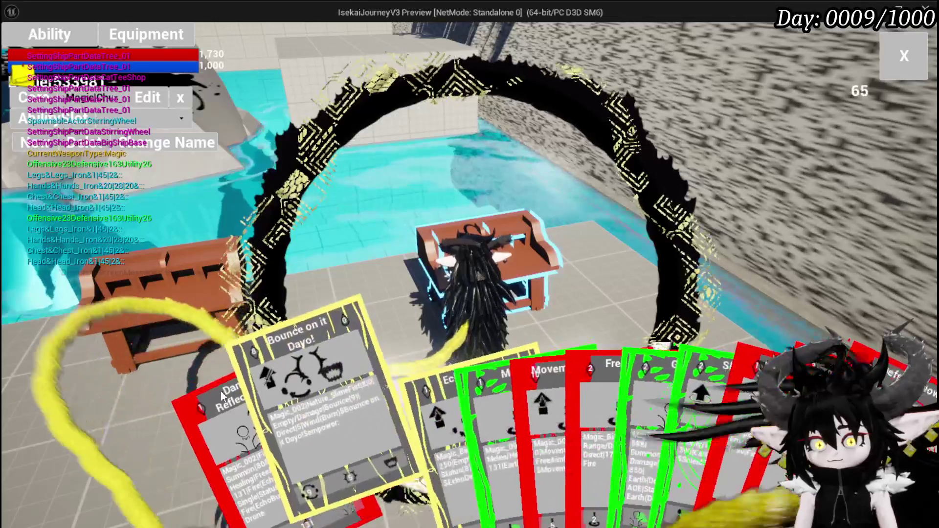
click(231, 413)
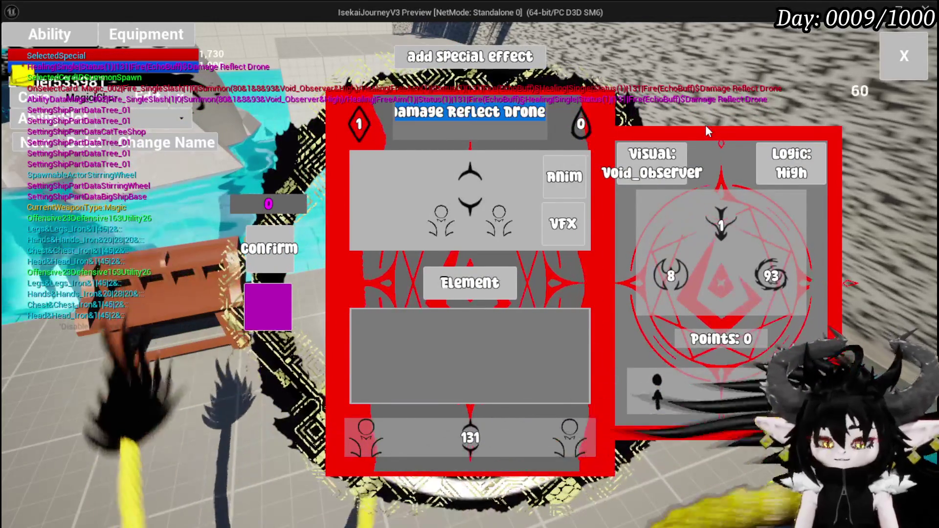
text(Move Splash)
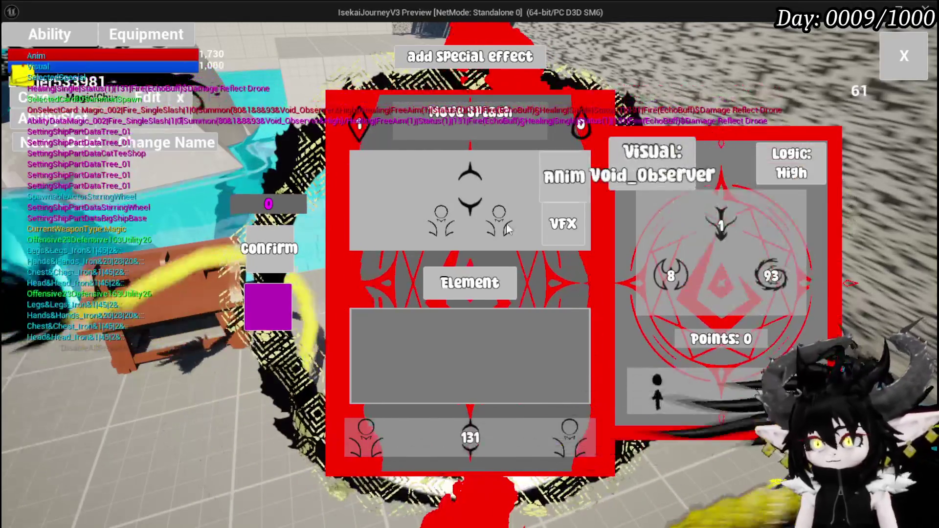
Set the card's element to Water, keeping the current visual effect.
click(469, 283)
click(443, 187)
click(551, 228)
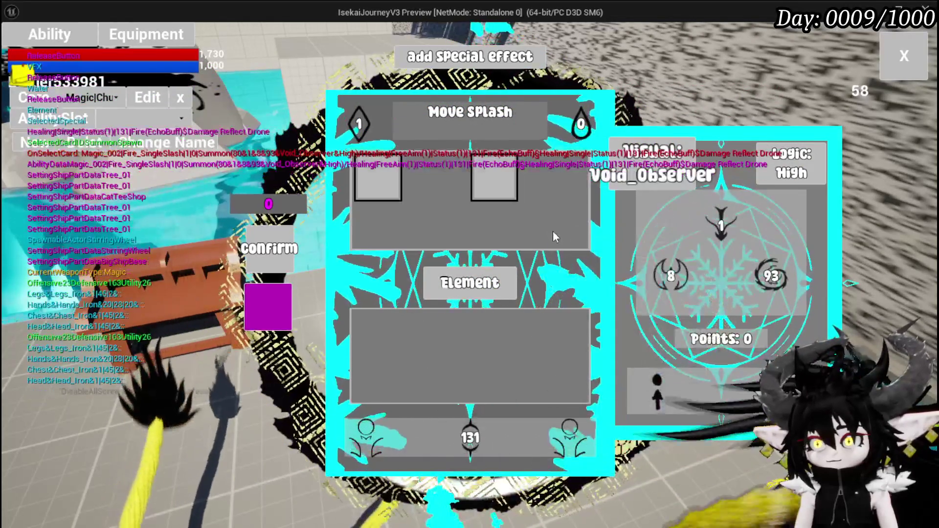
click(378, 177)
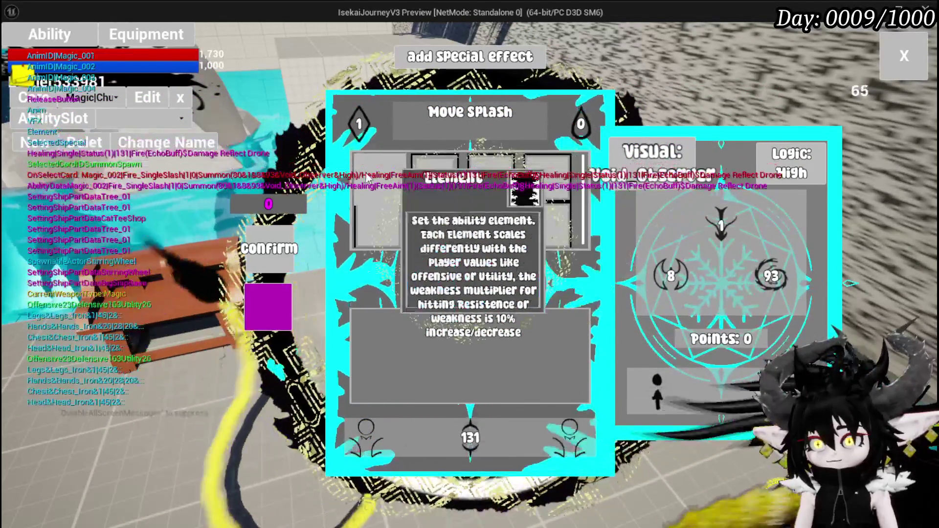
click(368, 179)
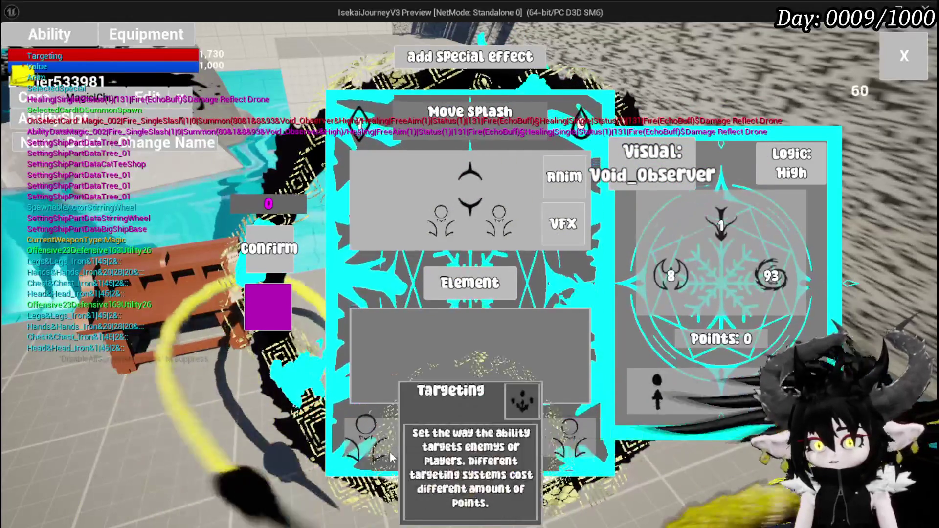
Set Movement targeting, confirm the card, and close the ability menu.
click(516, 448)
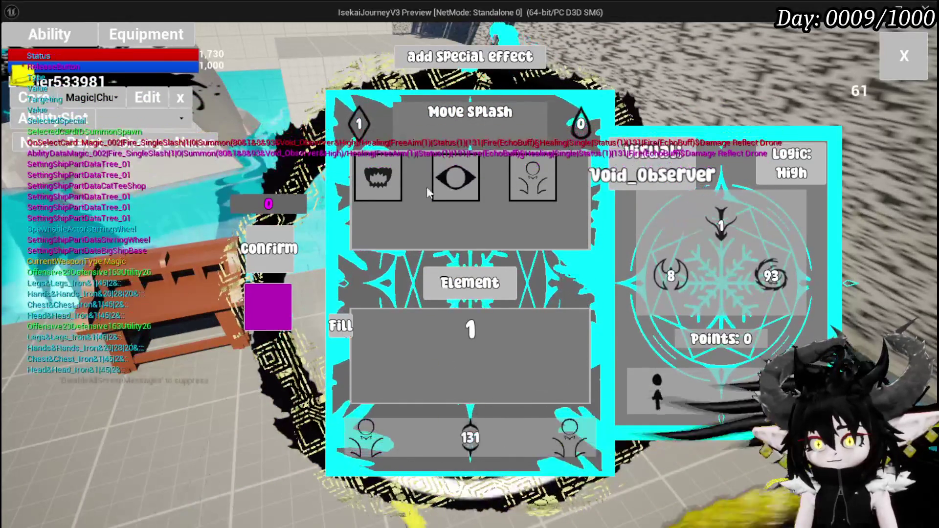
click(388, 183)
click(391, 438)
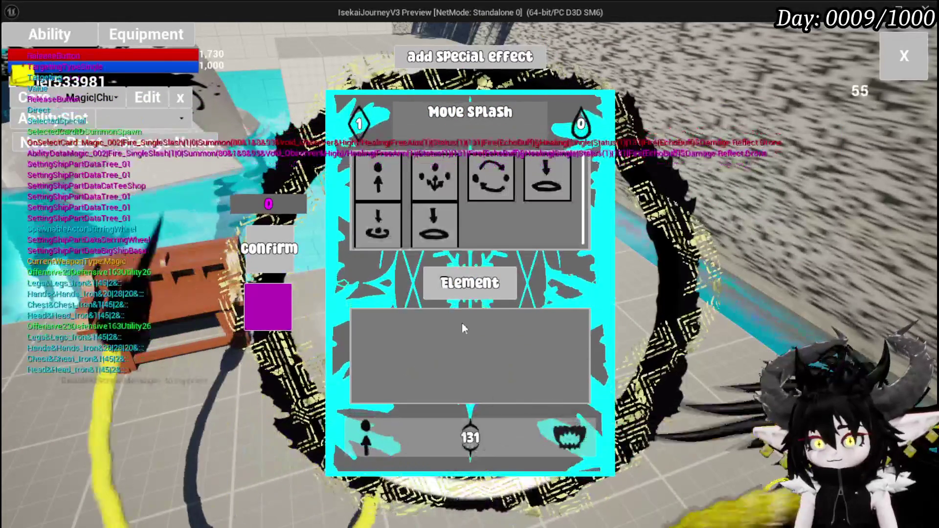
click(437, 231)
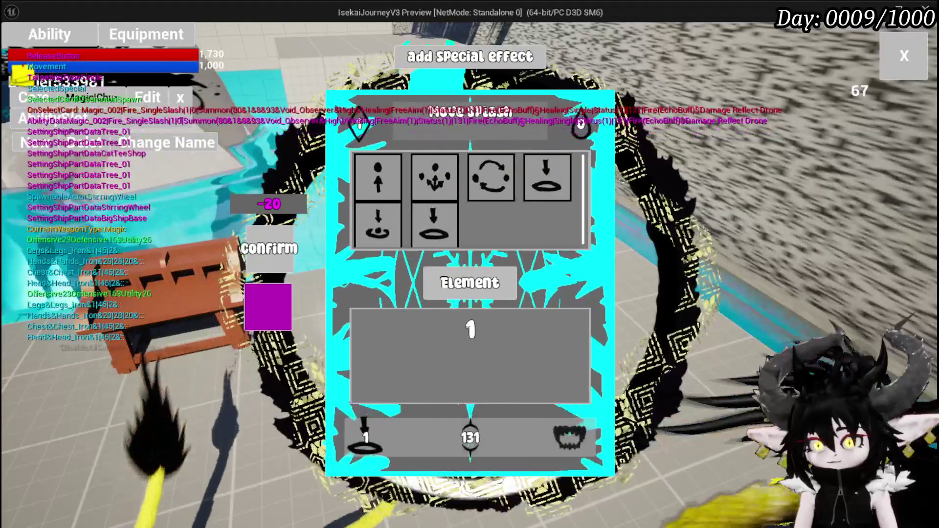
click(471, 329)
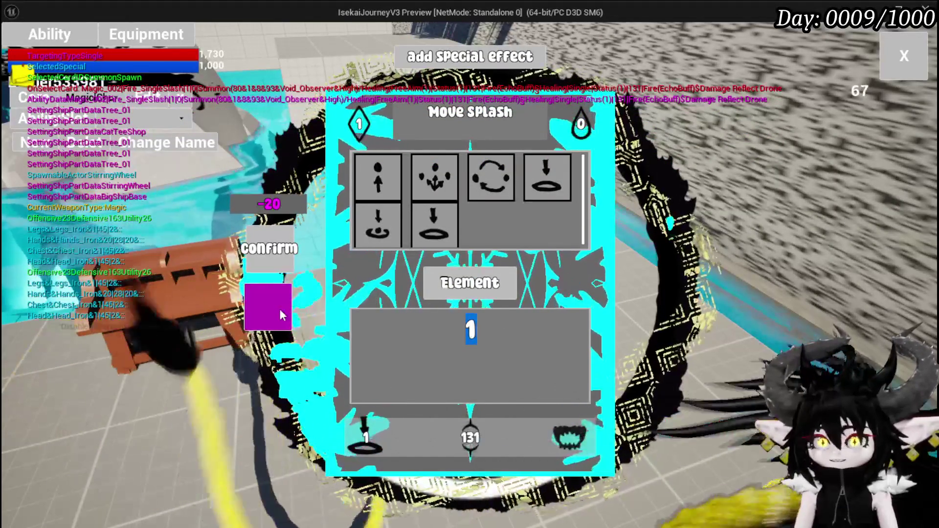
click(280, 315)
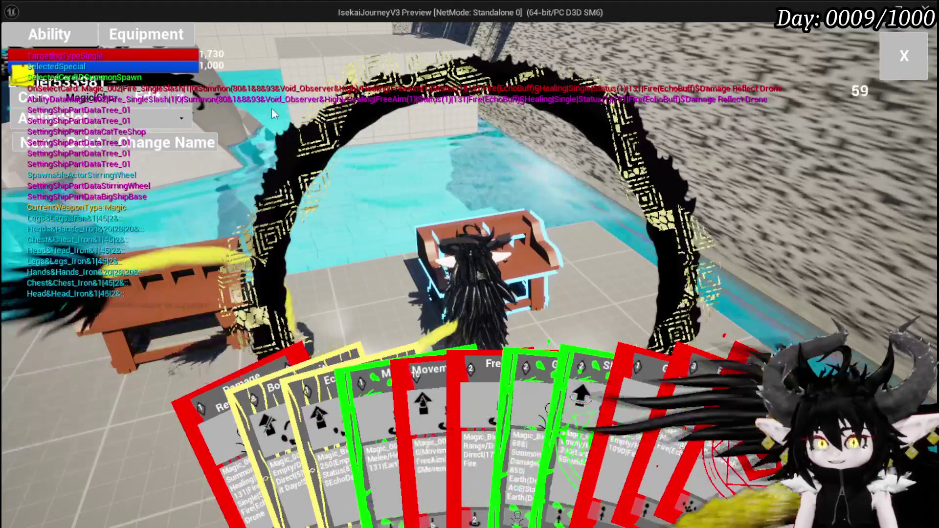
click(898, 63)
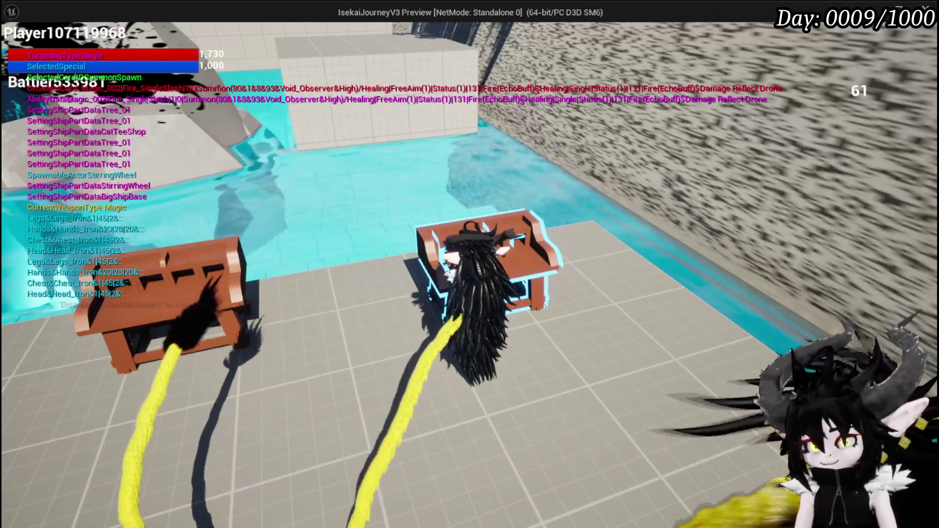
Restart the play session and reopen the Damage Reflect Drone card at the workbench.
key(Escape)
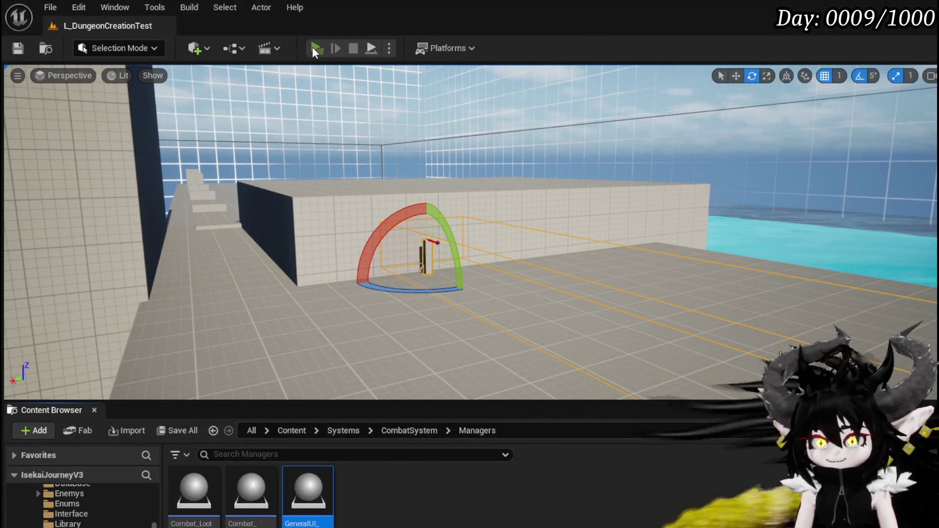
click(312, 46)
key(w)
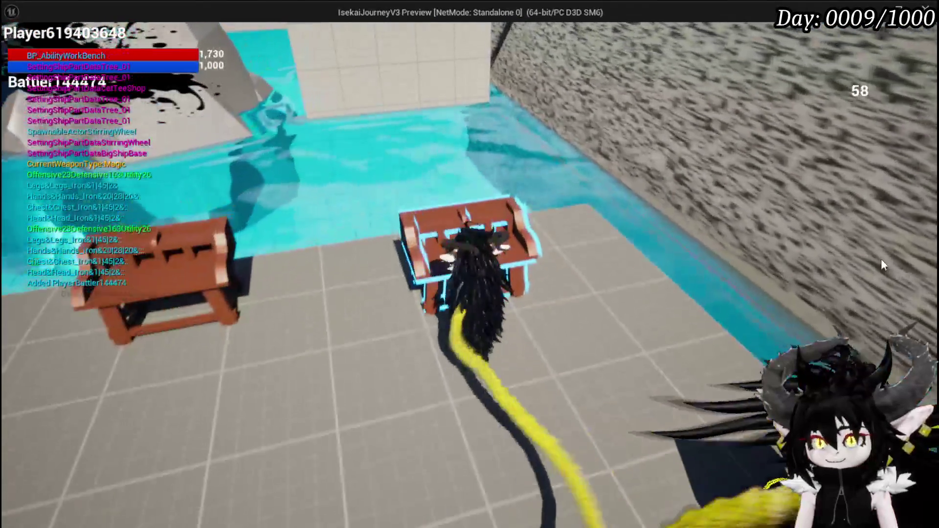
key(e)
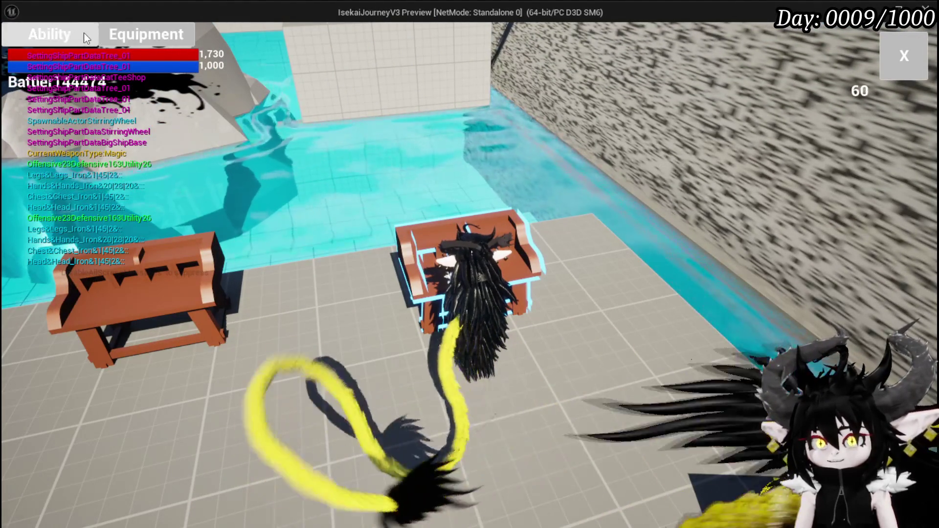
click(84, 33)
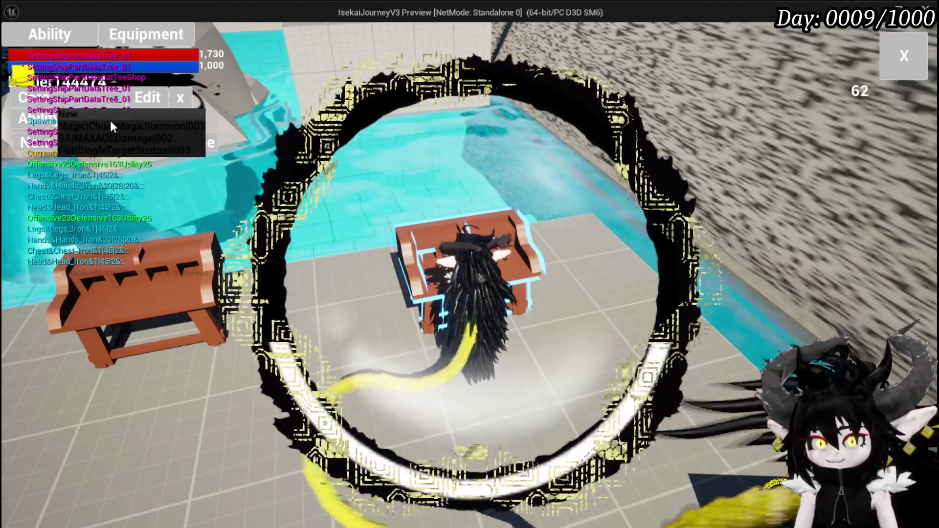
click(110, 120)
click(154, 139)
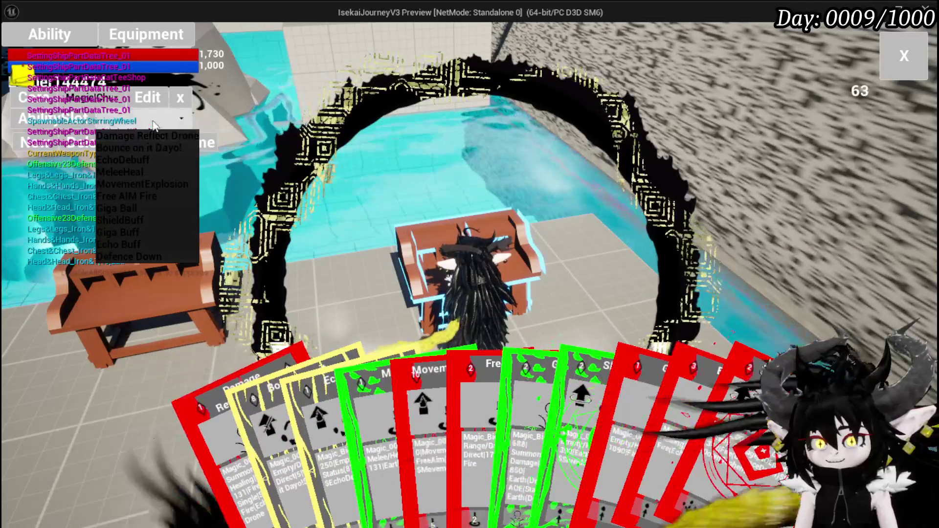
click(154, 139)
click(230, 392)
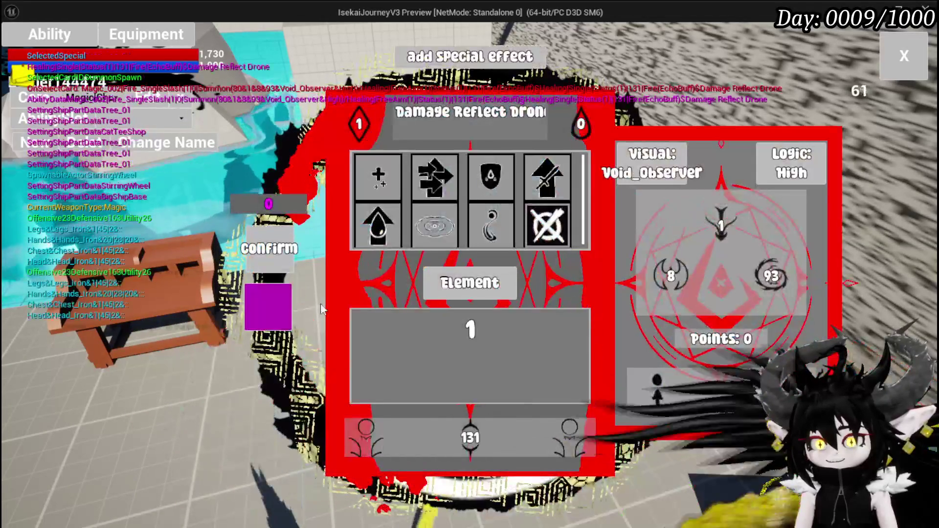
Set the card's targeting to Movement and change its visual slot to the mouth icon.
click(355, 442)
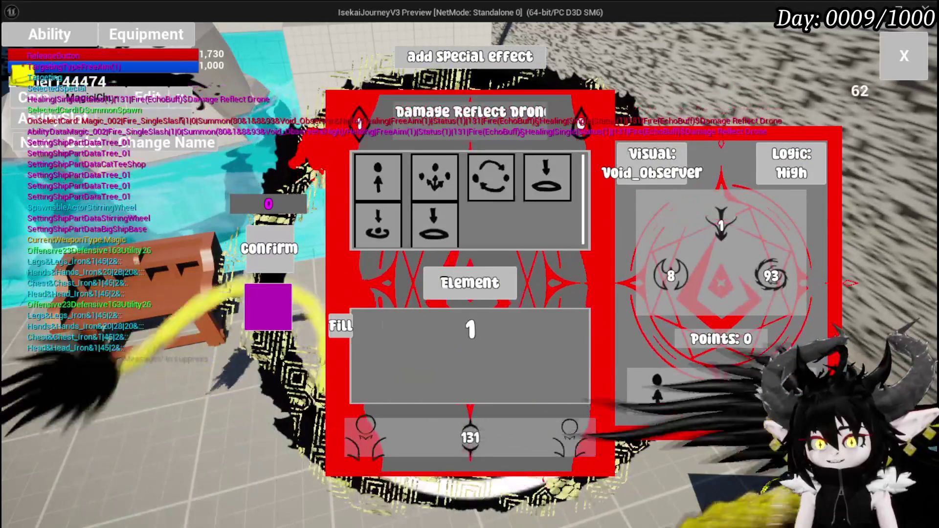
click(435, 223)
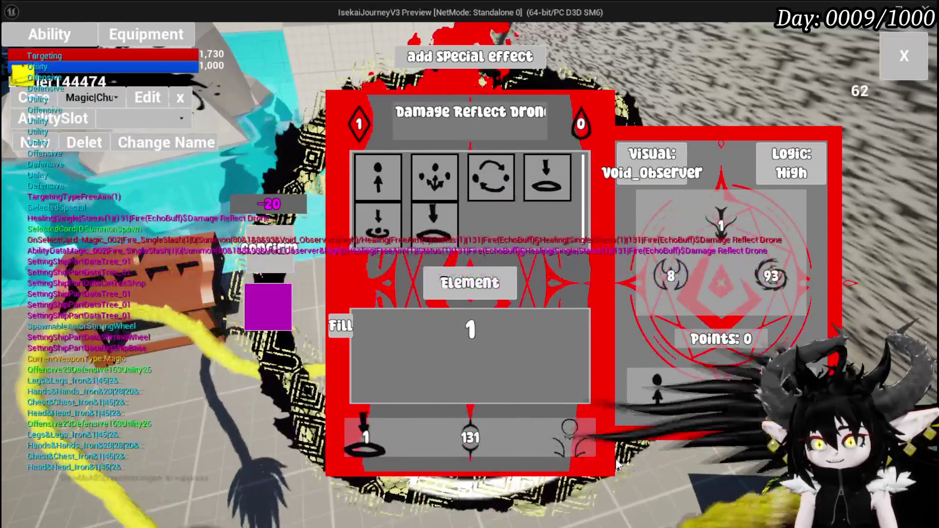
click(570, 433)
click(378, 179)
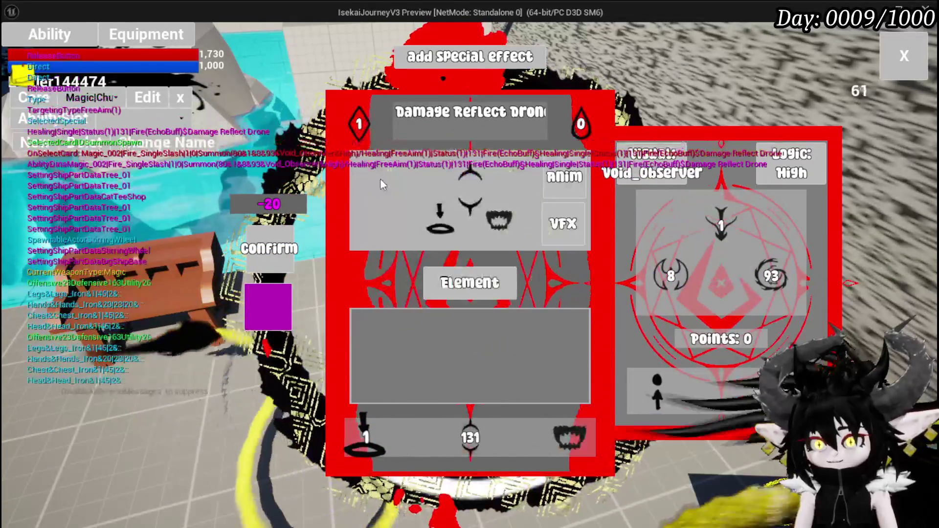
click(371, 424)
click(375, 433)
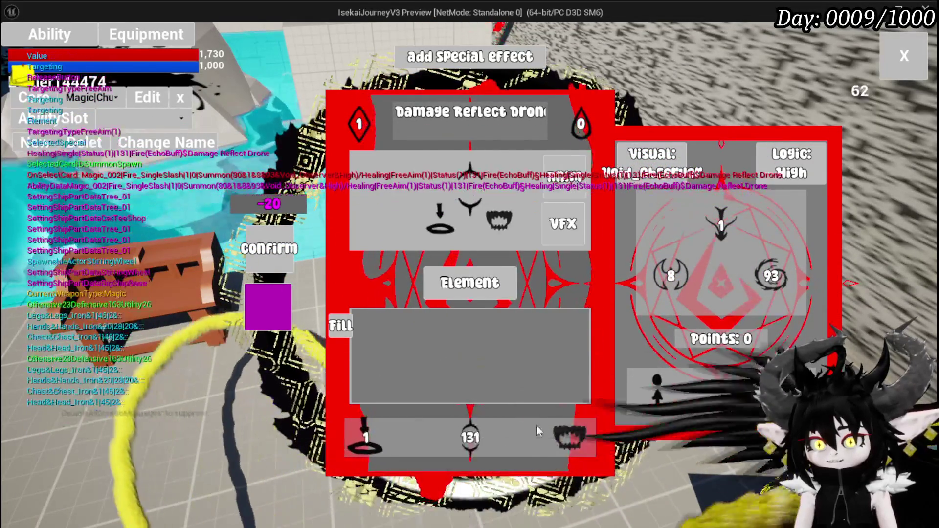
click(570, 430)
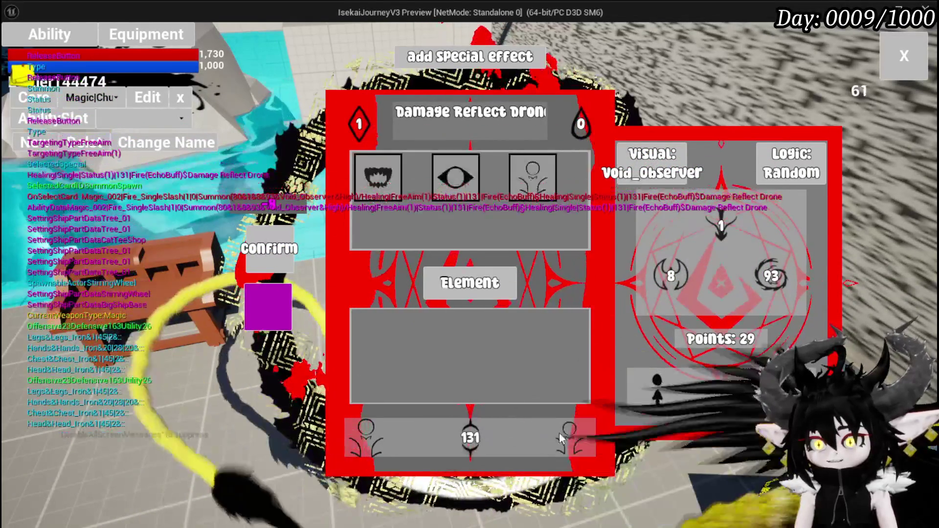
click(373, 179)
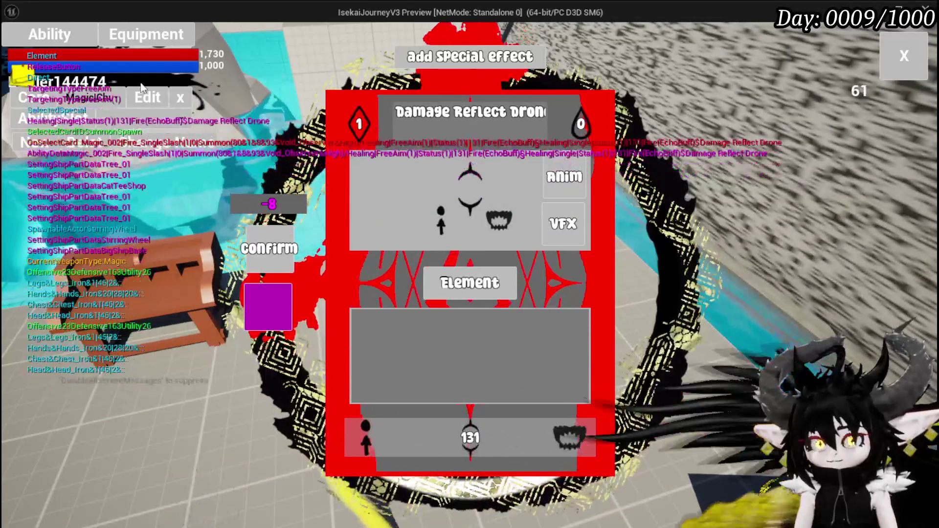
Make the card Water and name it 'Move Splash', keeping Movement targeting and value 131.
click(513, 275)
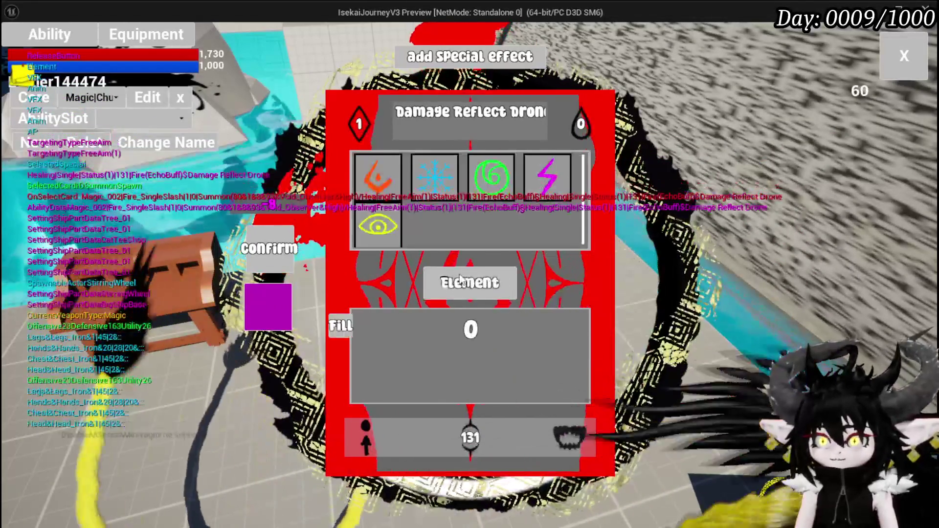
click(428, 164)
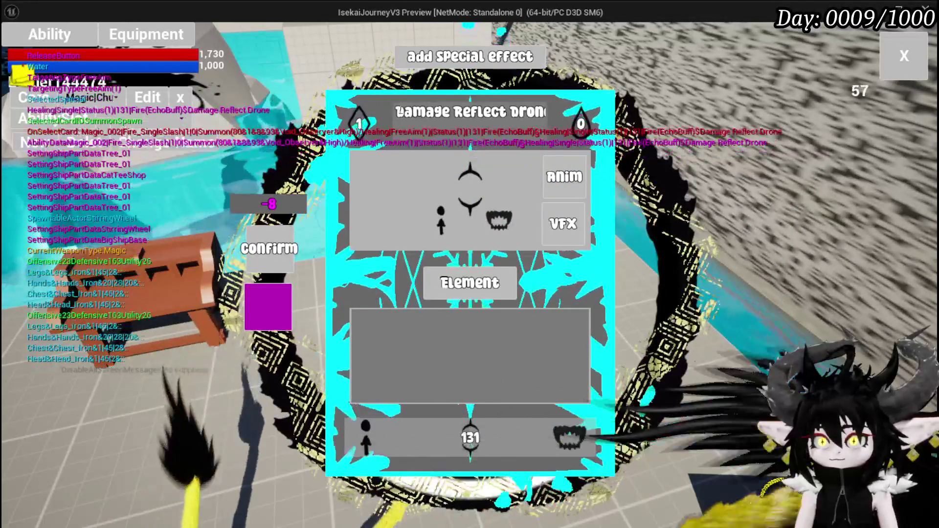
text(Move)
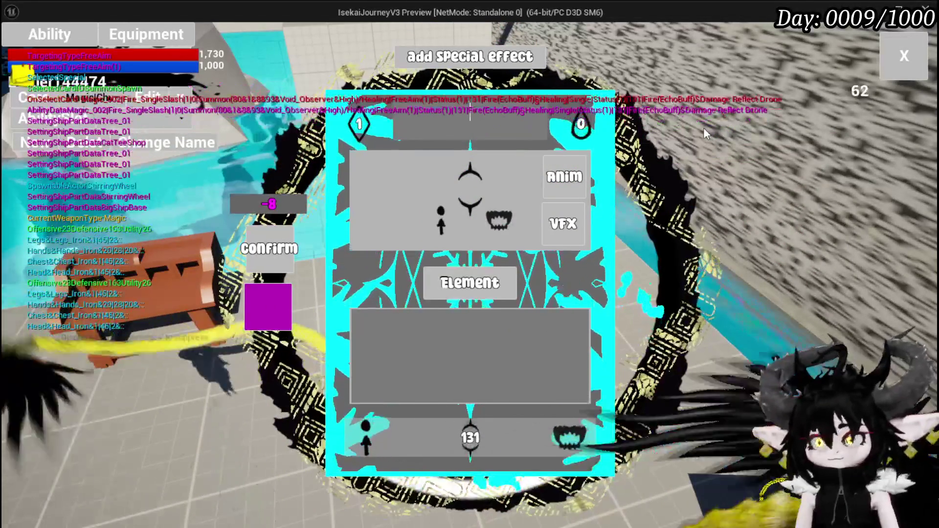
text( Splash)
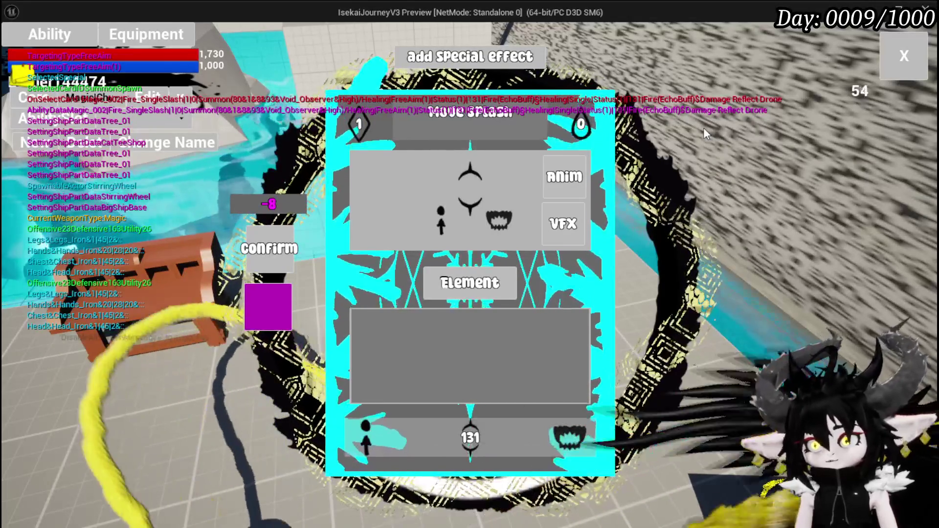
click(435, 184)
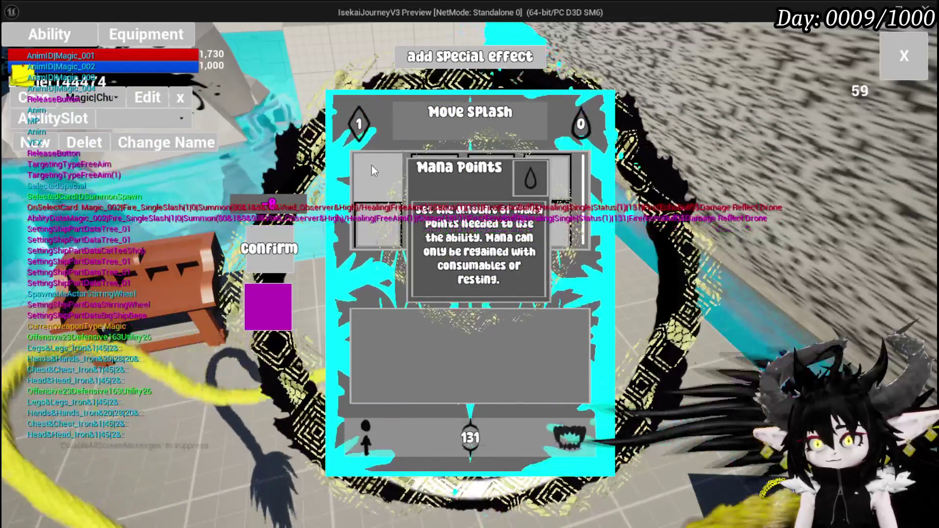
click(372, 166)
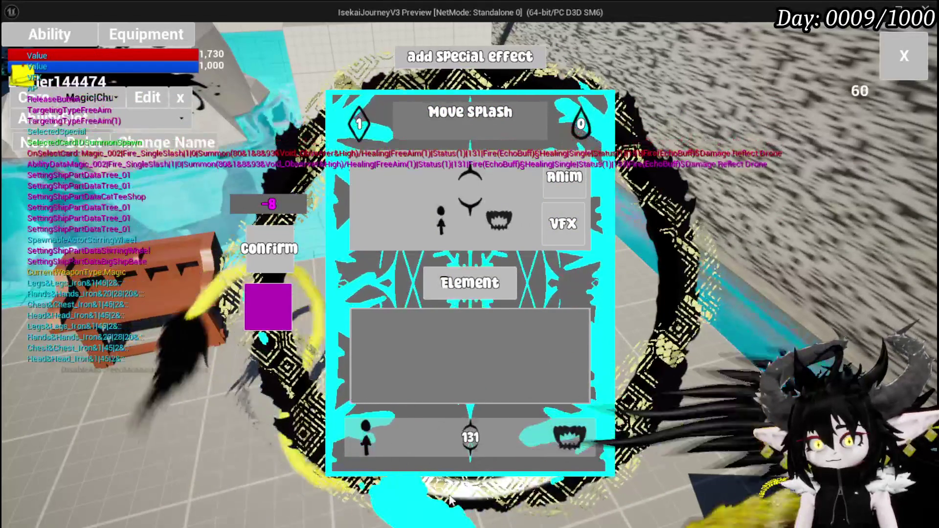
click(372, 436)
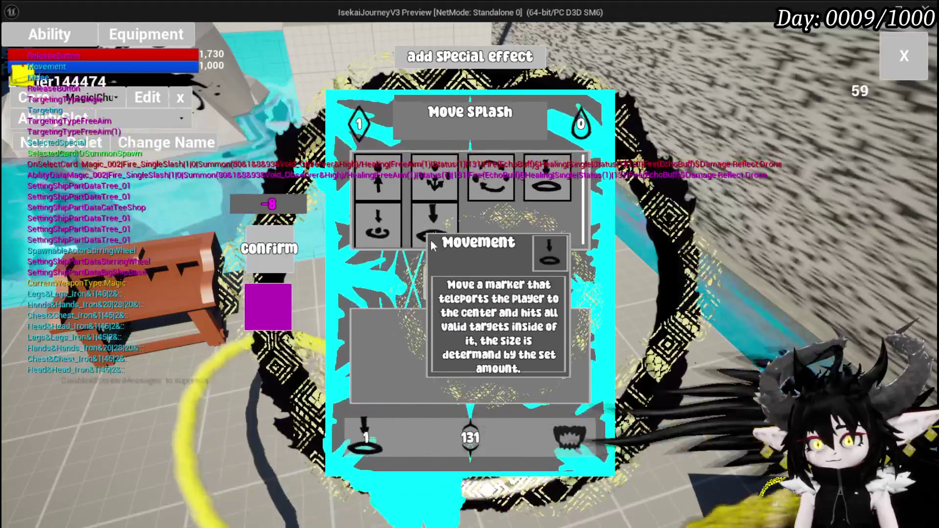
click(430, 230)
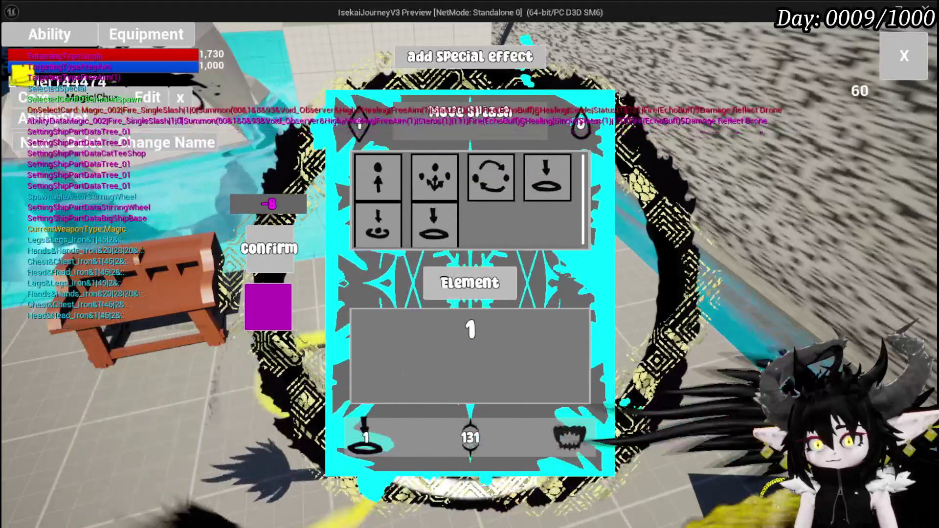
click(463, 431)
click(464, 428)
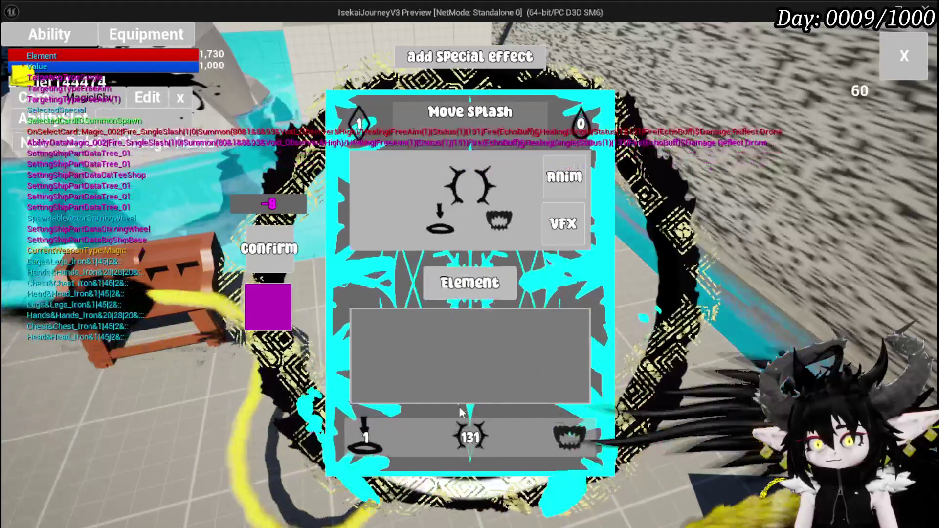
click(470, 437)
click(371, 168)
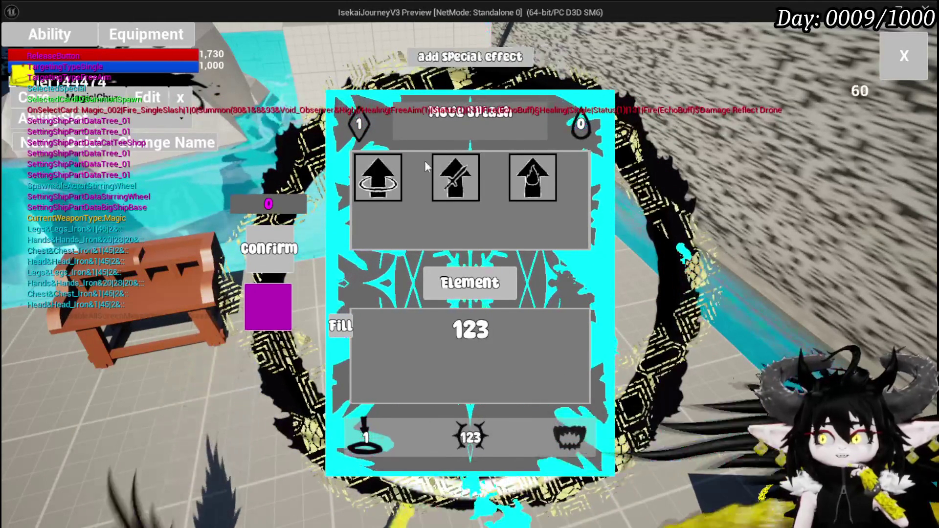
Give Move Splash the Empower special effect (briefly trying Cascade), then reopen Damage Reflect Drone.
mouse_move(469, 187)
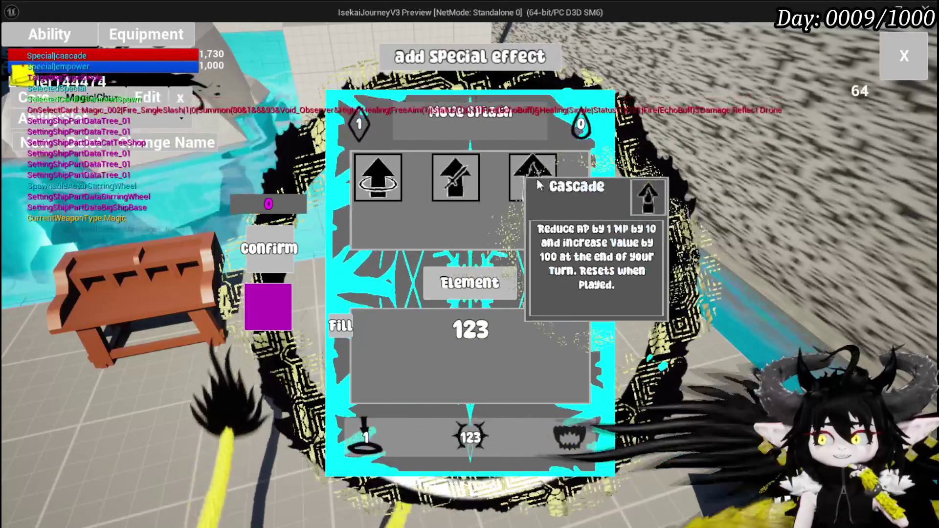
click(456, 182)
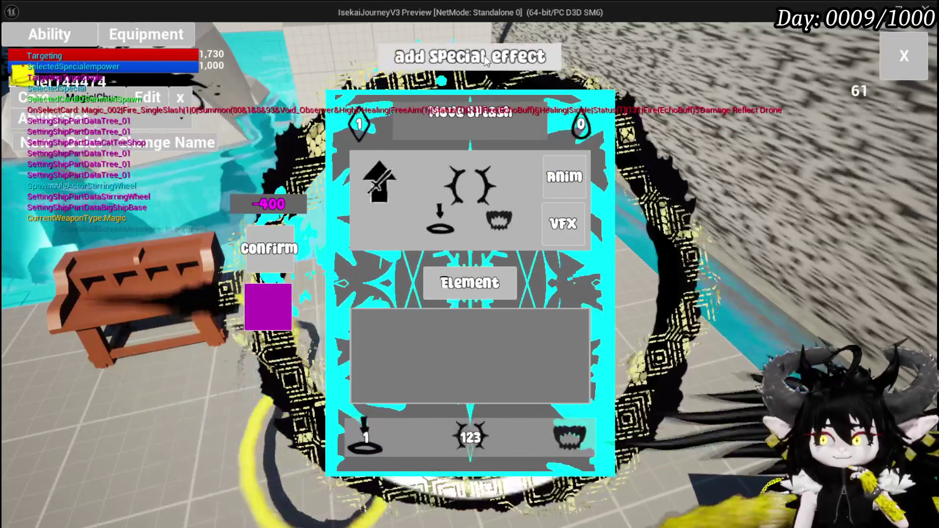
click(379, 181)
click(529, 172)
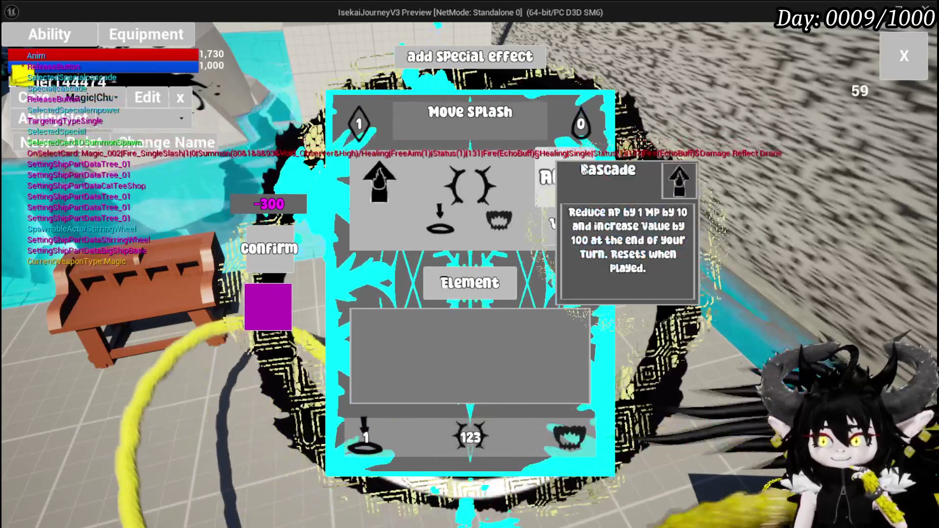
click(450, 61)
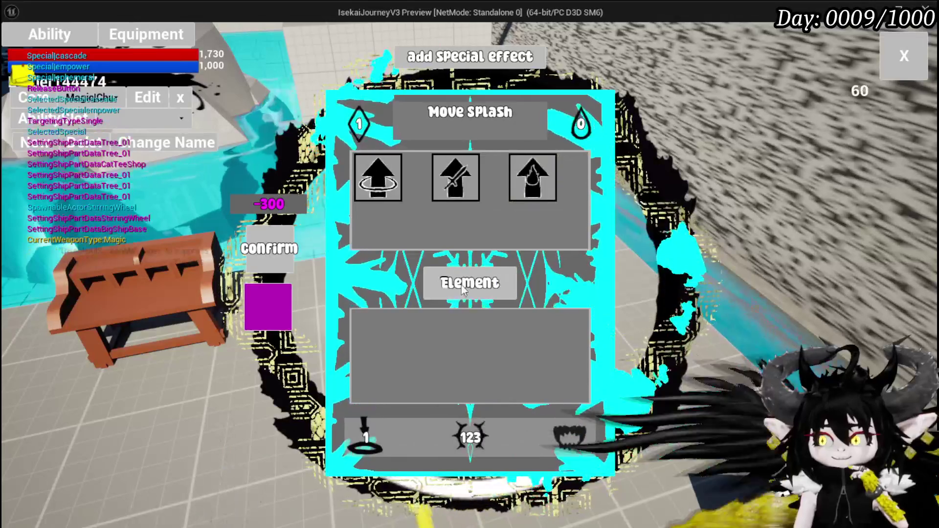
mouse_move(370, 170)
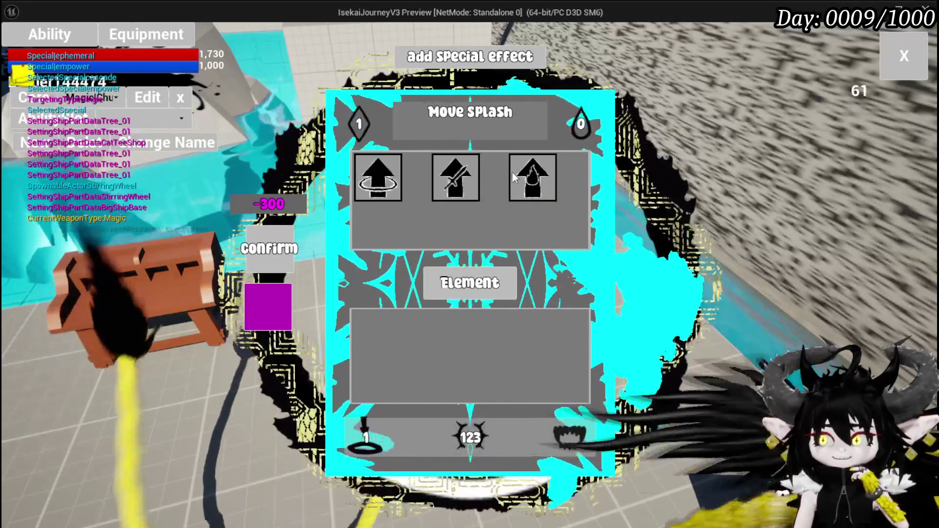
click(451, 187)
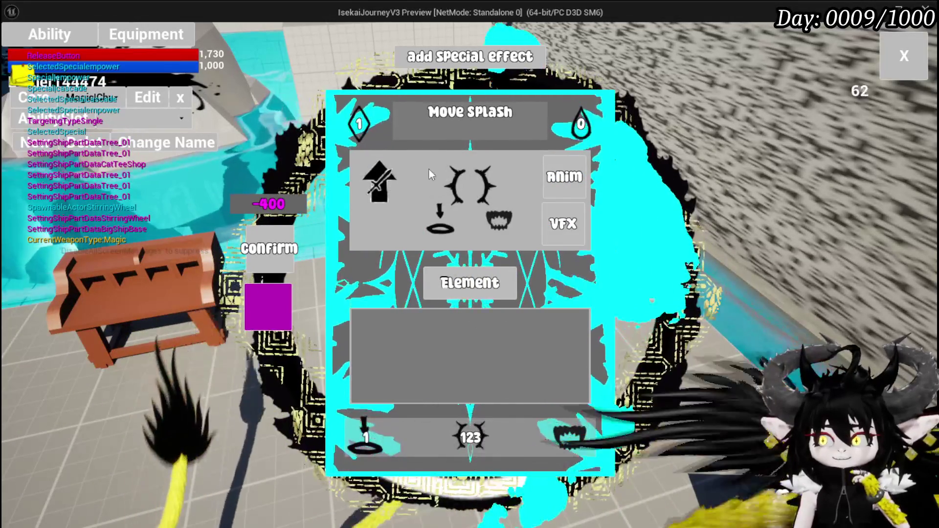
click(450, 58)
mouse_move(435, 193)
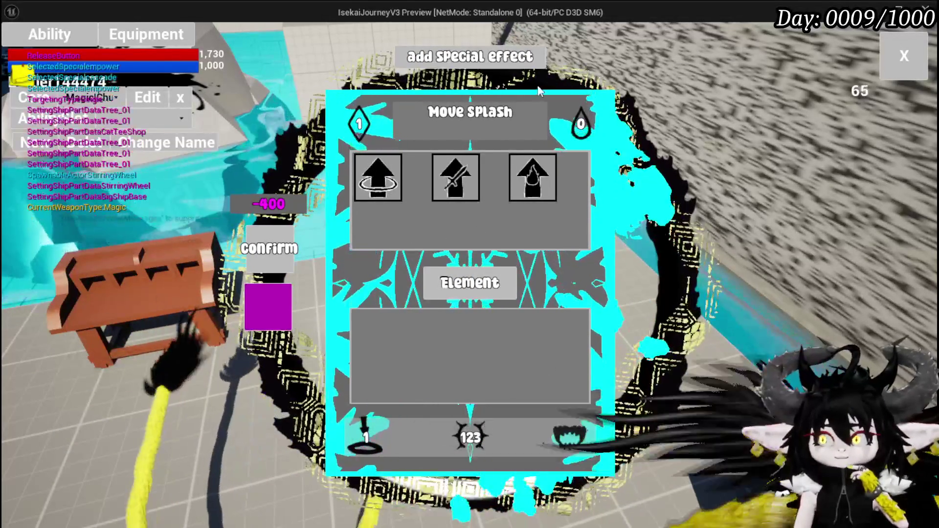
click(543, 128)
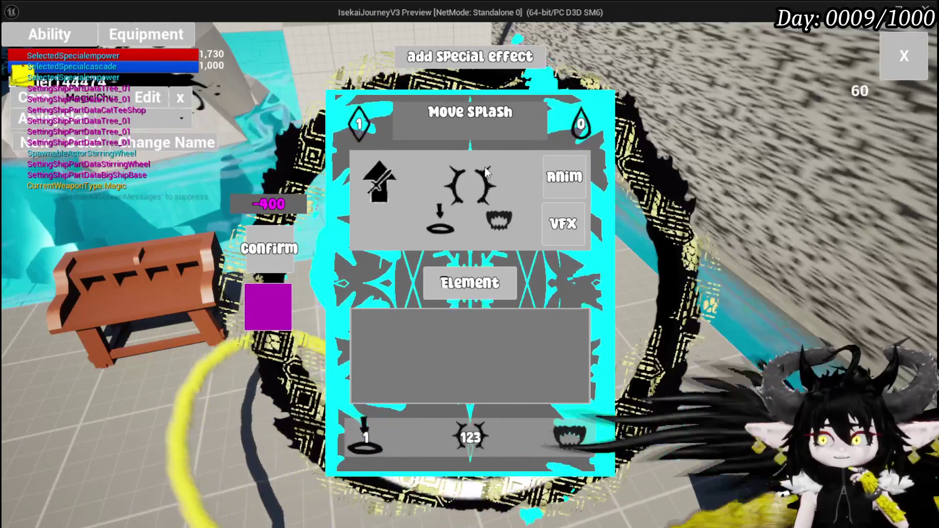
click(278, 313)
click(238, 439)
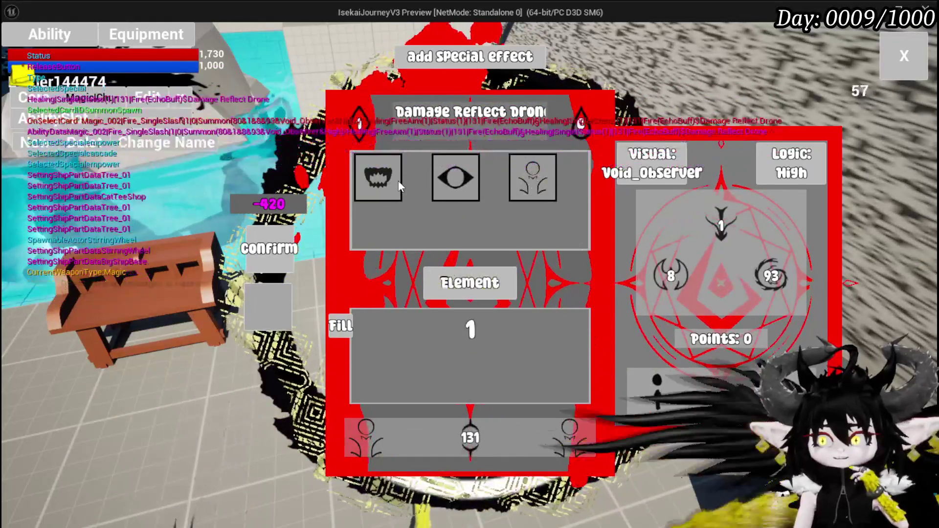
Make the Damage Reflect Drone card Water element and choose a visual effect.
click(399, 181)
click(508, 282)
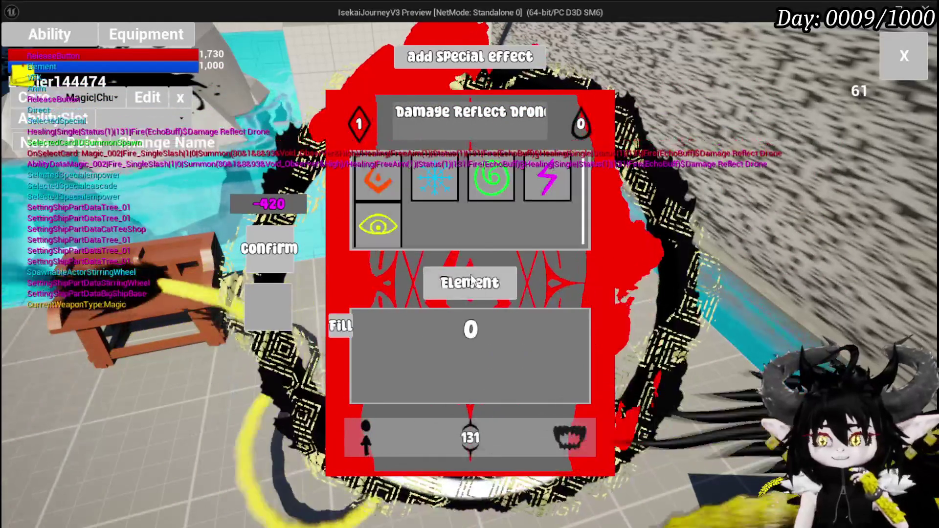
click(442, 175)
click(563, 224)
click(394, 175)
click(568, 188)
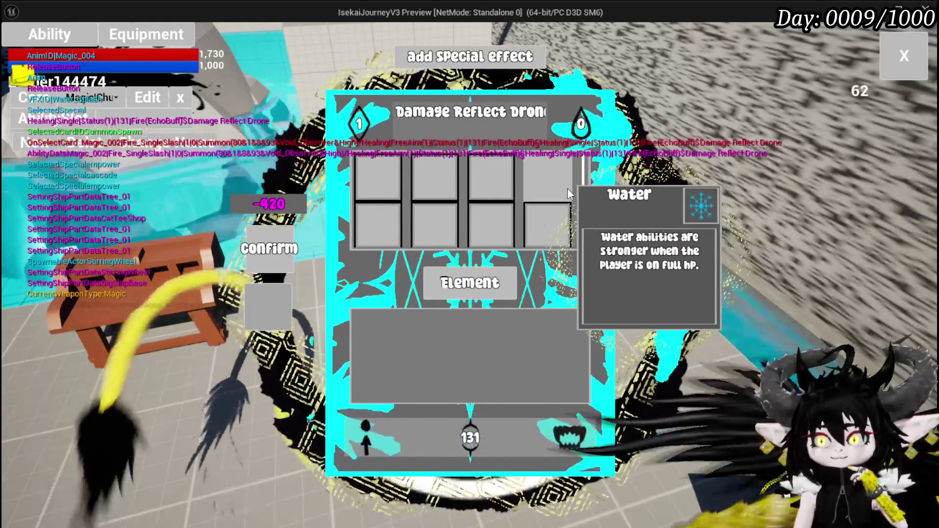
Close the card editor, stop the game preview and start it again.
click(904, 55)
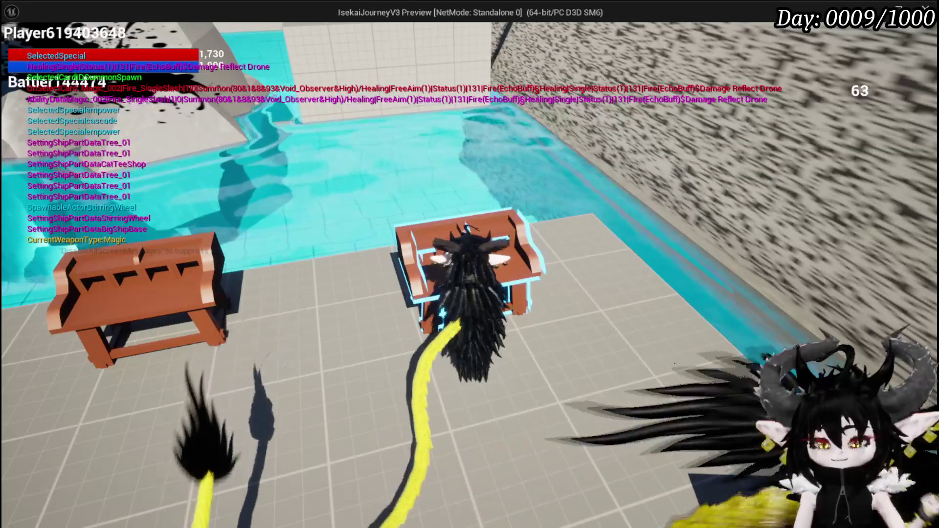
key(Escape)
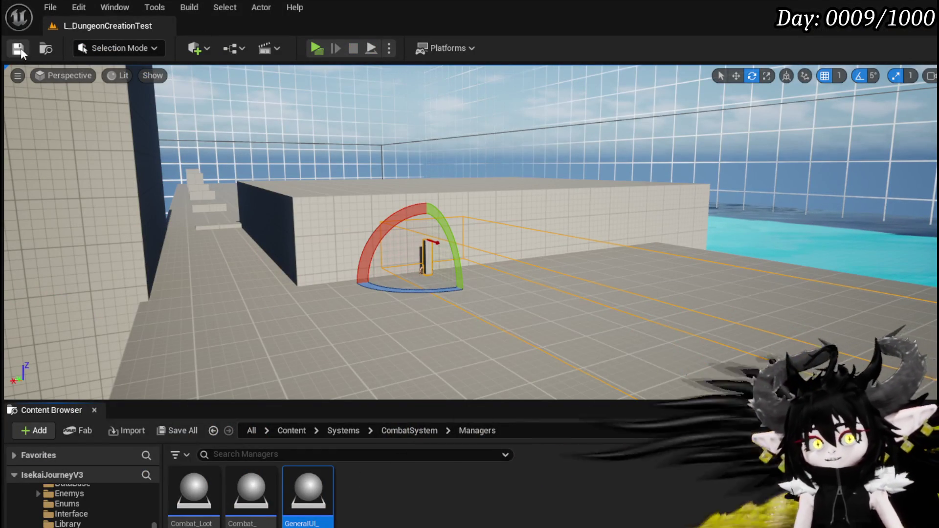
click(316, 49)
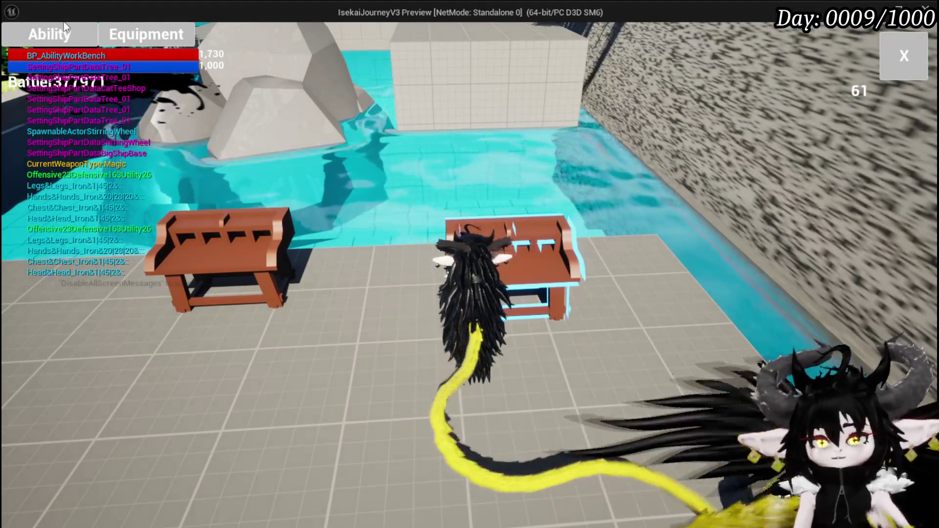
Open the Damage Reflect Drone card from the Magic ability set at the workbench.
click(58, 34)
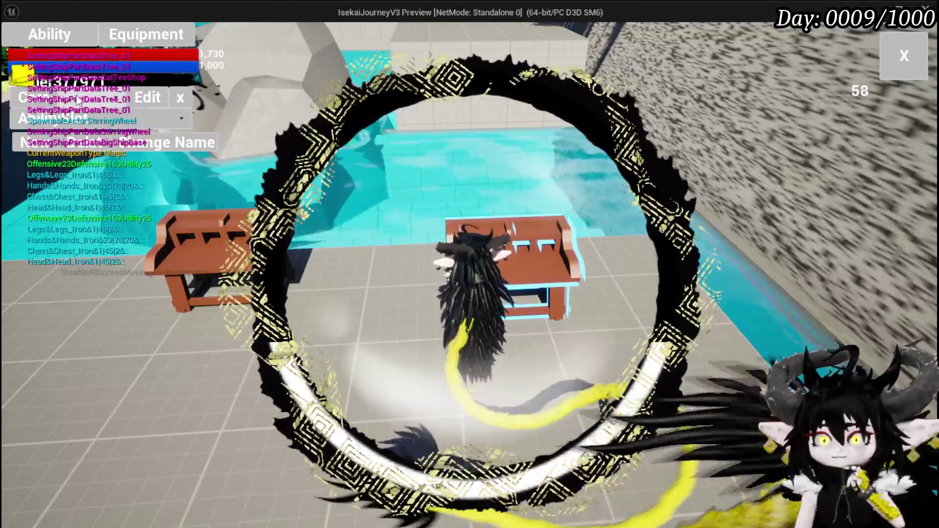
click(120, 117)
click(116, 127)
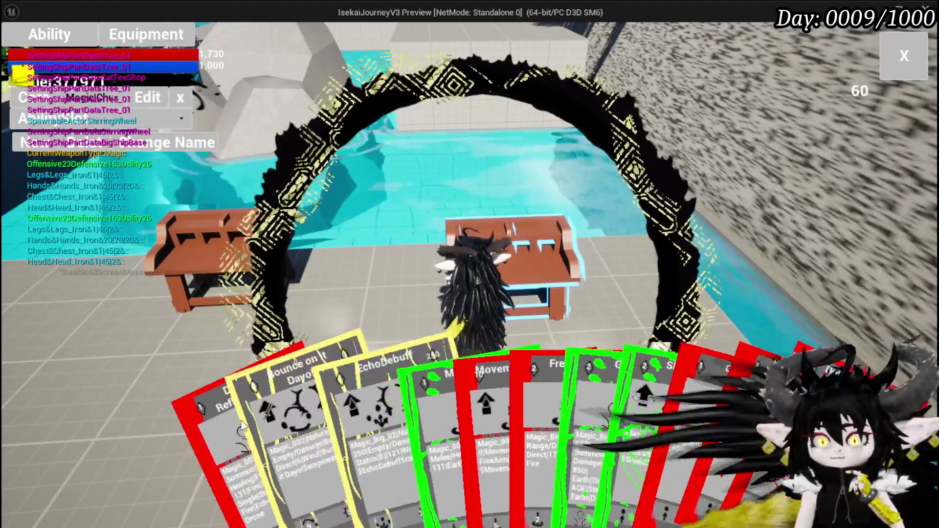
click(252, 391)
Set the card's element to Water and its targeting to Movement.
click(512, 280)
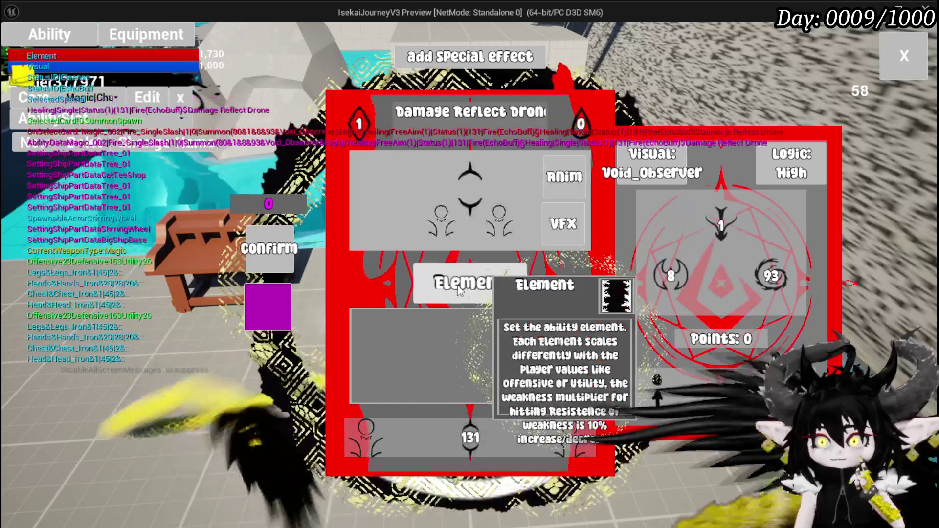
click(434, 177)
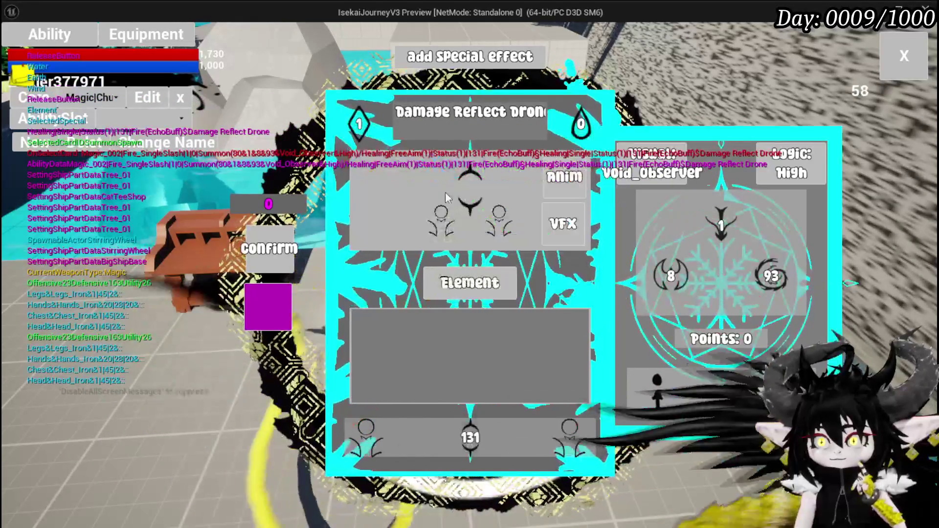
click(512, 162)
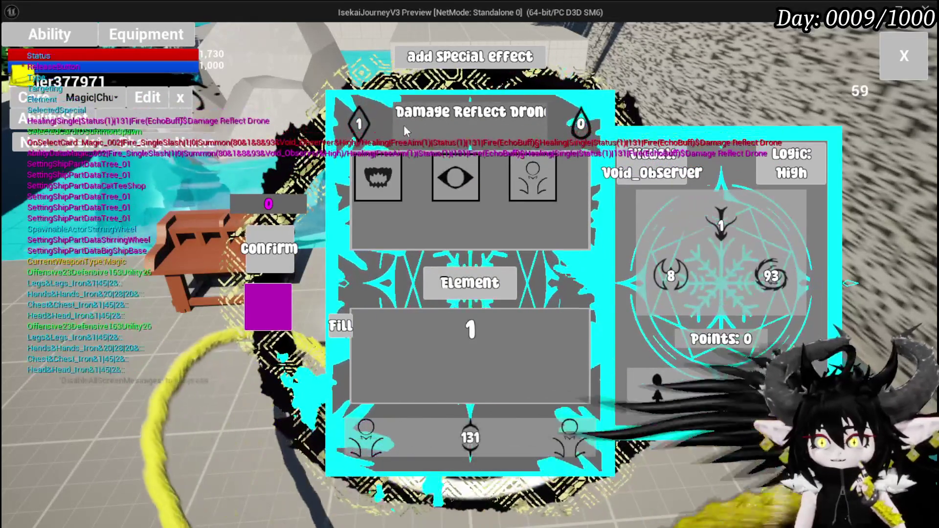
click(387, 188)
click(441, 223)
click(435, 230)
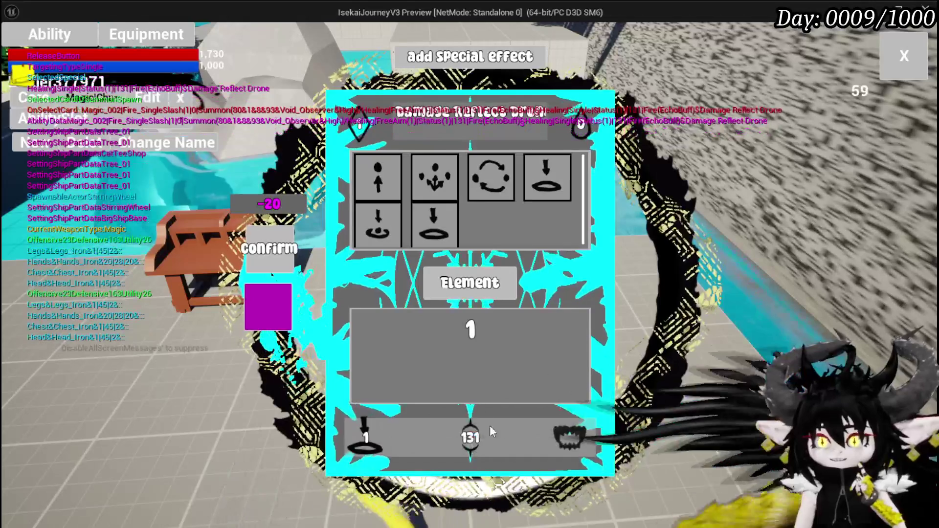
Apply a -20 cost to the 131 value slot, lowering it to 111.
click(471, 437)
click(376, 181)
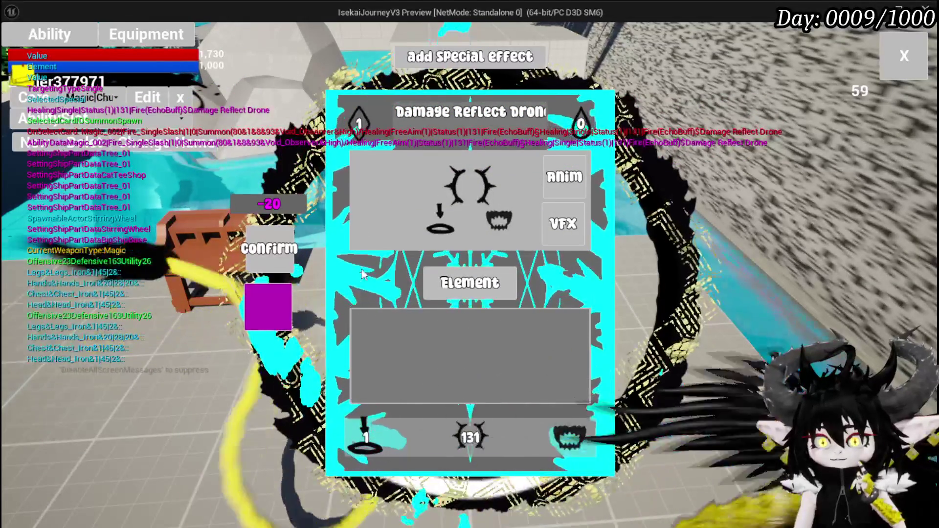
click(470, 283)
click(343, 327)
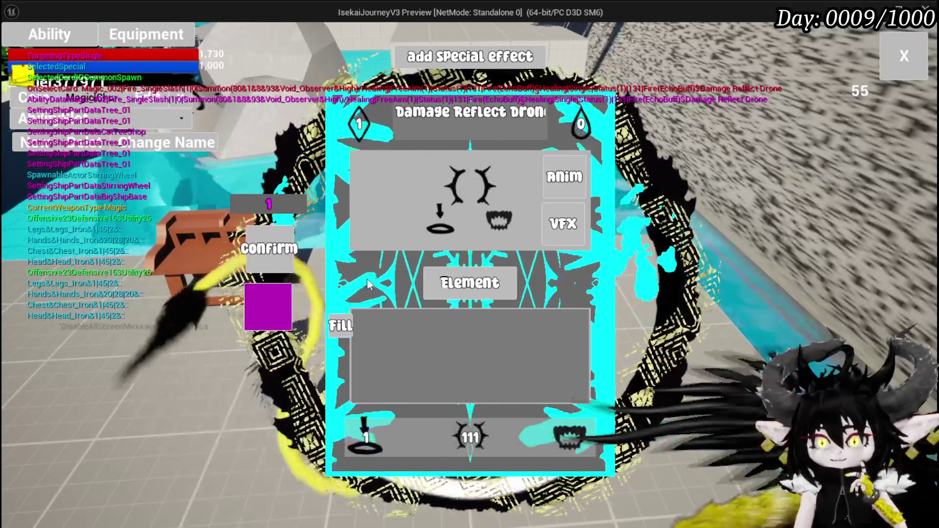
Give the card the Water_Splash visual effect and clear the old card name.
mouse_move(354, 442)
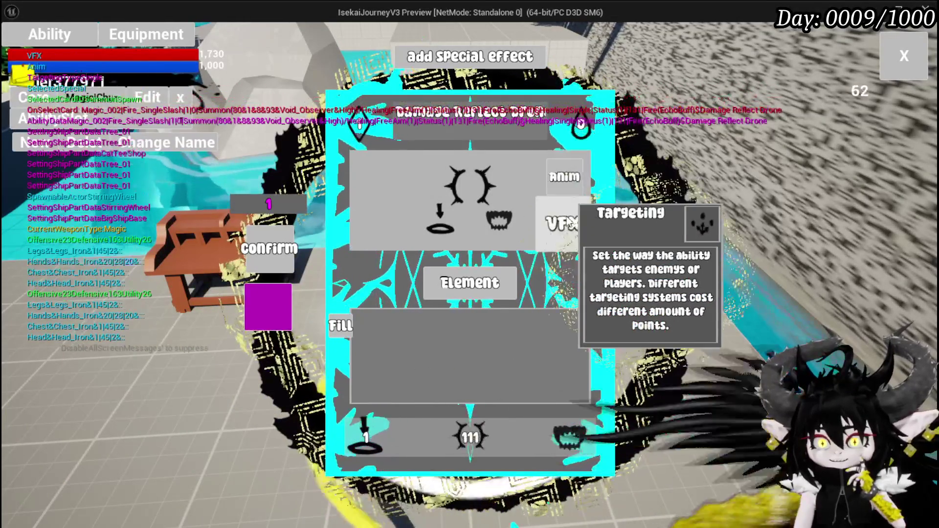
click(568, 177)
click(563, 220)
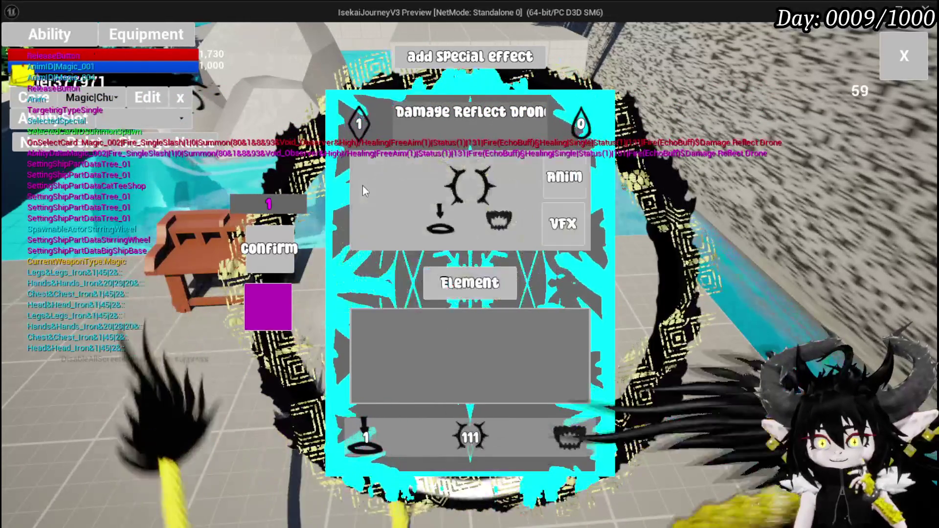
click(370, 193)
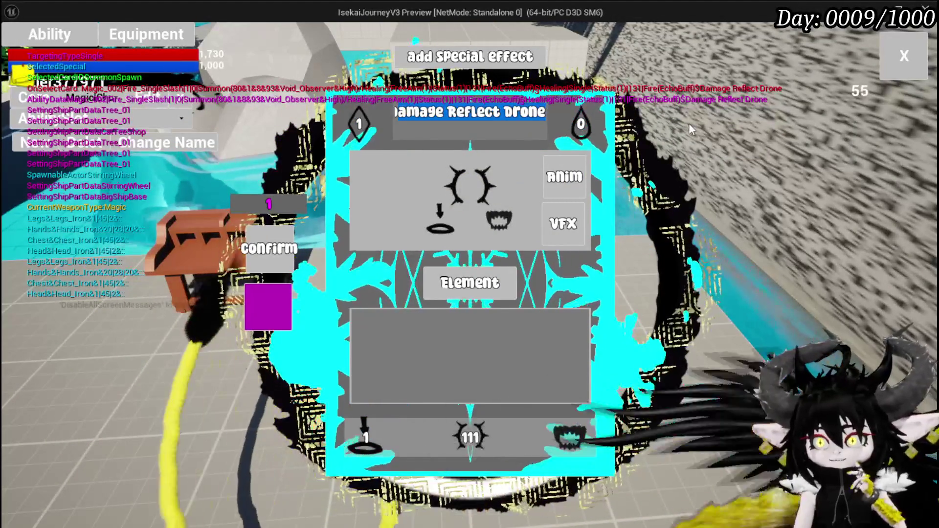
key(BackSpace)
Rename the card 'Splash Move', confirm it, close the editor and bring up Settings.
text(Move)
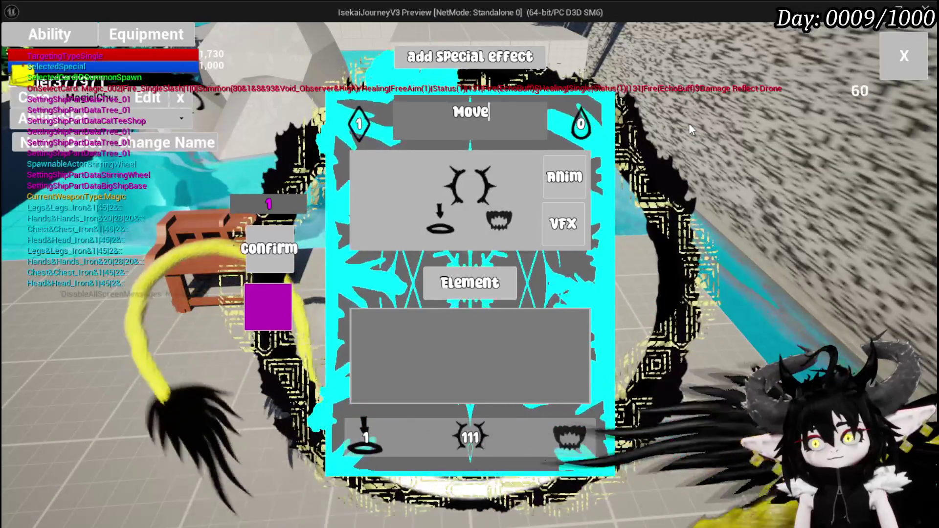
key(BackSpace)
key(BackSpace)
key(BackSpace)
text(SPlash Move)
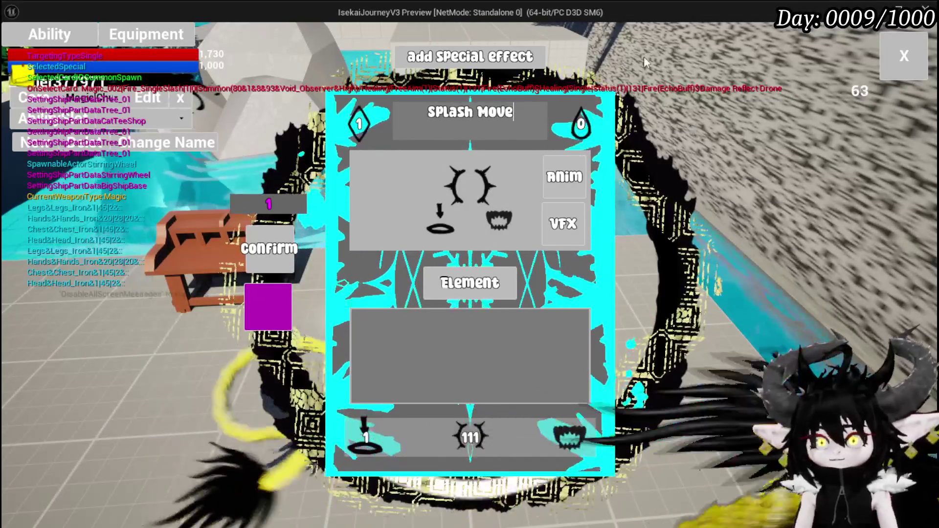
click(267, 244)
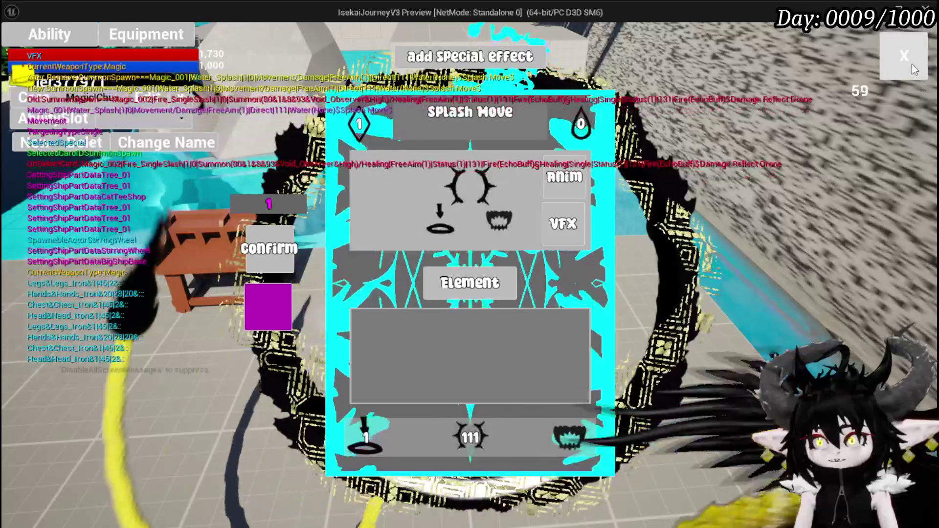
click(911, 64)
key(Escape)
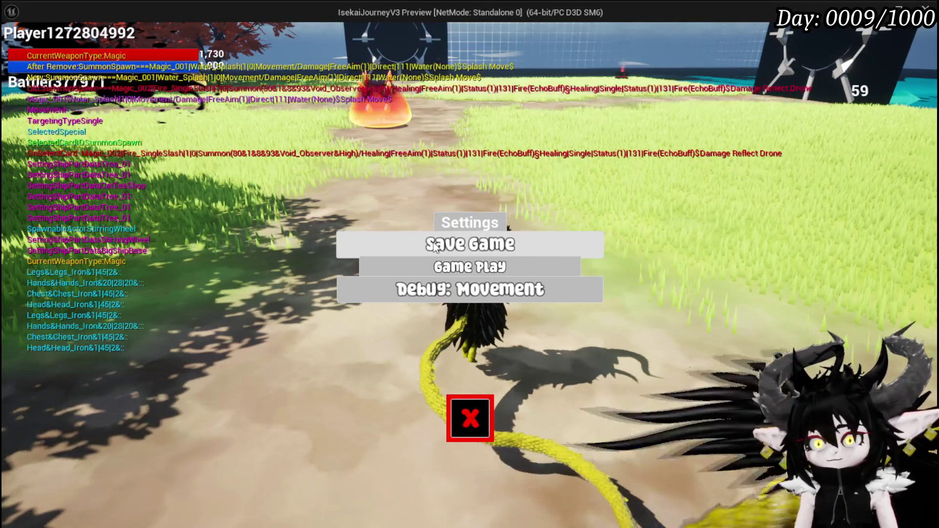
Resume play, start the five-slime encounter and cast Splash Move at a Fire slime.
key(w)
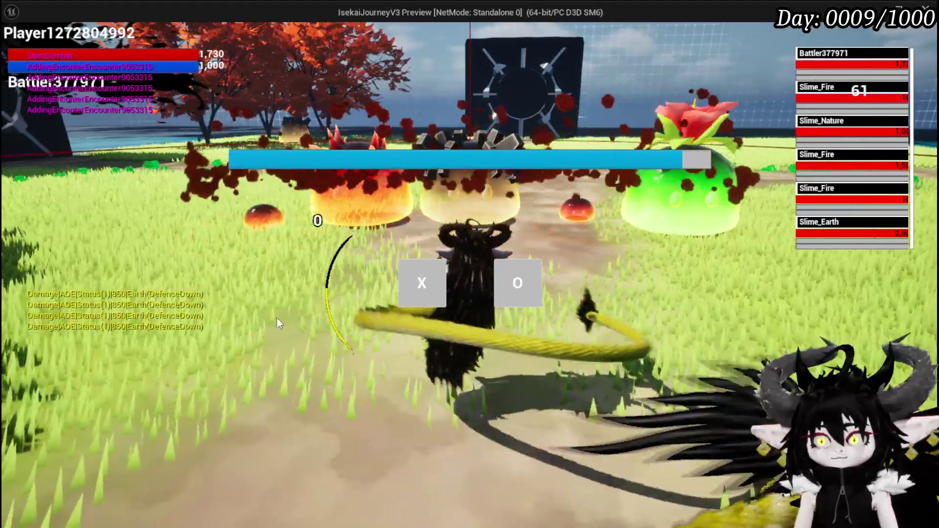
click(416, 279)
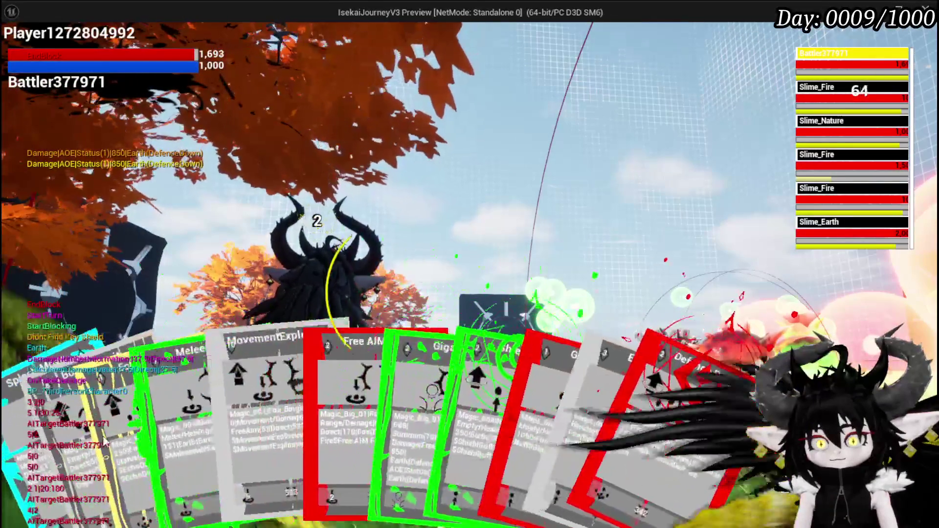
click(32, 443)
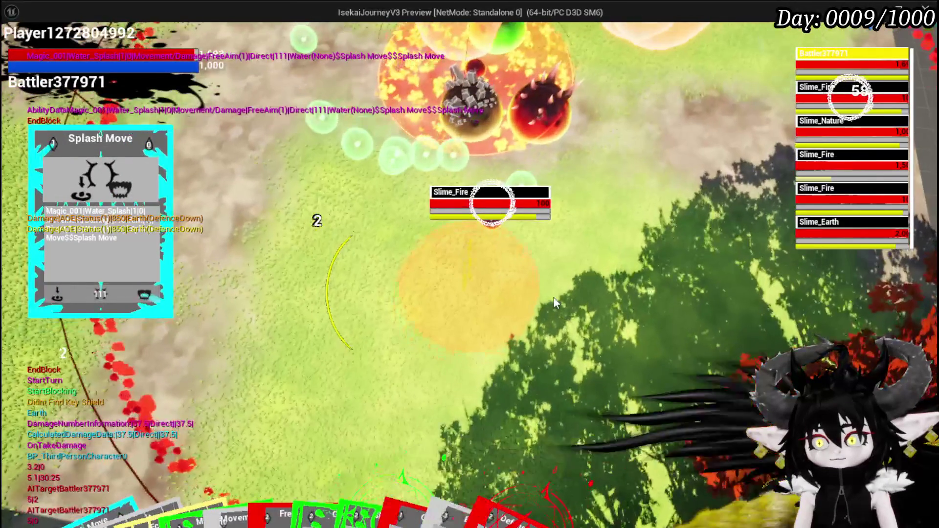
click(553, 298)
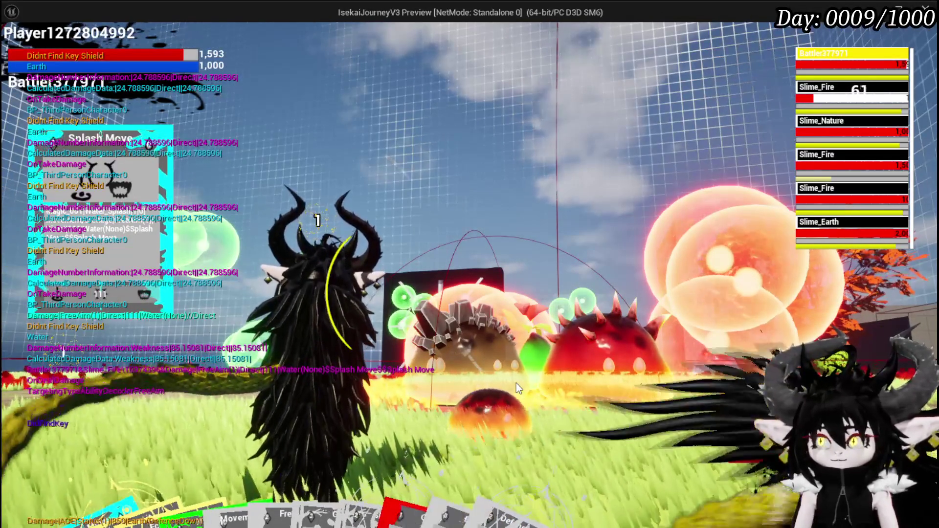
click(567, 394)
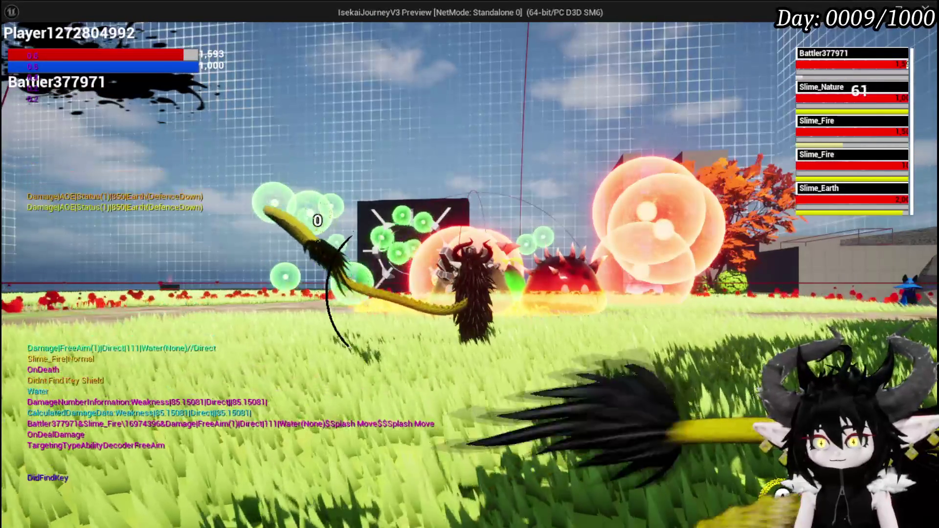
Pause and resume the fight, then play the Splash Move card a second time.
key(Escape)
click(469, 414)
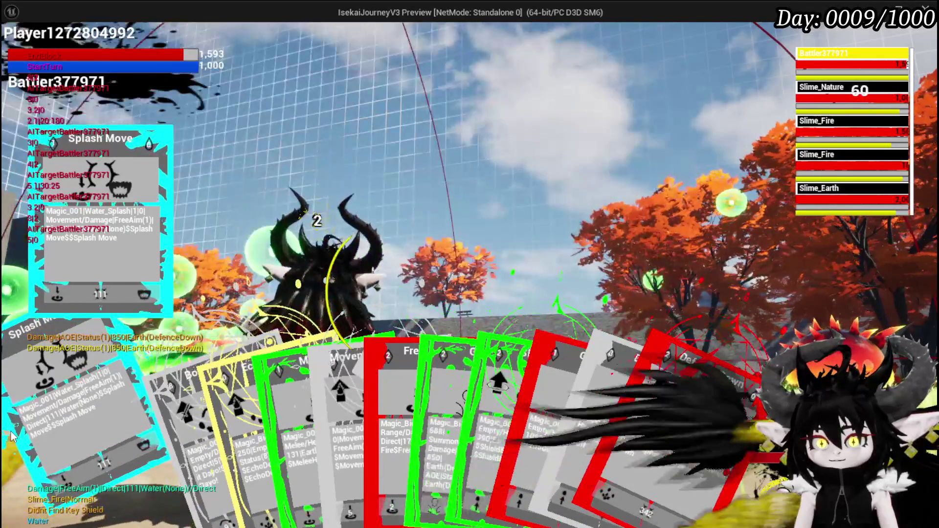
click(20, 430)
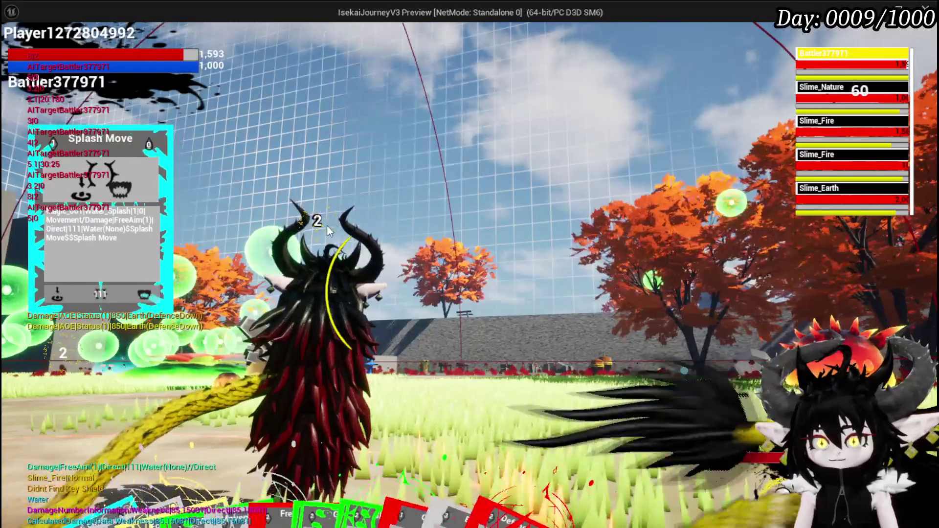